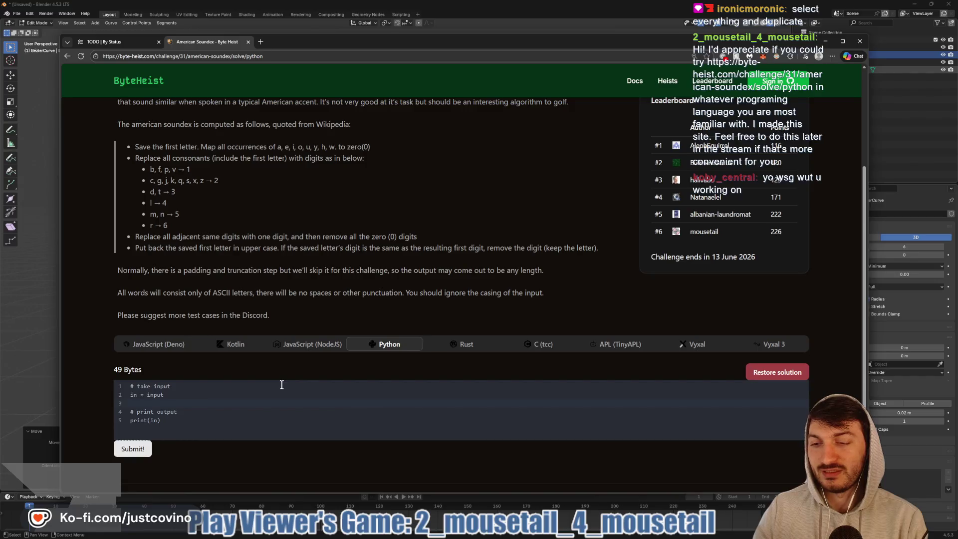
# - Erase the trial text from line 3 and close the current tab
pyautogui.write('String')
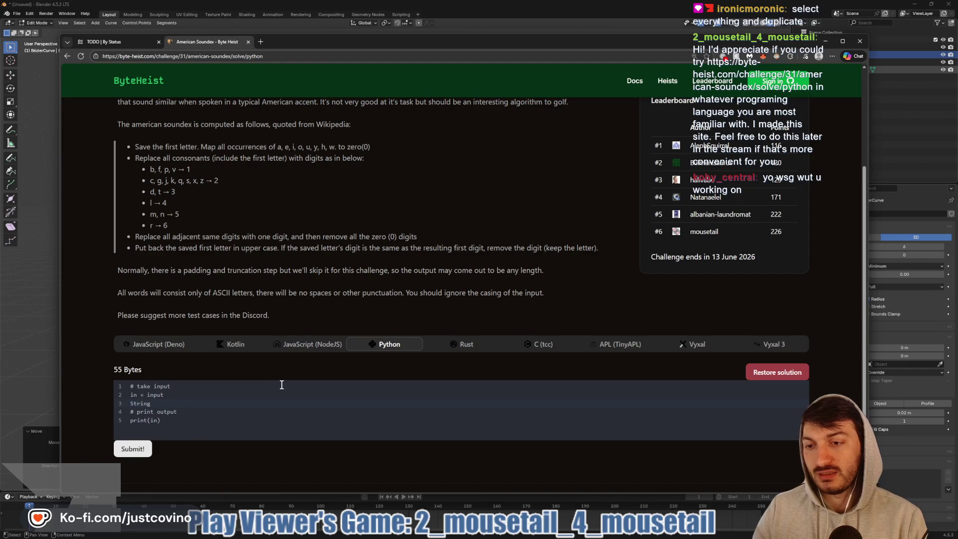
pyautogui.write(': Array')
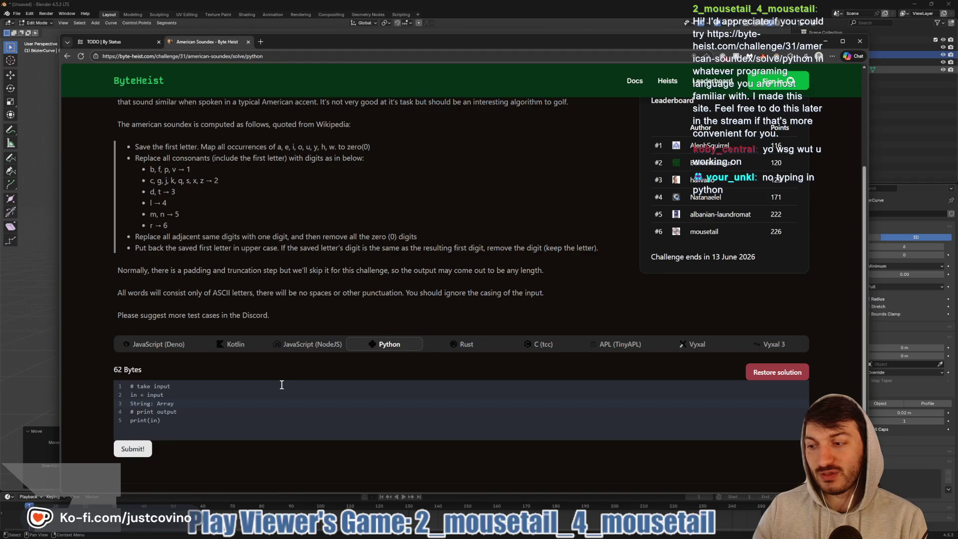
pyautogui.press('BackSpace')
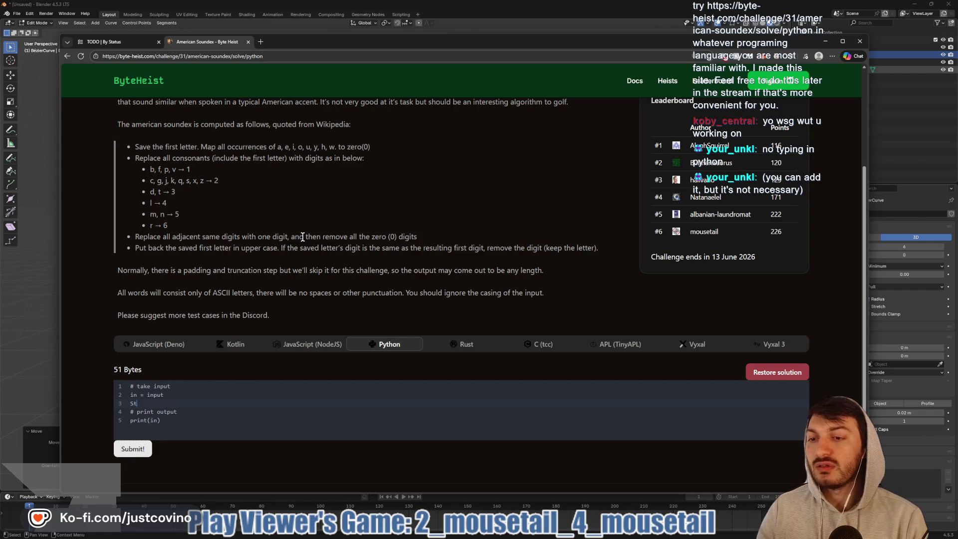
pyautogui.press('BackSpace')
pyautogui.press('BackSpace')
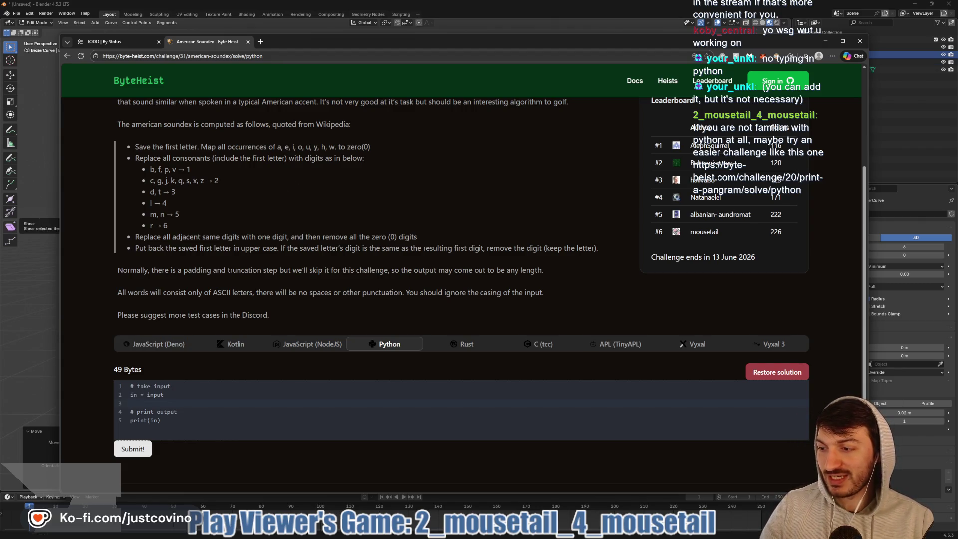
pyautogui.hotkey('ctrl', 'w')
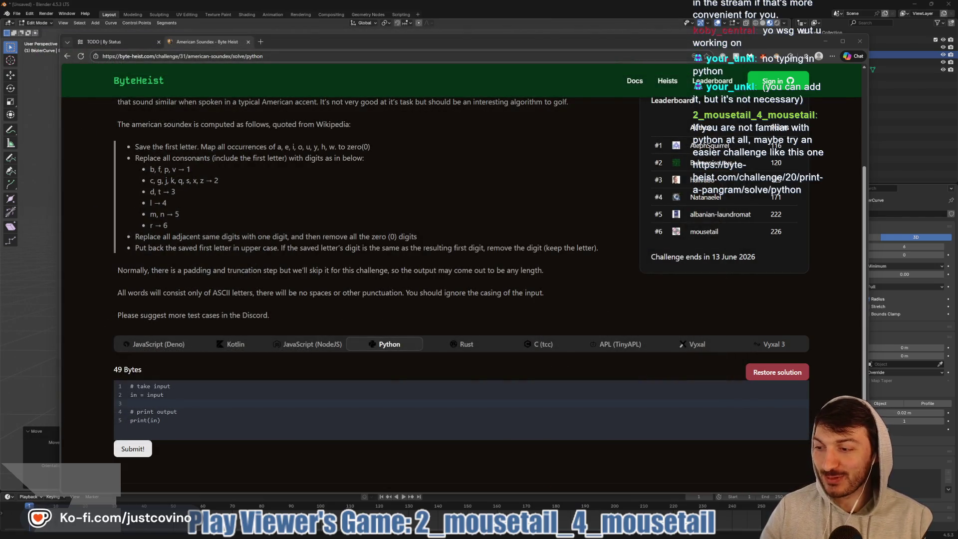
# - Load the Print a pangram Python solve page and scroll down to its Description and Leaderboard
pyautogui.click(286, 59)
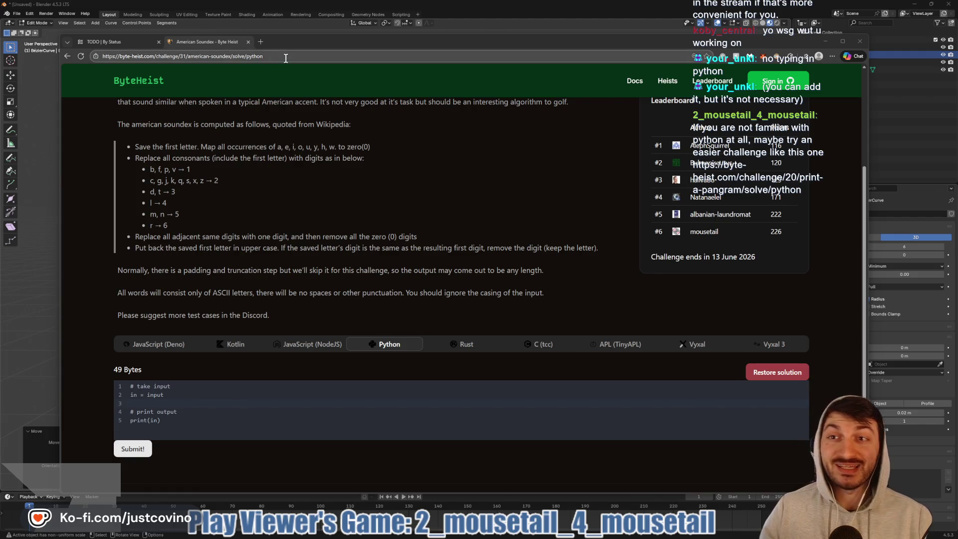
pyautogui.write('https://byte-heist.com/challenge/20/print-a-pangram/solve/python')
pyautogui.press('Return')
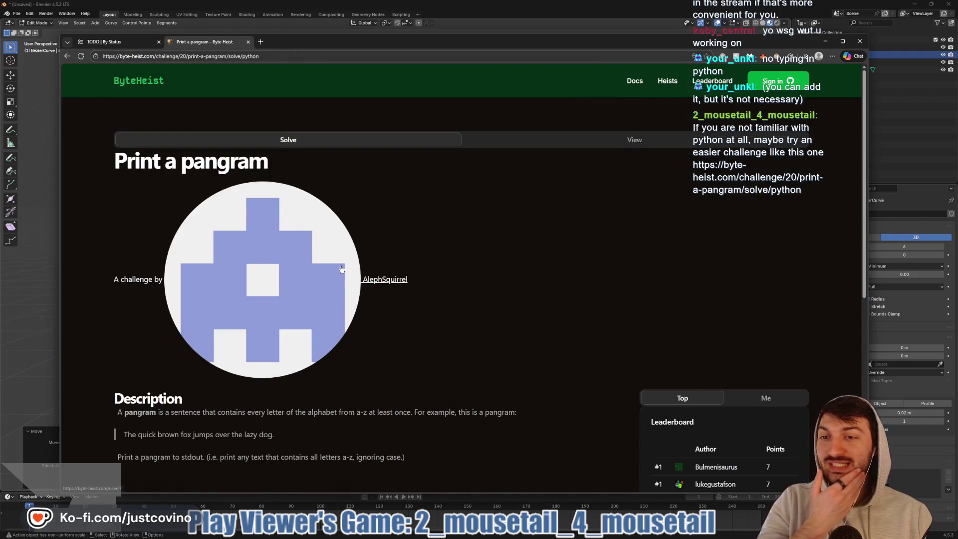
pyautogui.scroll(-3, 435, 256)
pyautogui.scroll(-1, 435, 256)
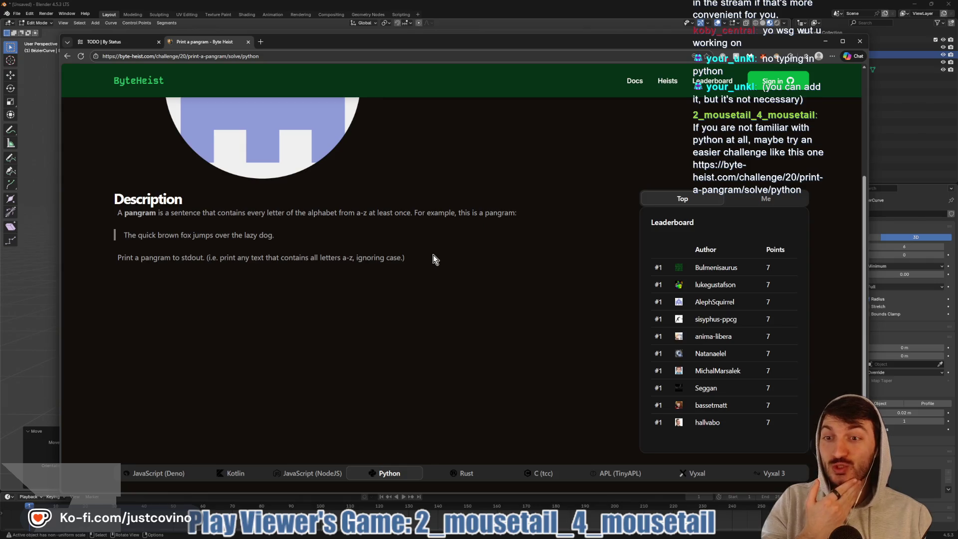
pyautogui.scroll(-1, 433, 259)
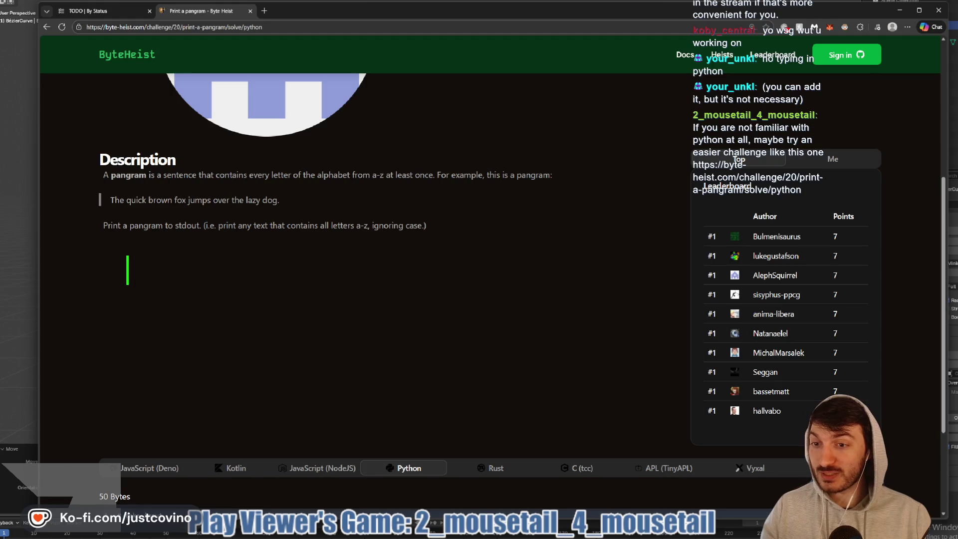
# - Write int main() { } with a cin >> thingy; line inside its body
pyautogui.write('int main() ')
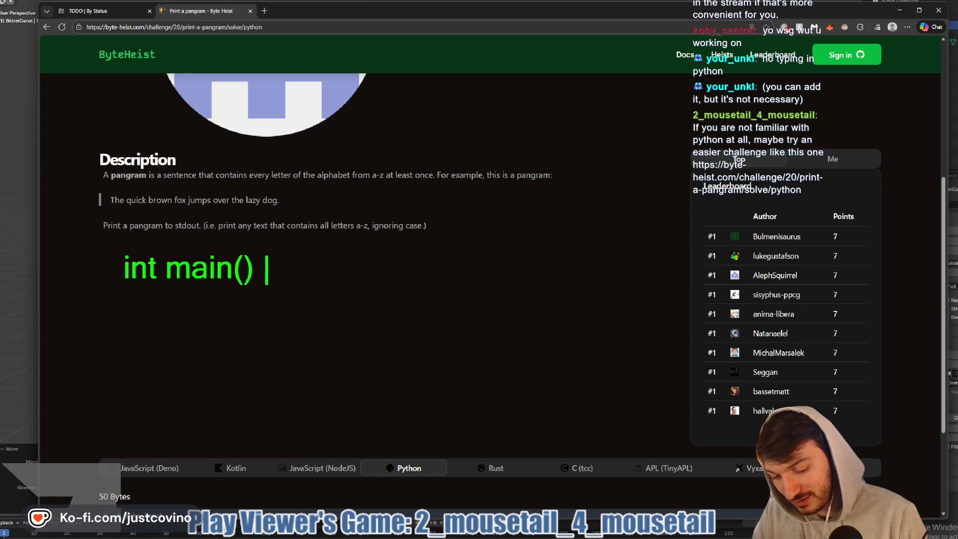
pyautogui.write('{')
pyautogui.press('Return')
pyautogui.press('Return')
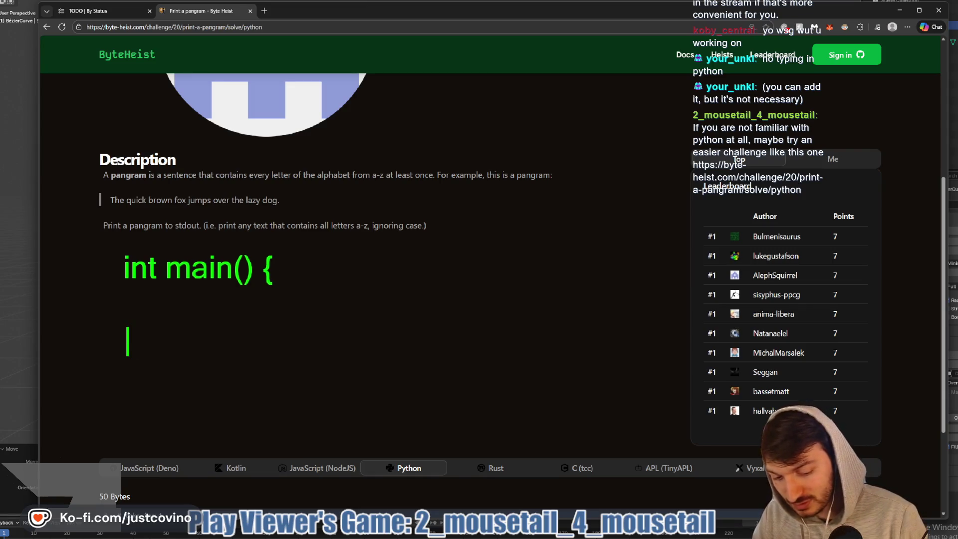
pyautogui.write('}')
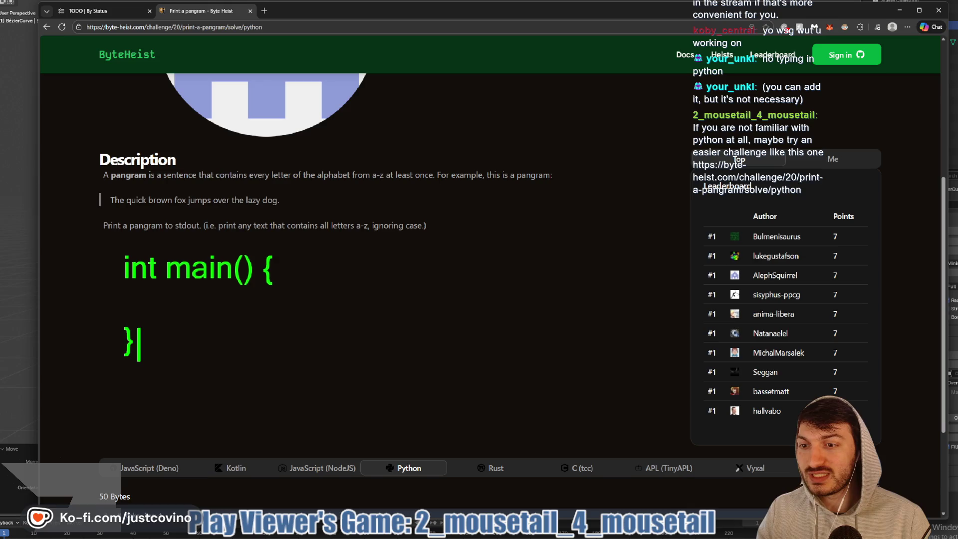
pyautogui.click(135, 303)
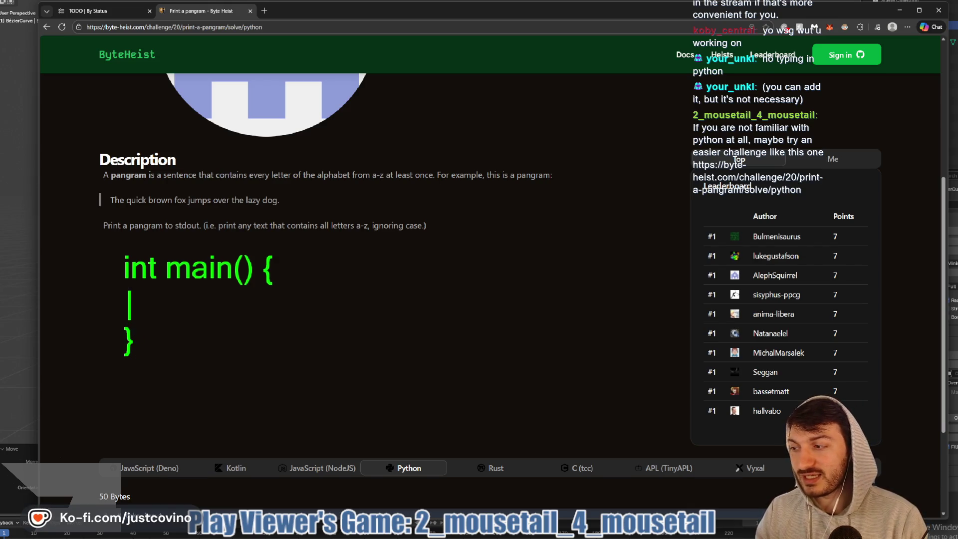
pyautogui.write('cout')
pyautogui.press('BackSpace')
pyautogui.press('BackSpace')
pyautogui.press('BackSpace')
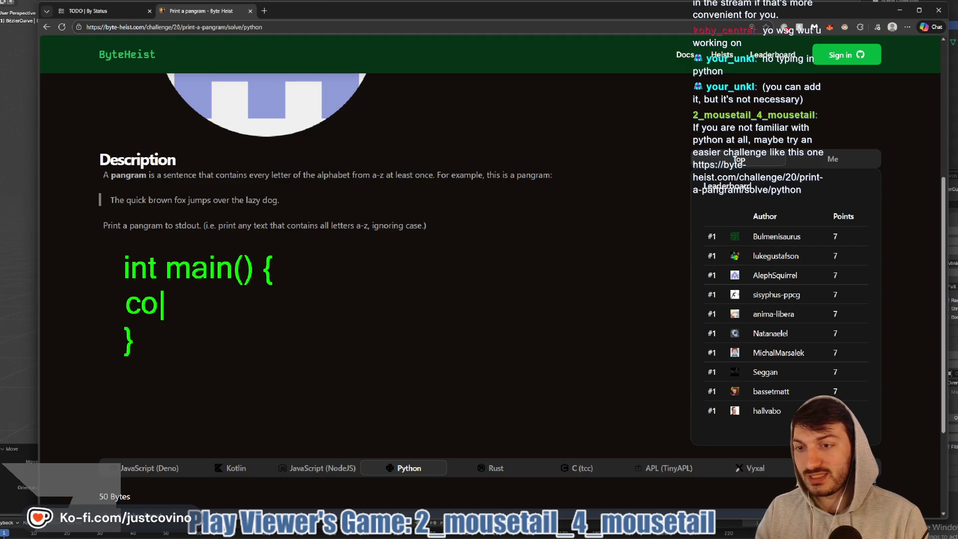
pyautogui.write('in')
pyautogui.press('BackSpace')
pyautogui.press('BackSpace')
pyautogui.press('BackSpace')
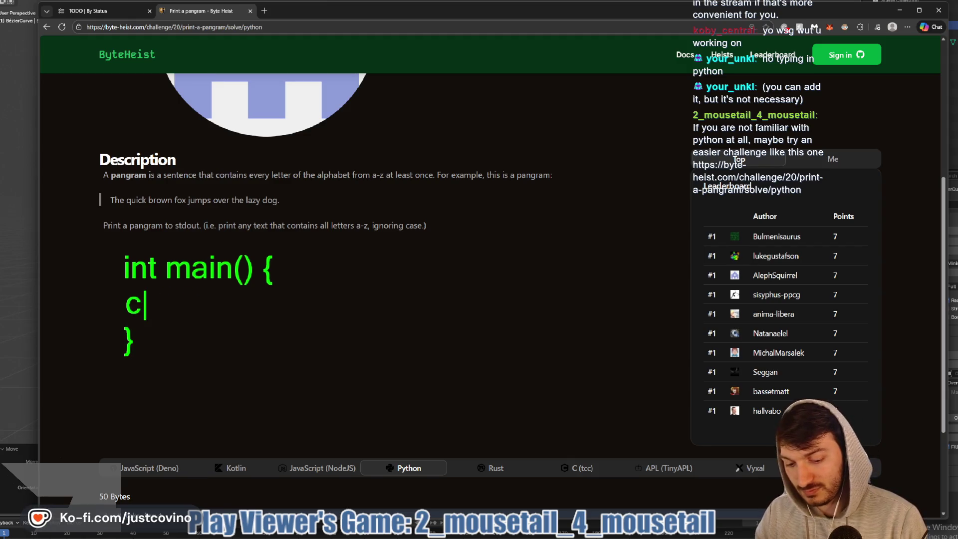
pyautogui.write('in >> ')
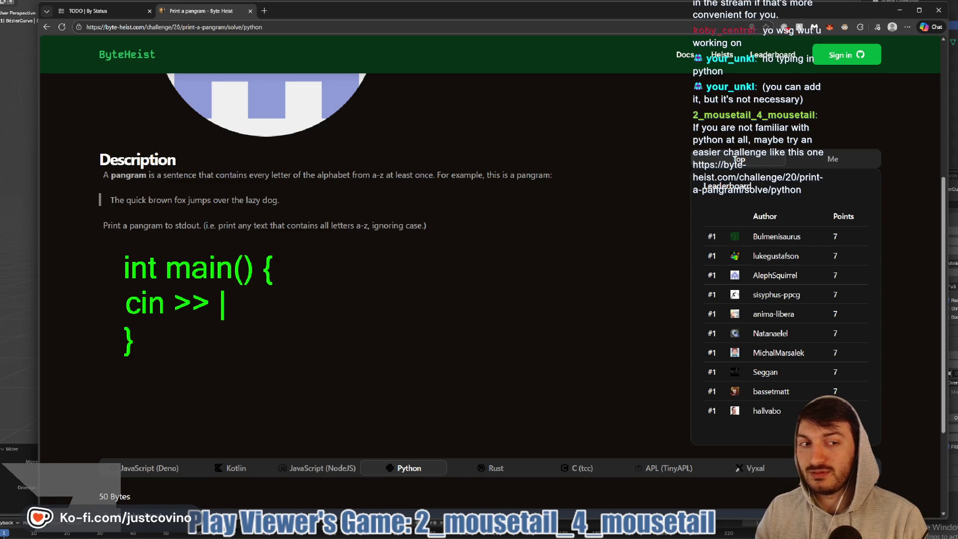
pyautogui.write('thingy')
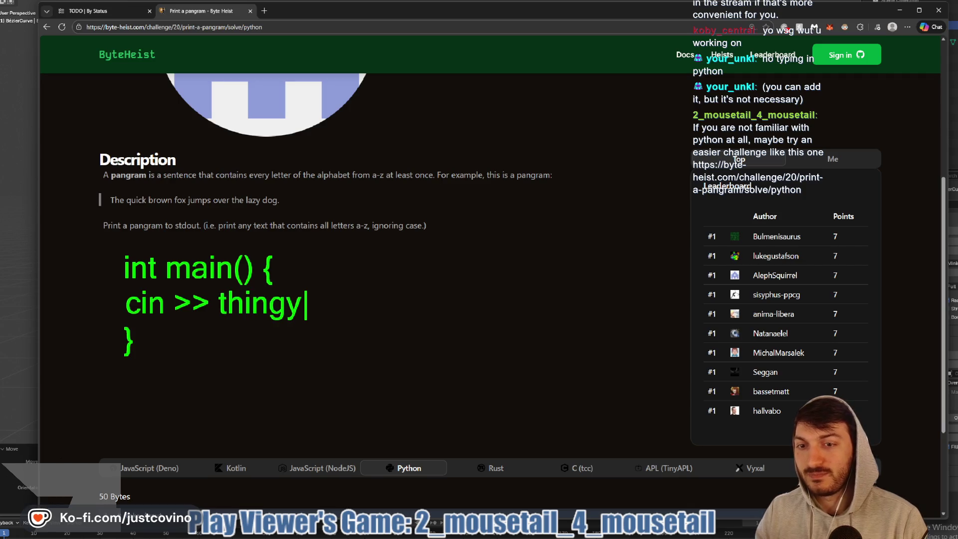
pyautogui.write(';')
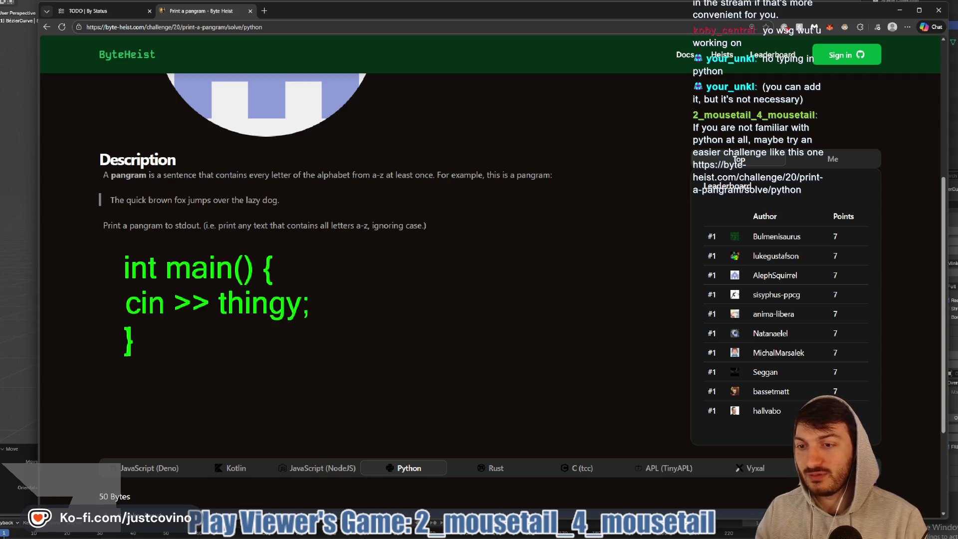
# - Touch up the brace strokes, then add cout << thingy << endl; and return 0; to main
pyautogui.moveTo(120, 355)
pyautogui.mouseDown()
pyautogui.moveTo(131, 344)
pyautogui.moveTo(111, 324)
pyautogui.mouseUp()
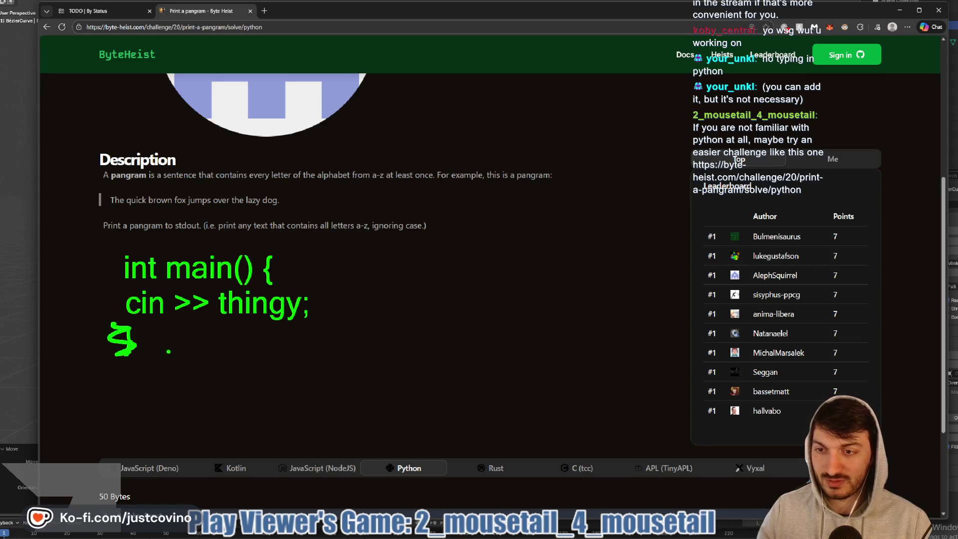
pyautogui.moveTo(151, 374); pyautogui.dragTo(145, 334)
pyautogui.write('cout <<')
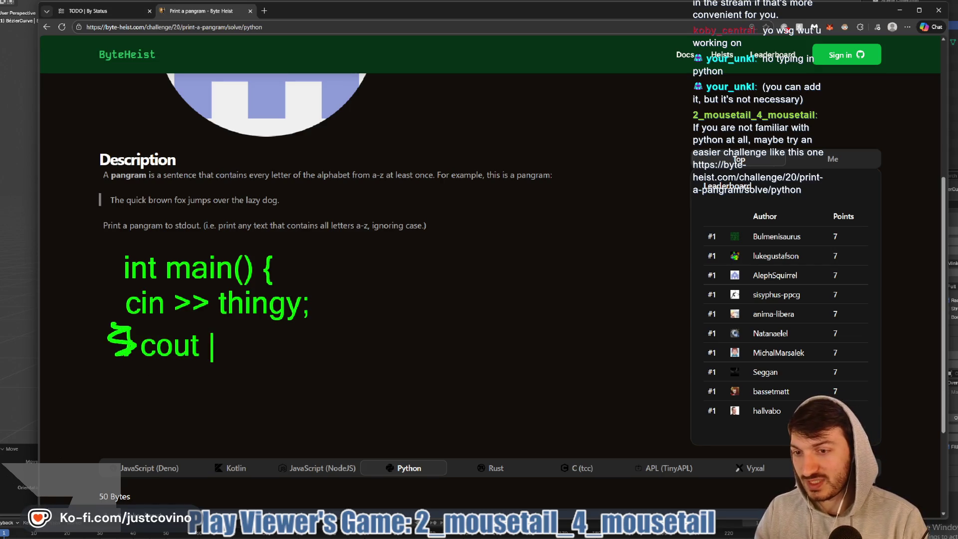
pyautogui.press('Return')
pyautogui.press('BackSpace')
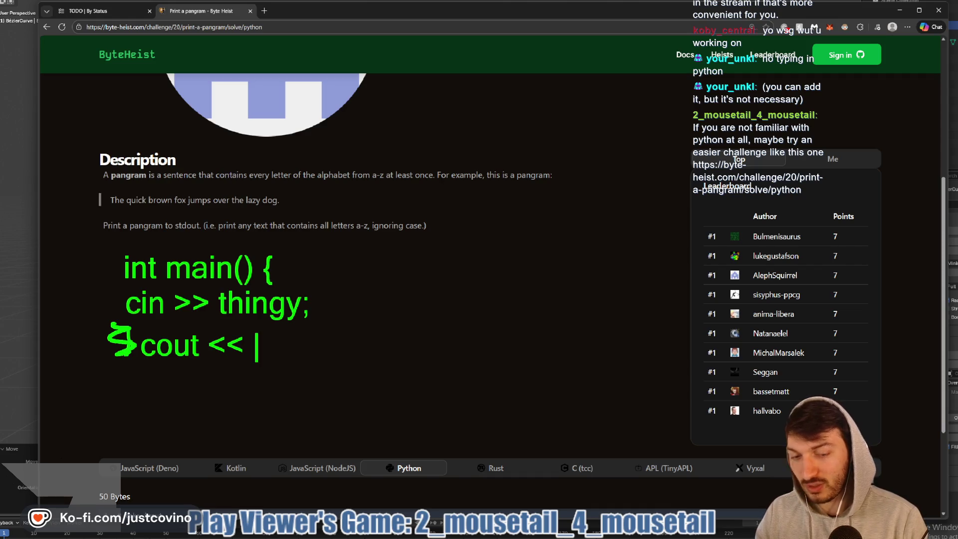
pyautogui.write('"Hell')
pyautogui.press('BackSpace')
pyautogui.press('BackSpace')
pyautogui.press('BackSpace')
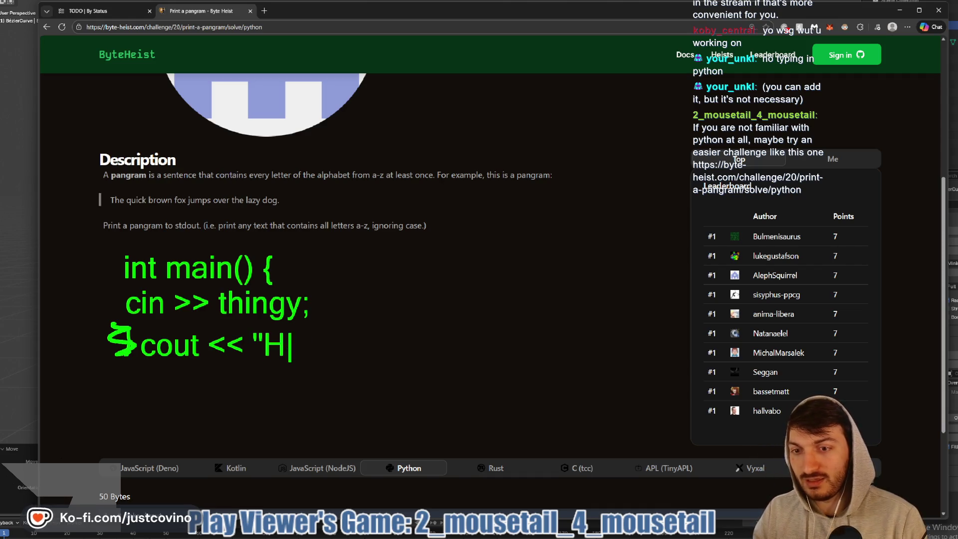
pyautogui.write('thingy')
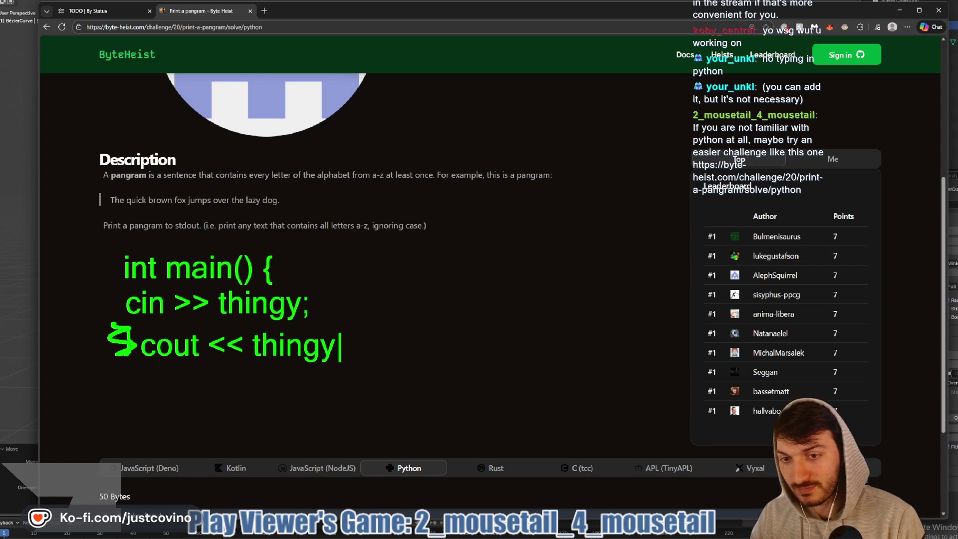
pyautogui.write(' << end;')
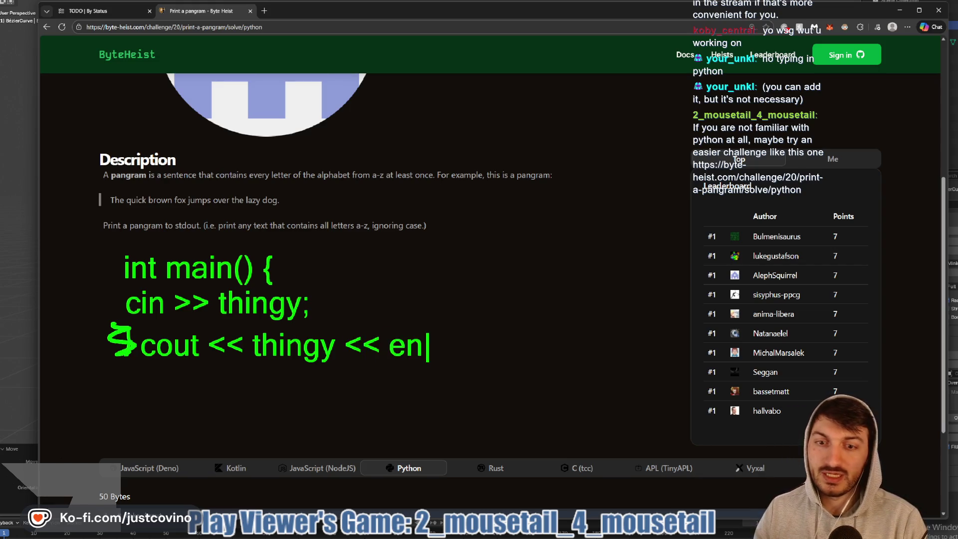
pyautogui.press('BackSpace')
pyautogui.write('l;')
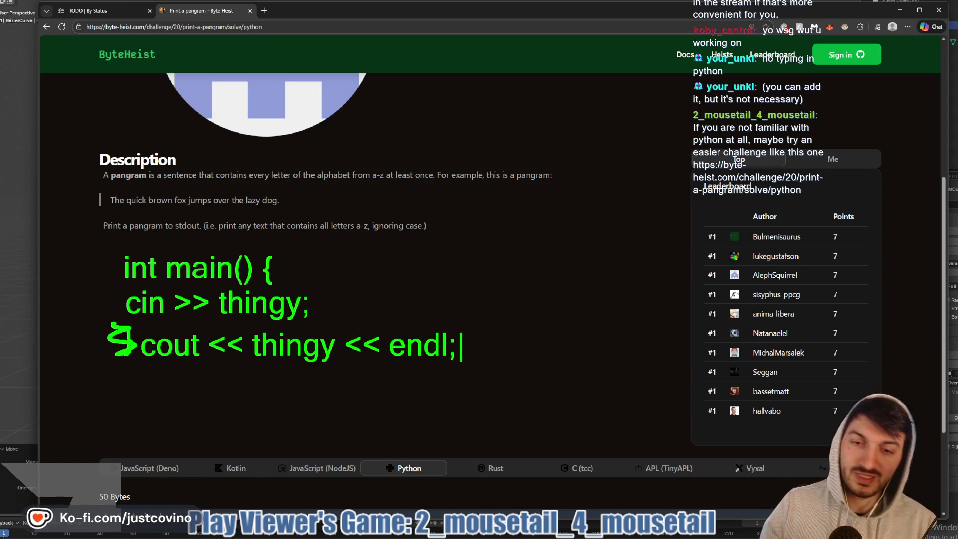
pyautogui.press('Return')
pyautogui.write('return 0;')
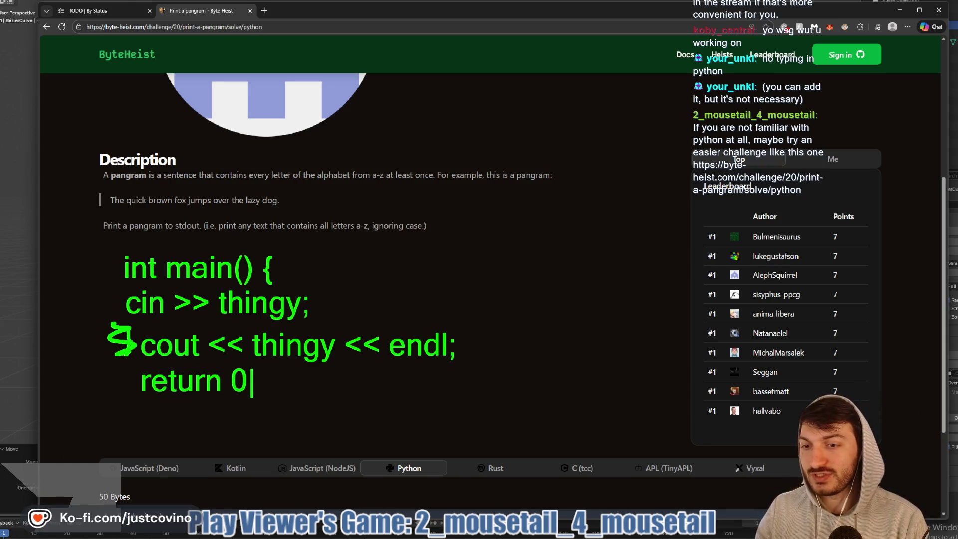
# - Add using namespace std; and #include iostream> above the main function
pyautogui.click(125, 215)
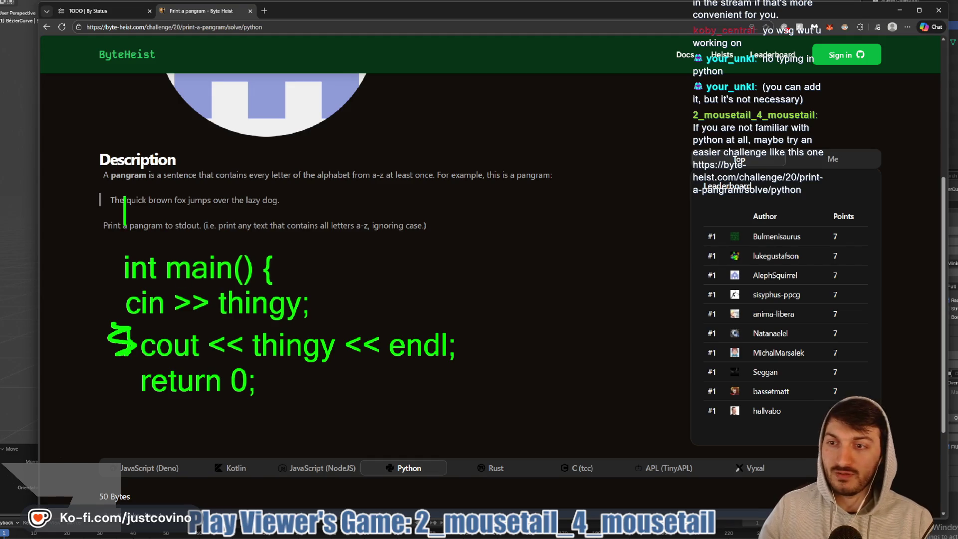
pyautogui.write('using names')
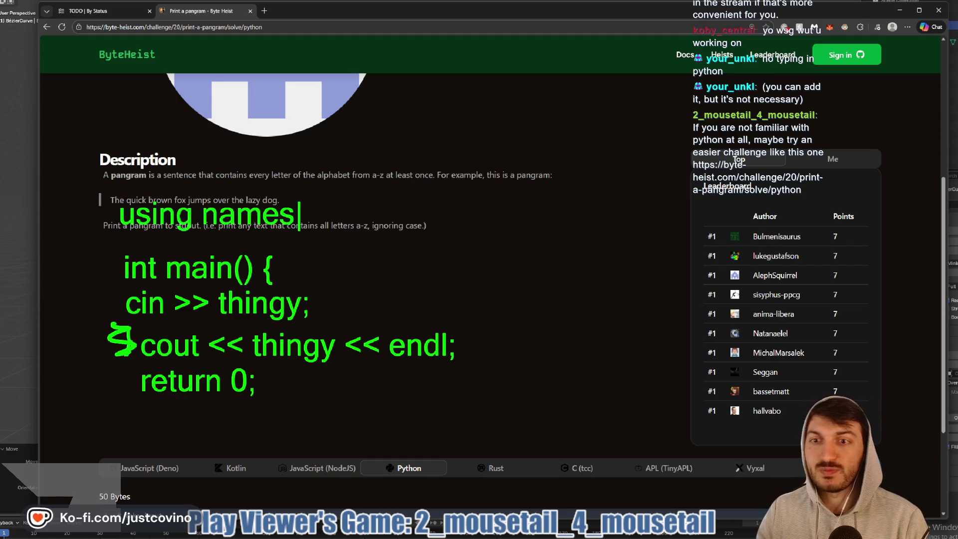
pyautogui.write('pace std;')
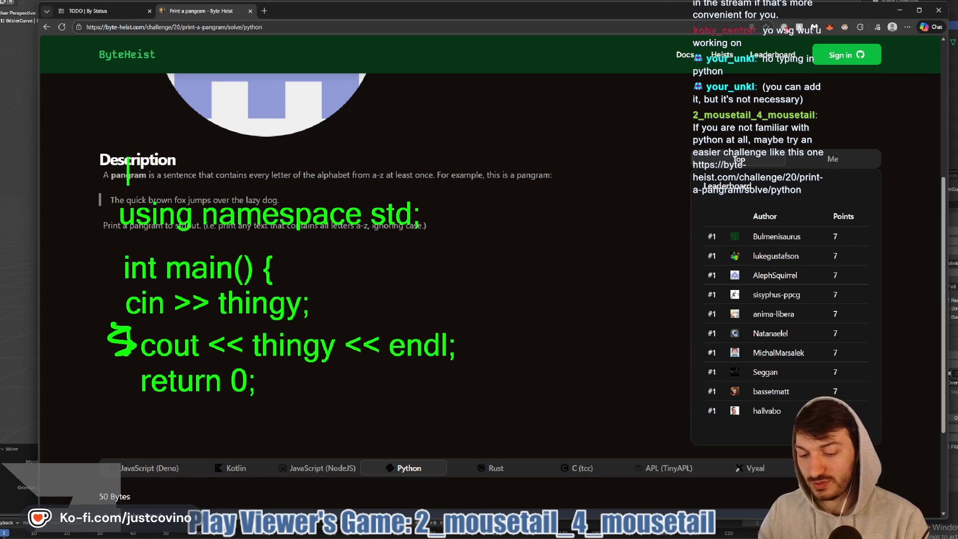
pyautogui.write('#include 90')
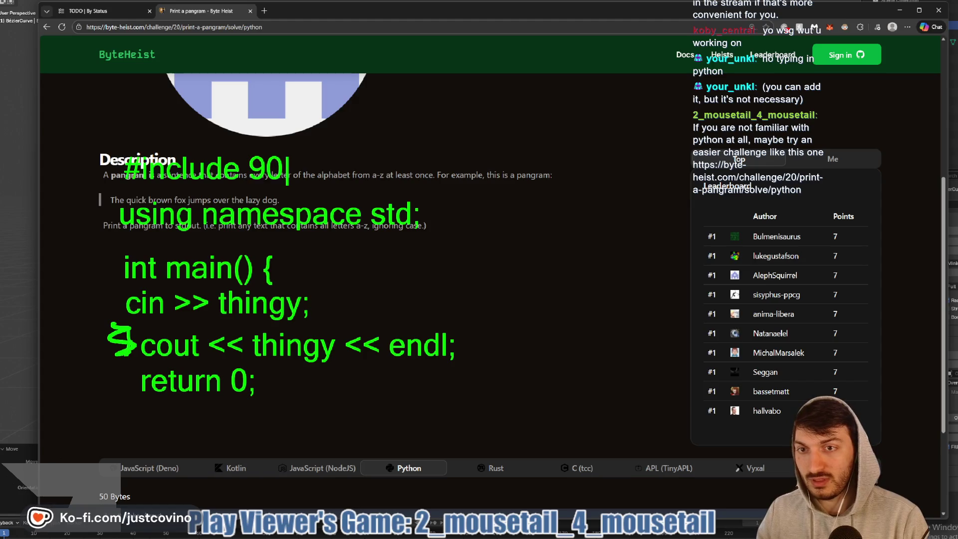
pyautogui.press('BackSpace')
pyautogui.press('BackSpace')
pyautogui.write('iostream')
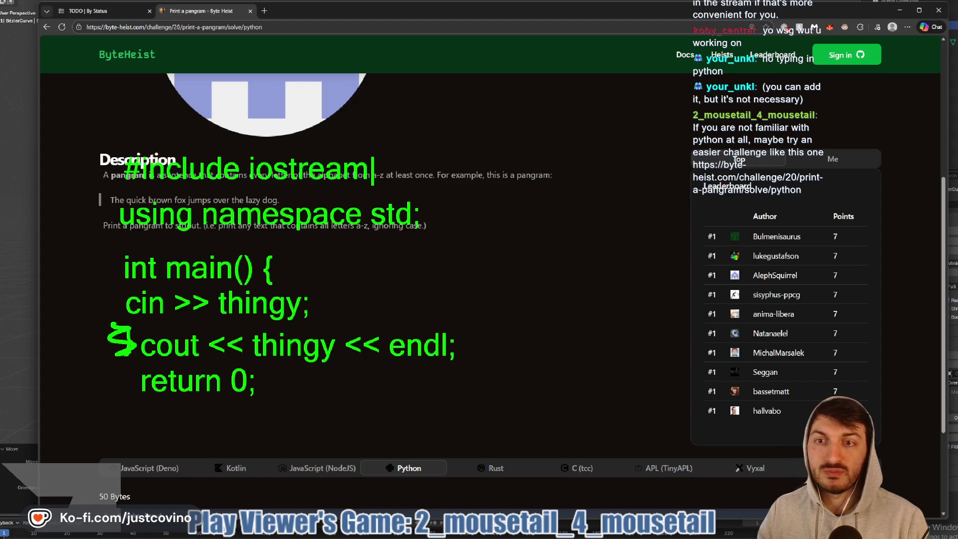
pyautogui.write('>')
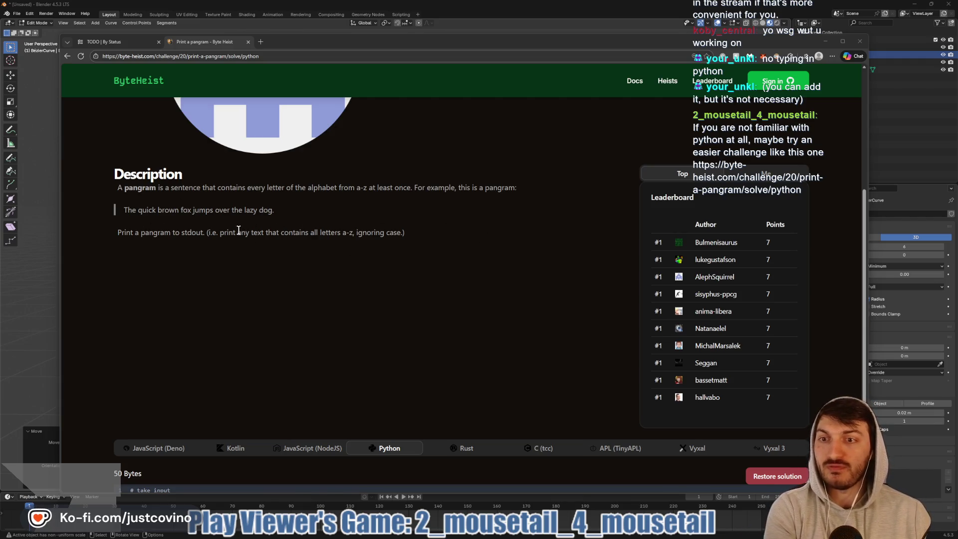
# - Insert a new line 3 below in = input() and draft the partial stdout assignment there
pyautogui.scroll(-1, 235, 245)
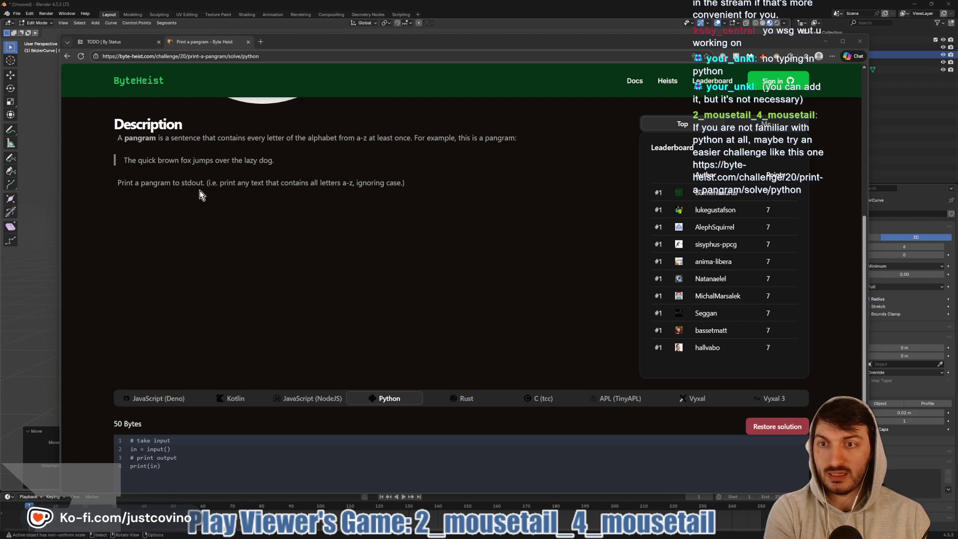
pyautogui.scroll(-1, 253, 199)
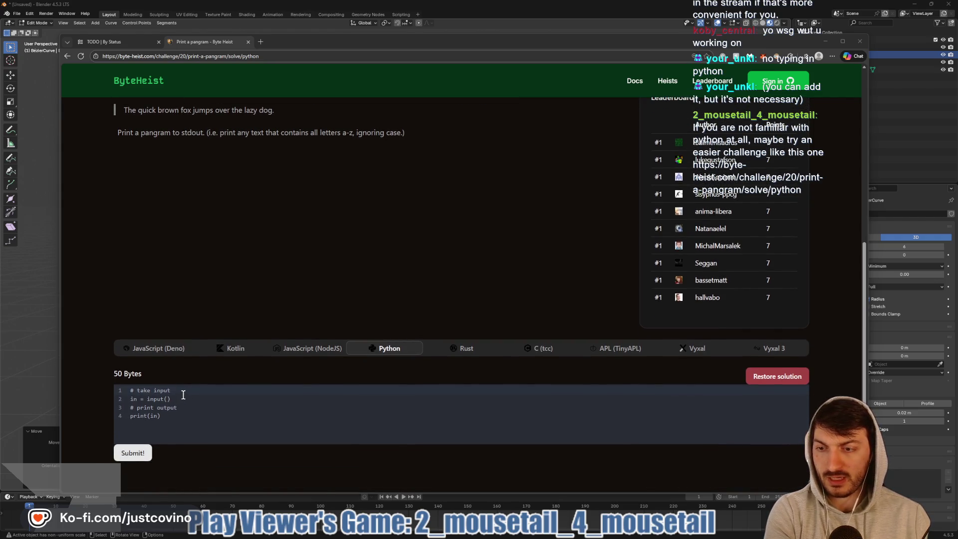
pyautogui.click(212, 400)
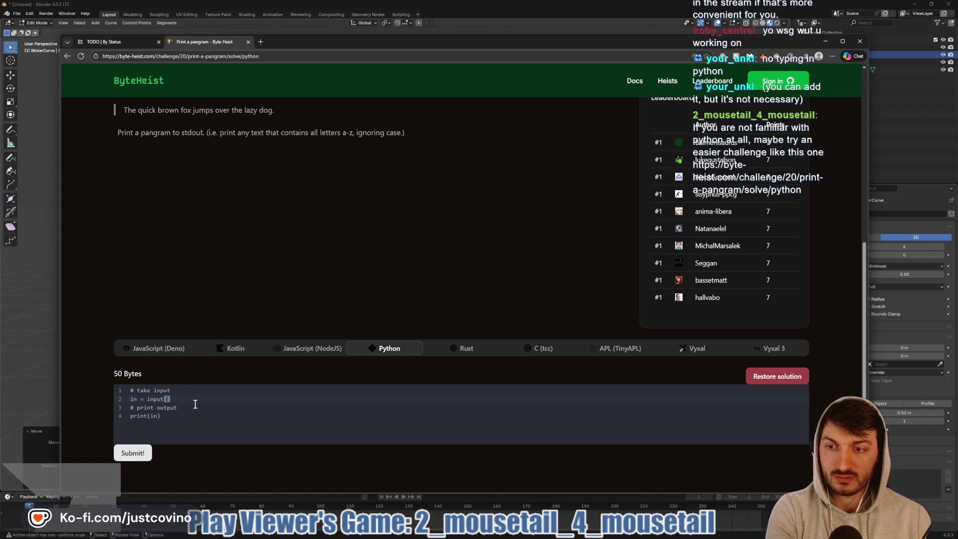
pyautogui.press('Return')
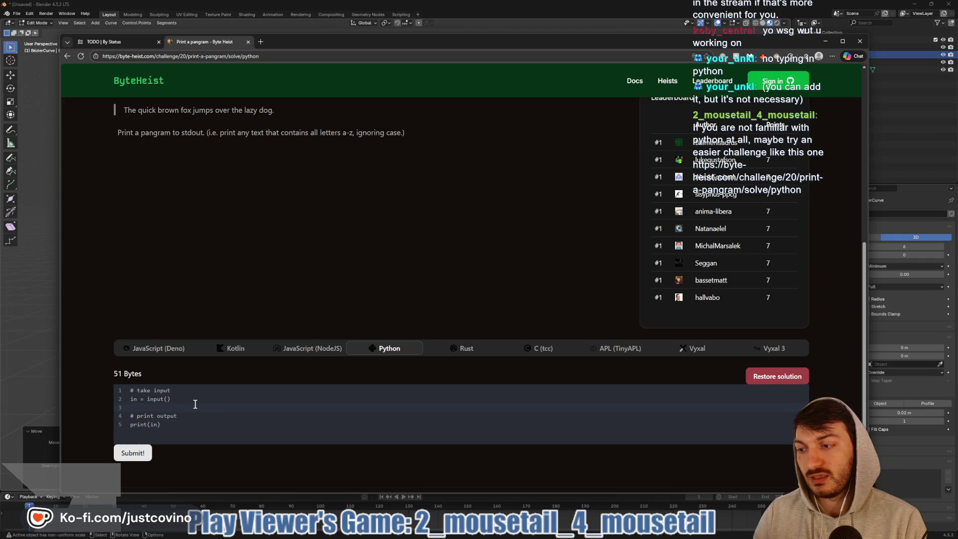
pyautogui.write('che')
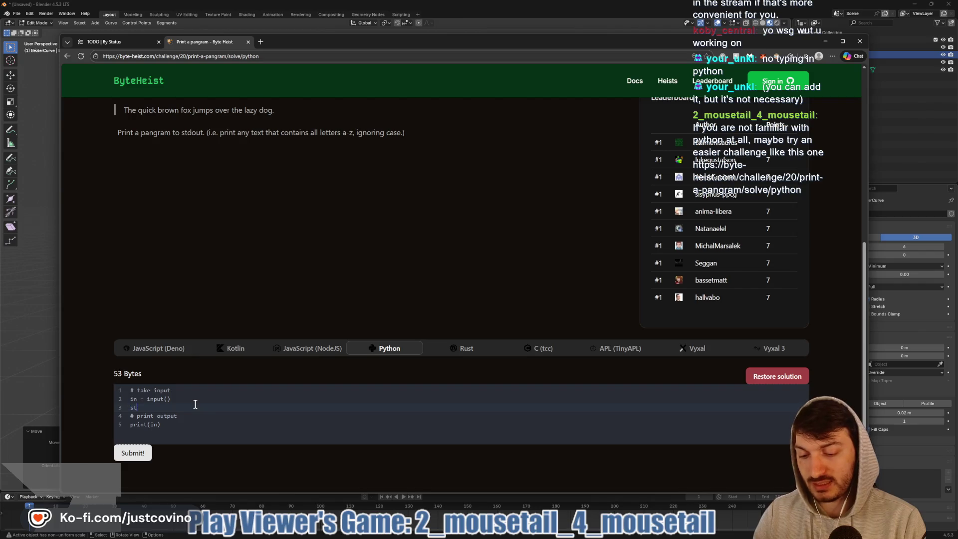
pyautogui.write('dout = in if')
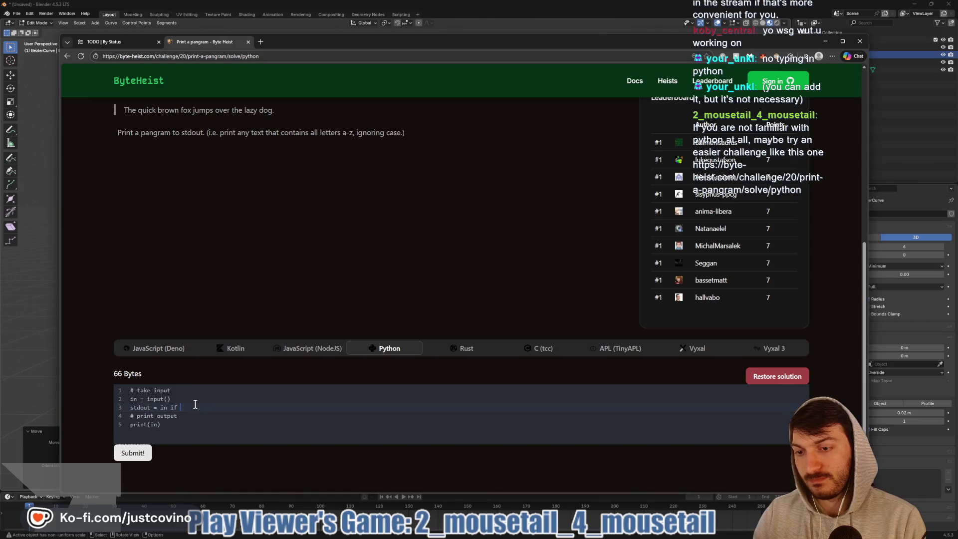
pyautogui.write('has')
pyautogui.press('BackSpace')
pyautogui.press('BackSpace')
pyautogui.press('BackSpace')
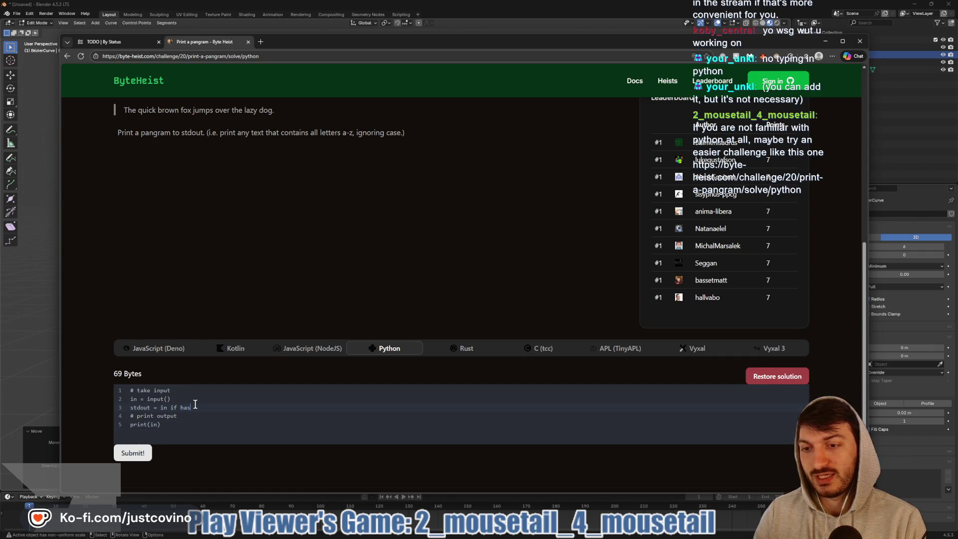
pyautogui.press('BackSpace')
pyautogui.press('BackSpace')
pyautogui.press('BackSpace')
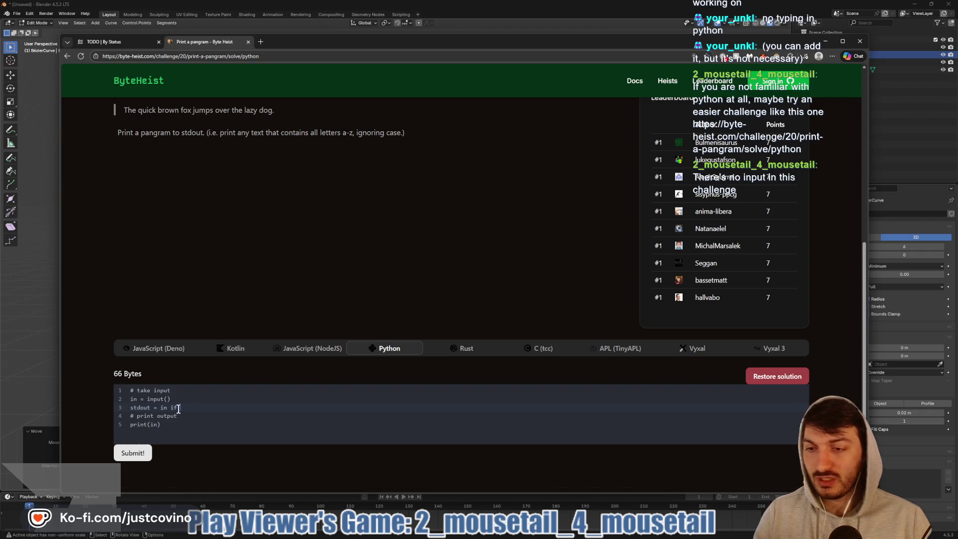
pyautogui.scroll(-1, 193, 418)
pyautogui.moveTo(196, 384); pyautogui.dragTo(120, 376)
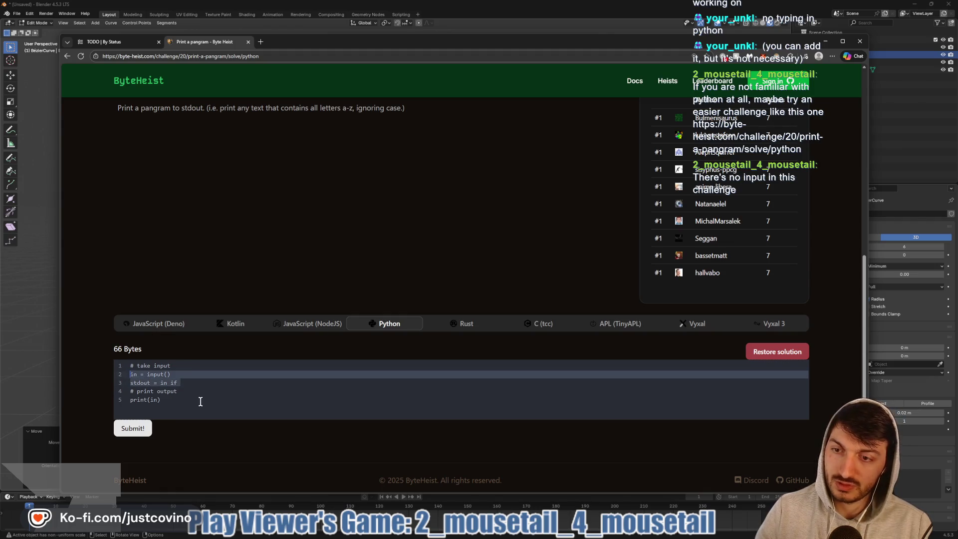
pyautogui.moveTo(200, 402); pyautogui.dragTo(111, 363)
pyautogui.click(198, 386)
pyautogui.moveTo(198, 386); pyautogui.dragTo(124, 372)
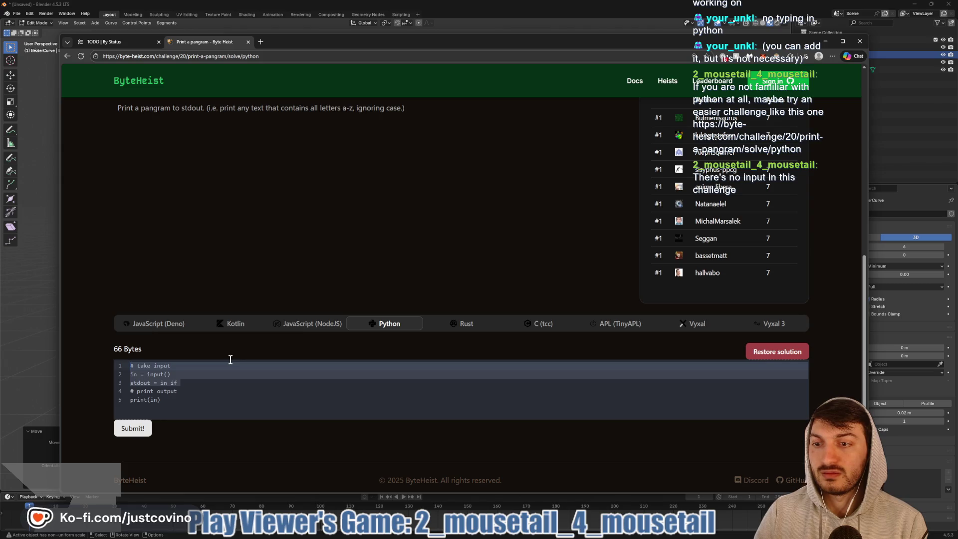
pyautogui.scroll(3, 243, 232)
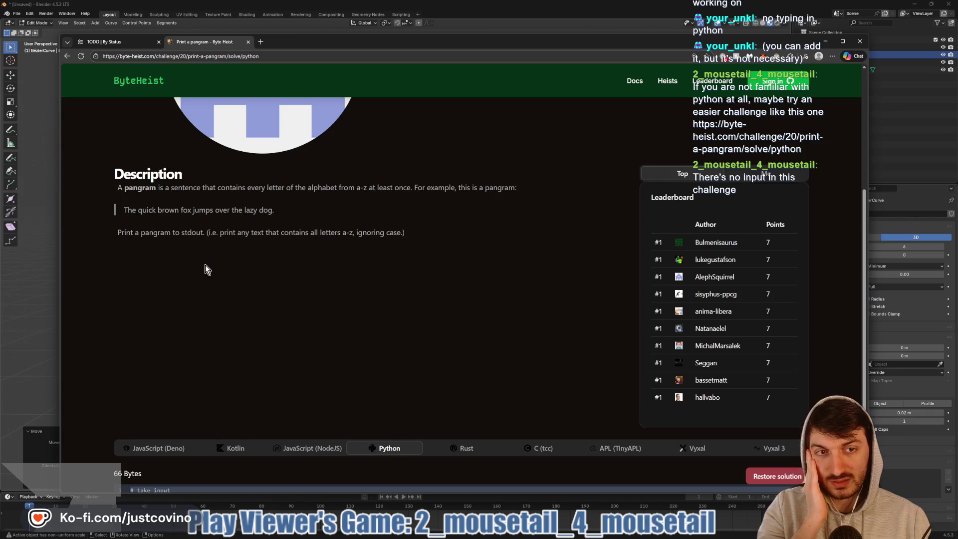
pyautogui.scroll(-1, 205, 269)
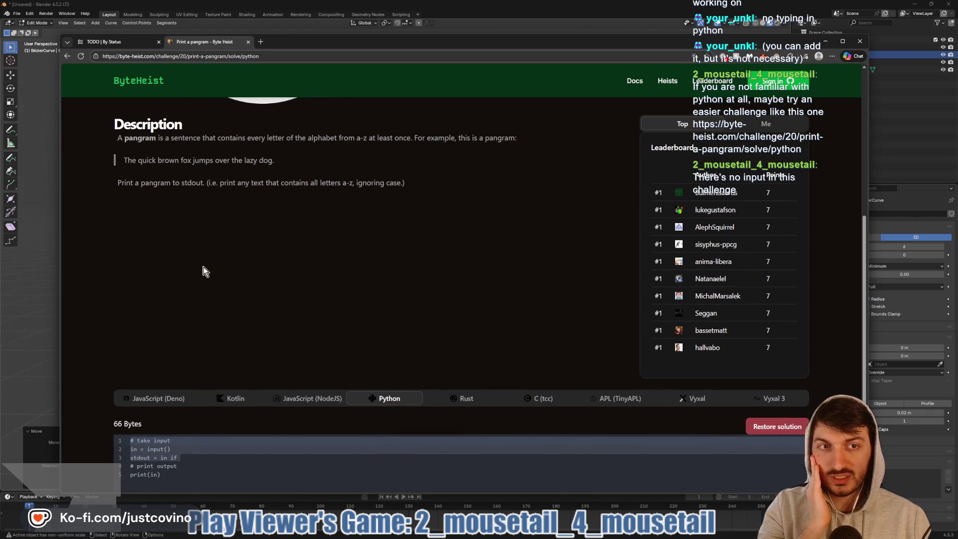
pyautogui.scroll(-1, 204, 269)
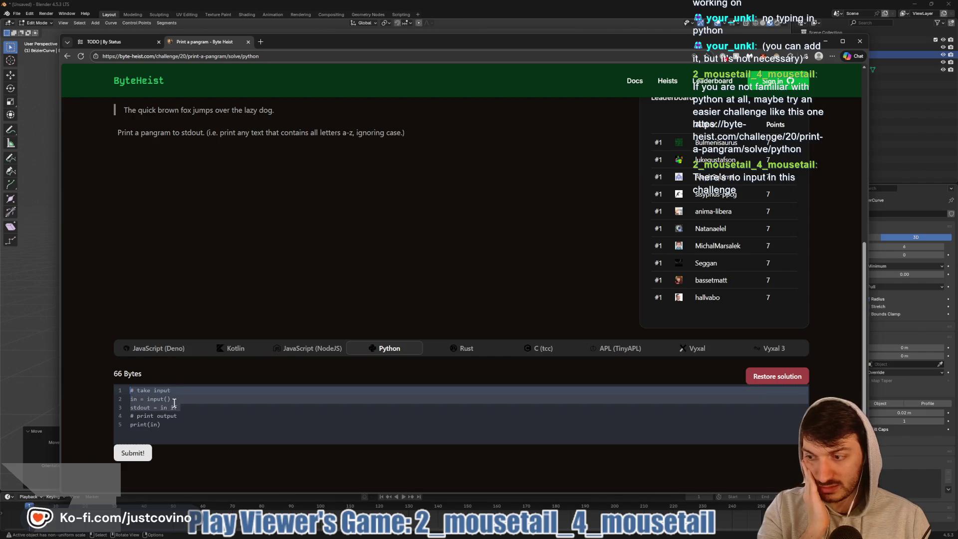
pyautogui.click(189, 409)
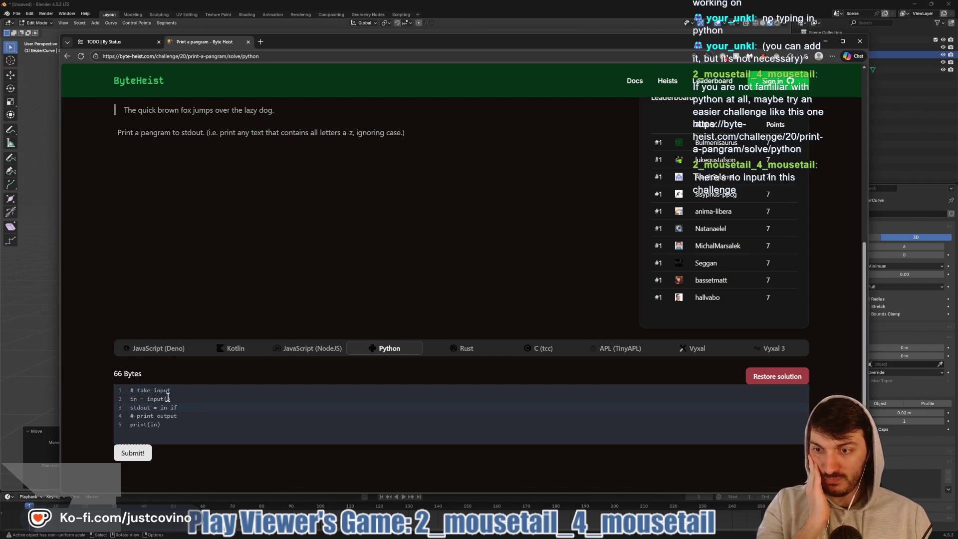
pyautogui.moveTo(172, 399); pyautogui.dragTo(132, 399)
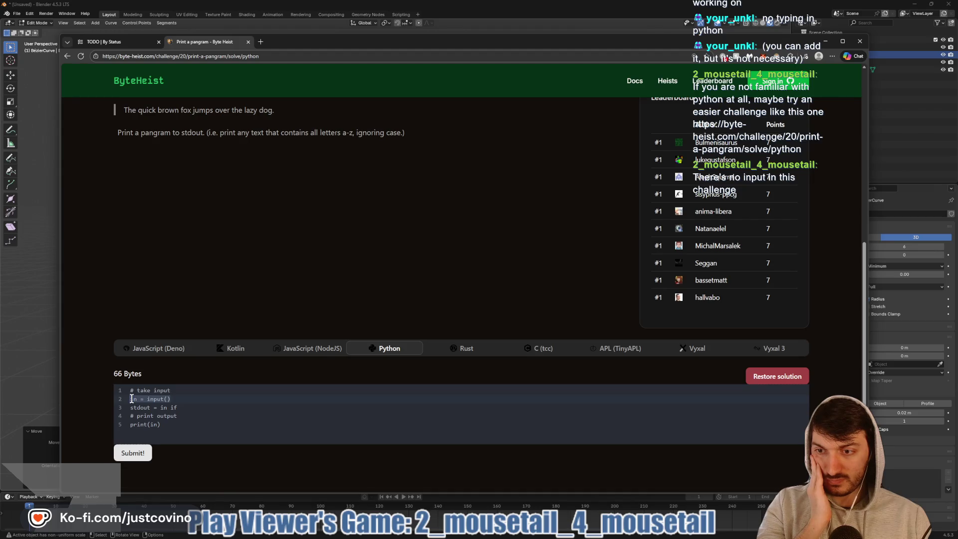
pyautogui.scroll(-1, 218, 396)
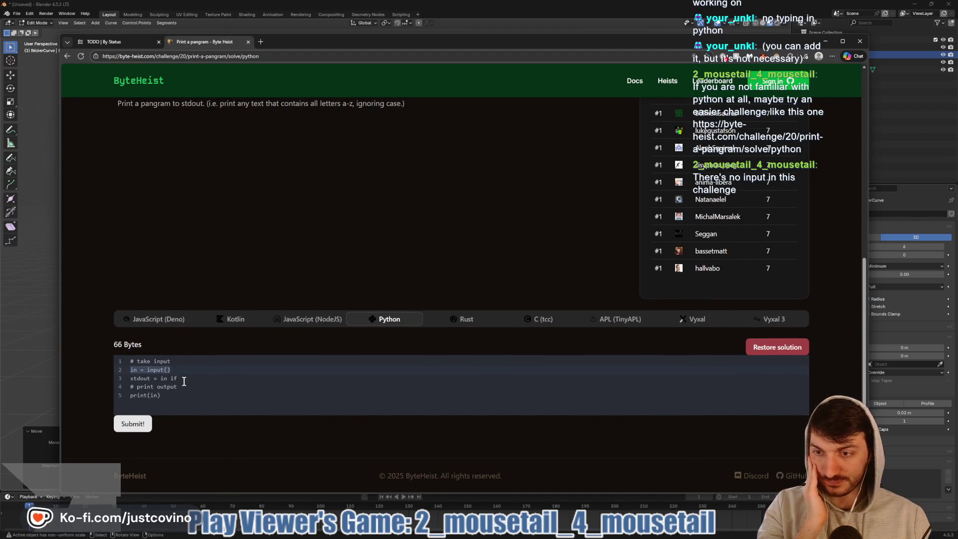
pyautogui.click(184, 379)
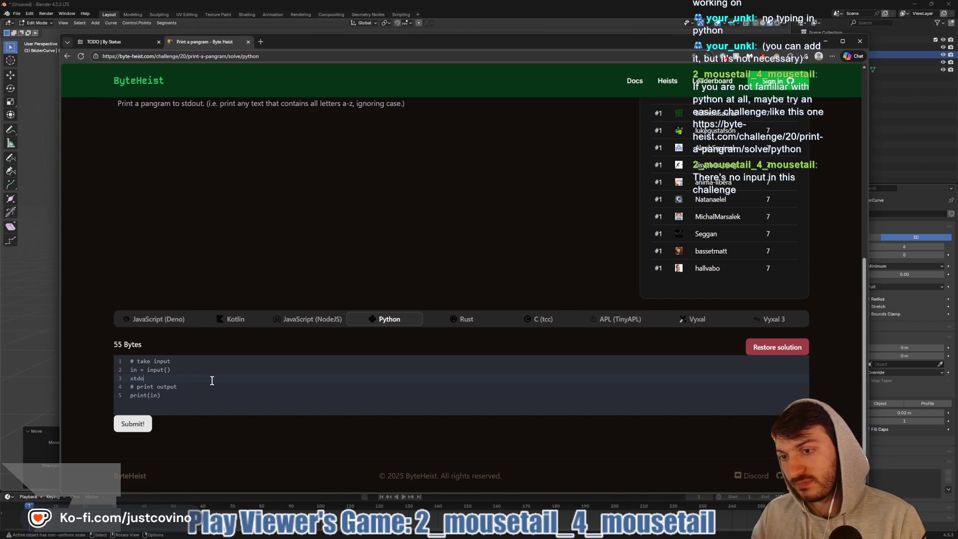
pyautogui.press('BackSpace')
pyautogui.press('BackSpace')
pyautogui.press('BackSpace')
pyautogui.write('if in has')
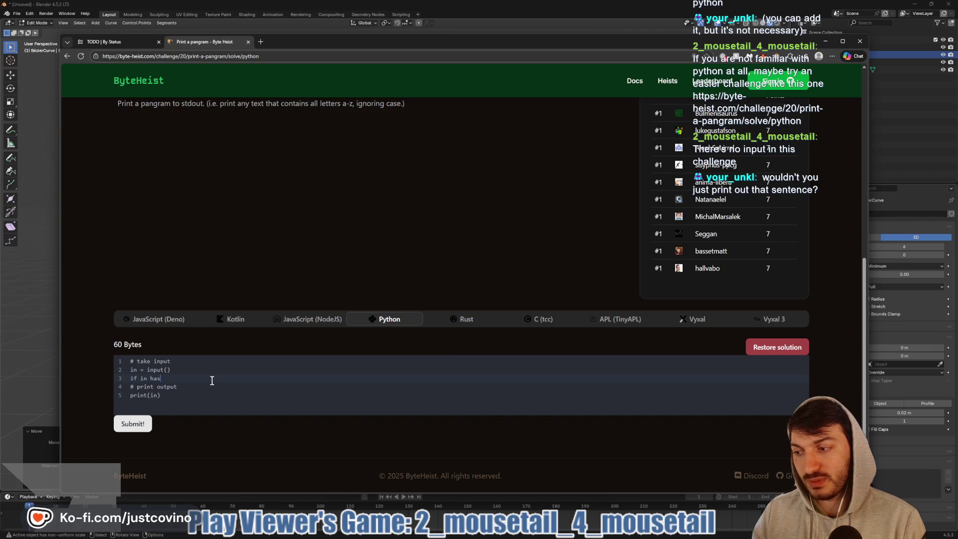
pyautogui.scroll(3, 234, 264)
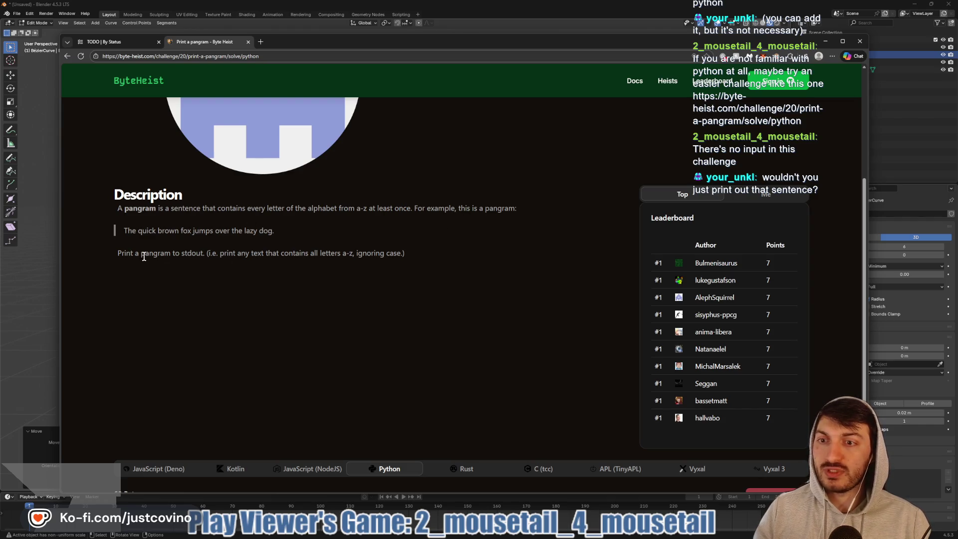
pyautogui.moveTo(142, 255); pyautogui.dragTo(171, 255)
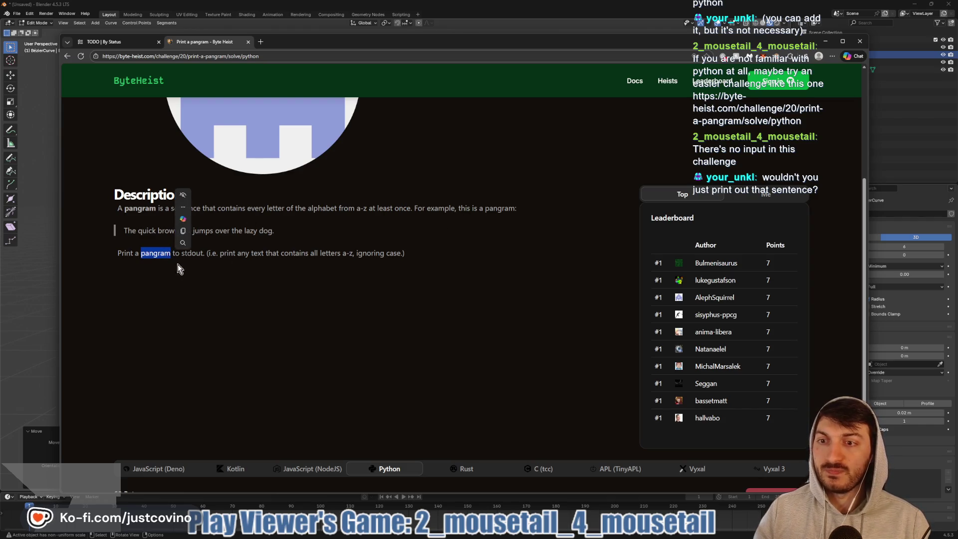
pyautogui.click(331, 255)
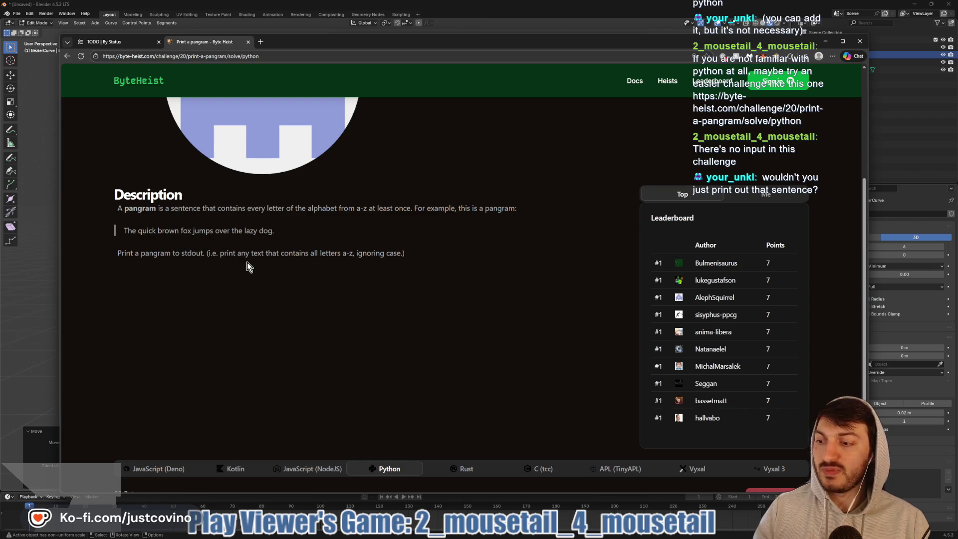
pyautogui.scroll(-2, 247, 261)
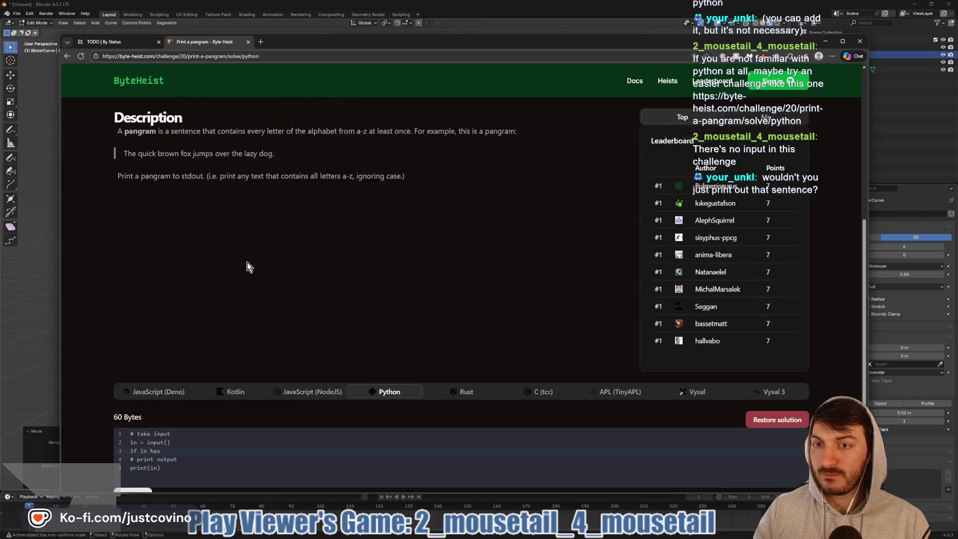
pyautogui.click(181, 424)
pyautogui.write('"')
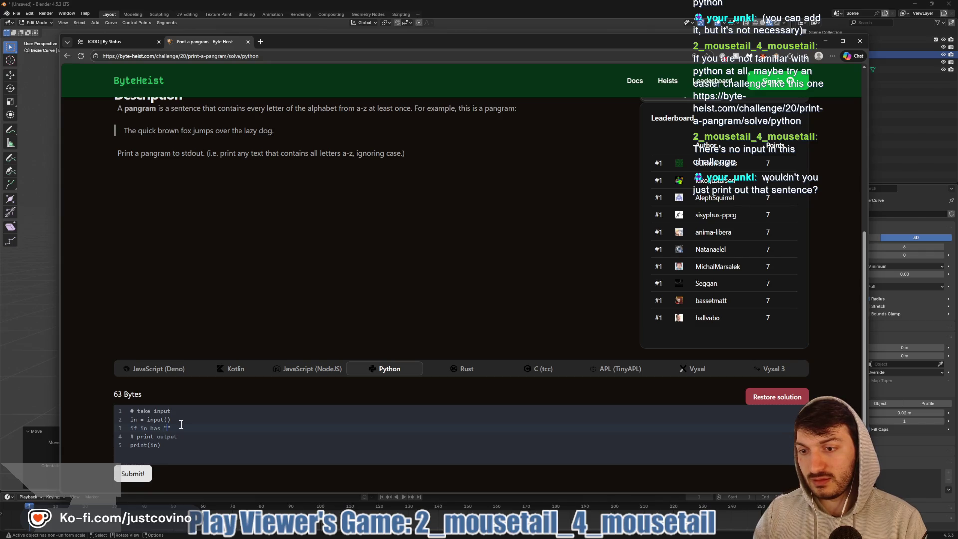
pyautogui.write('a"')
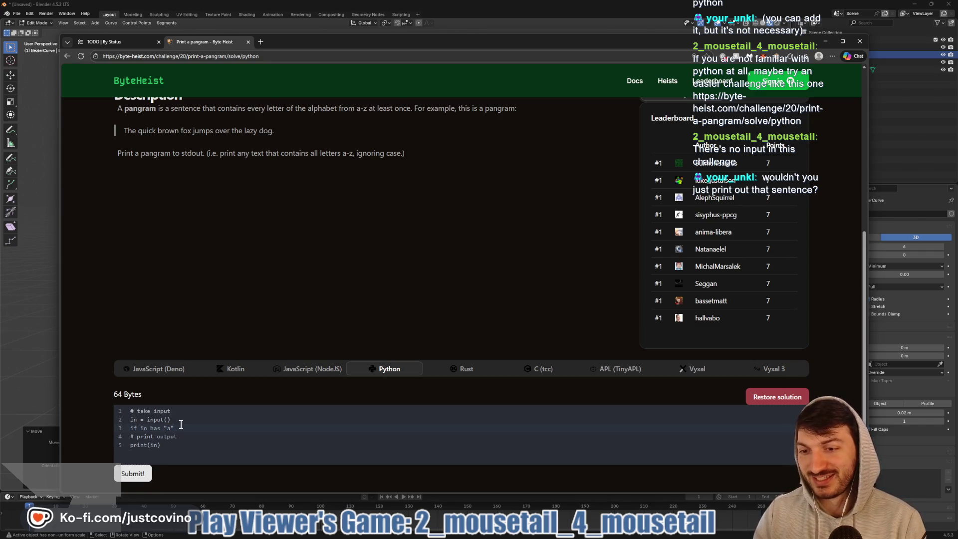
pyautogui.write(' and')
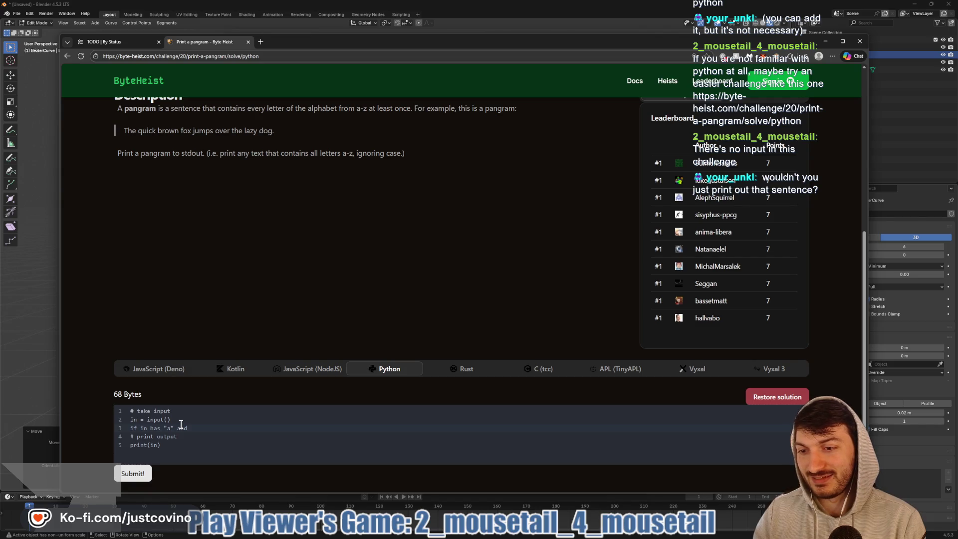
pyautogui.write(' has')
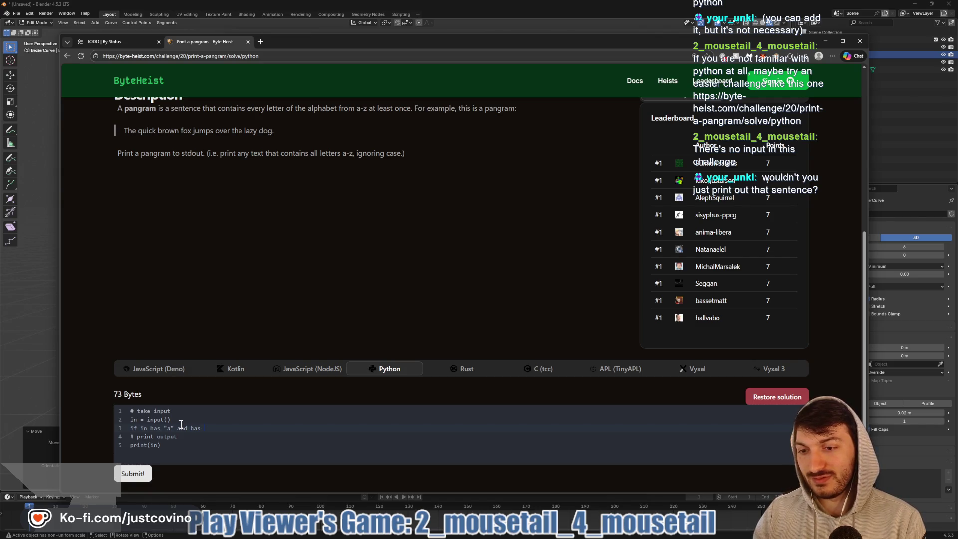
pyautogui.press('BackSpace')
pyautogui.press('BackSpace')
pyautogui.press('BackSpace')
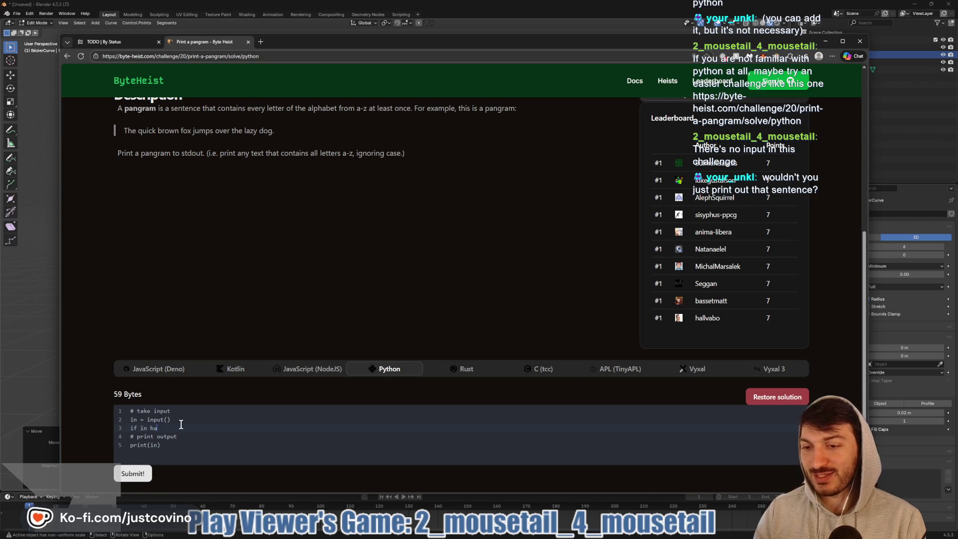
pyautogui.press('BackSpace')
pyautogui.press('BackSpace')
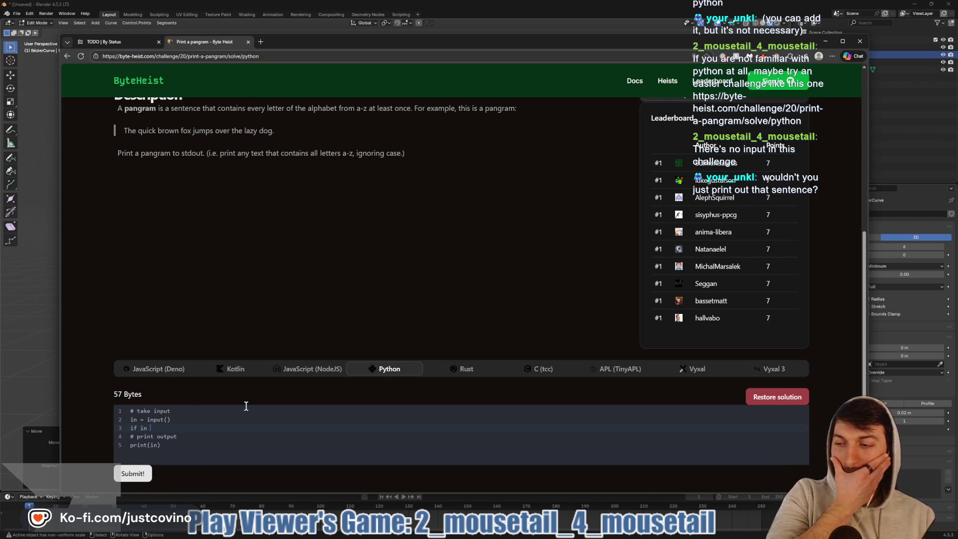
pyautogui.scroll(2, 293, 331)
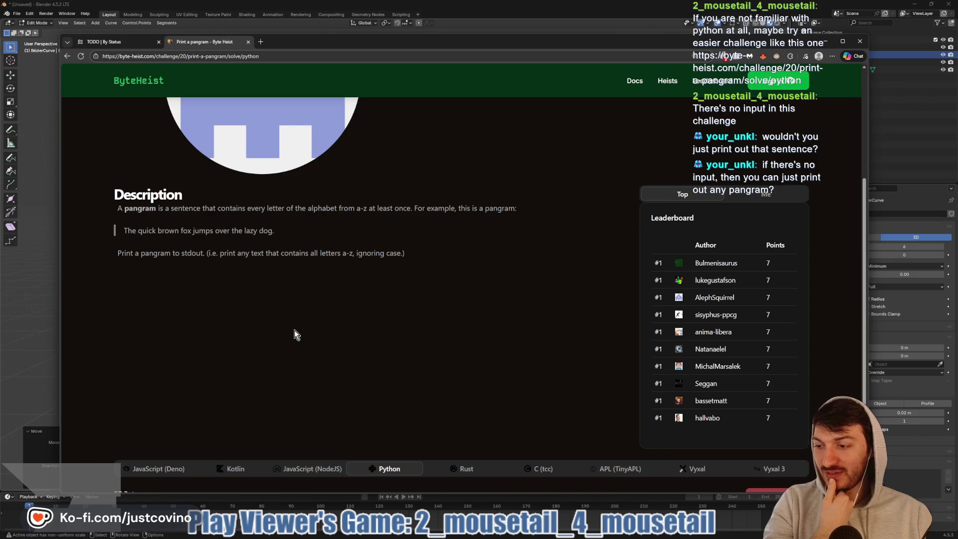
pyautogui.scroll(-2, 295, 331)
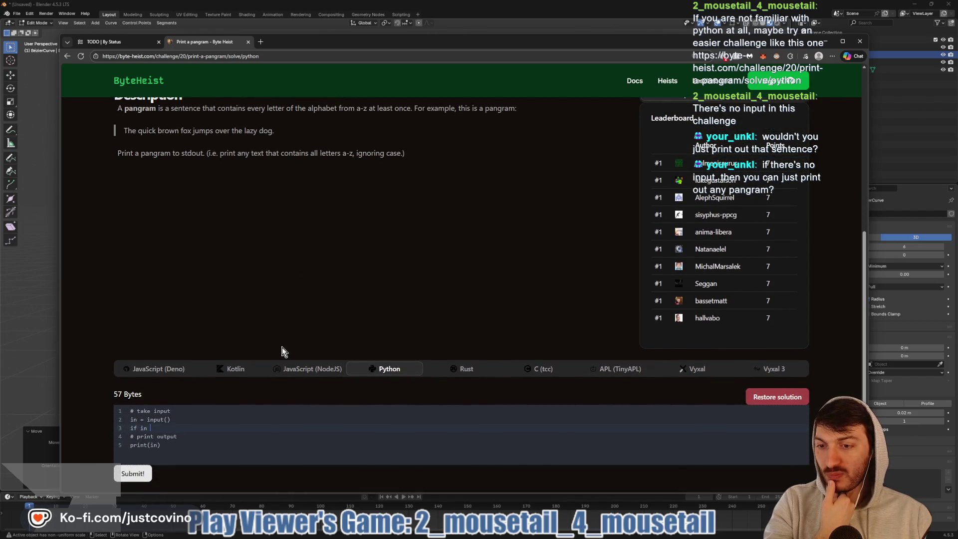
pyautogui.scroll(2, 257, 340)
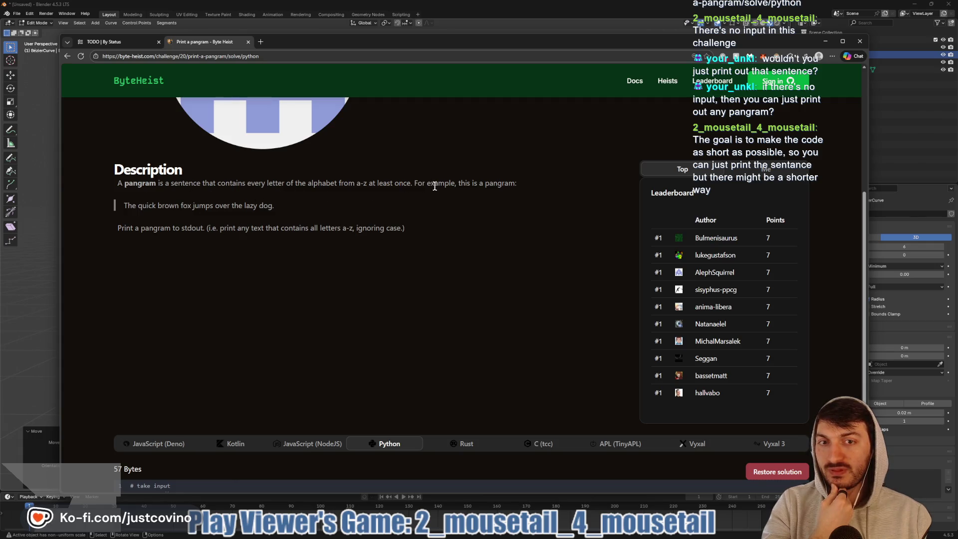
pyautogui.scroll(3, 259, 289)
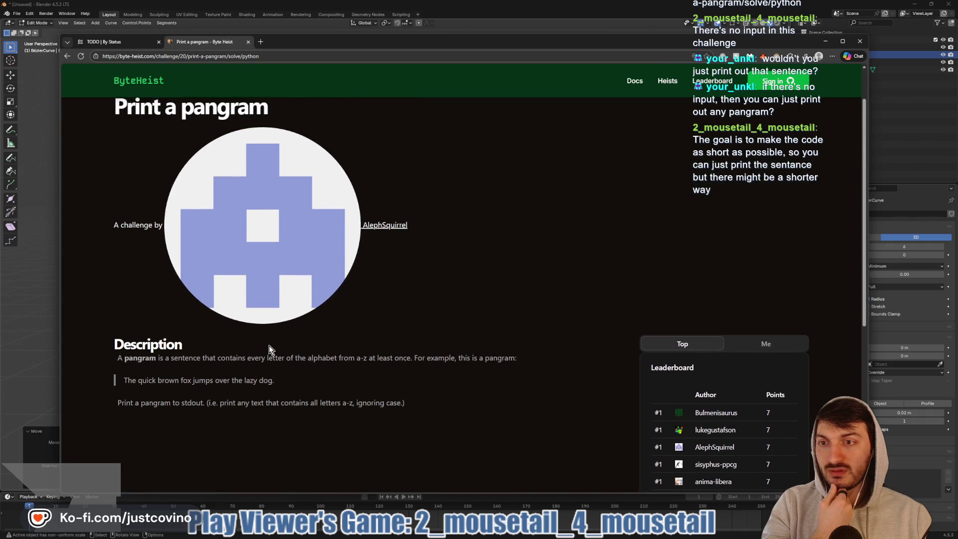
pyautogui.scroll(-3, 261, 341)
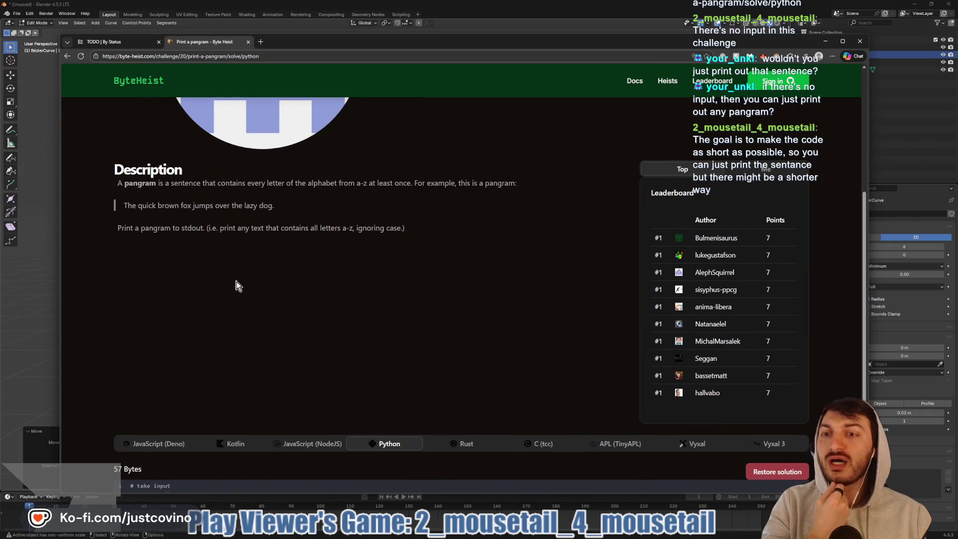
pyautogui.scroll(-2, 238, 286)
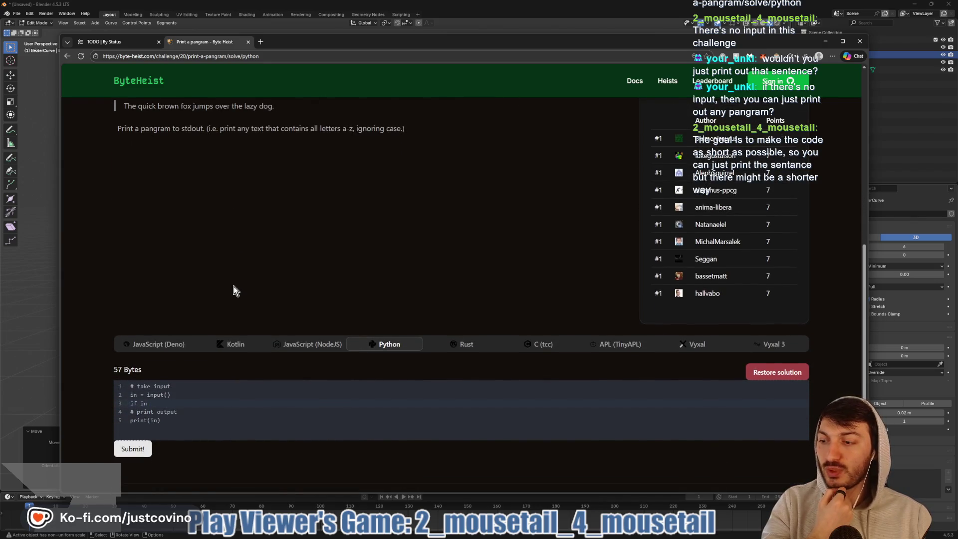
pyautogui.scroll(2, 236, 291)
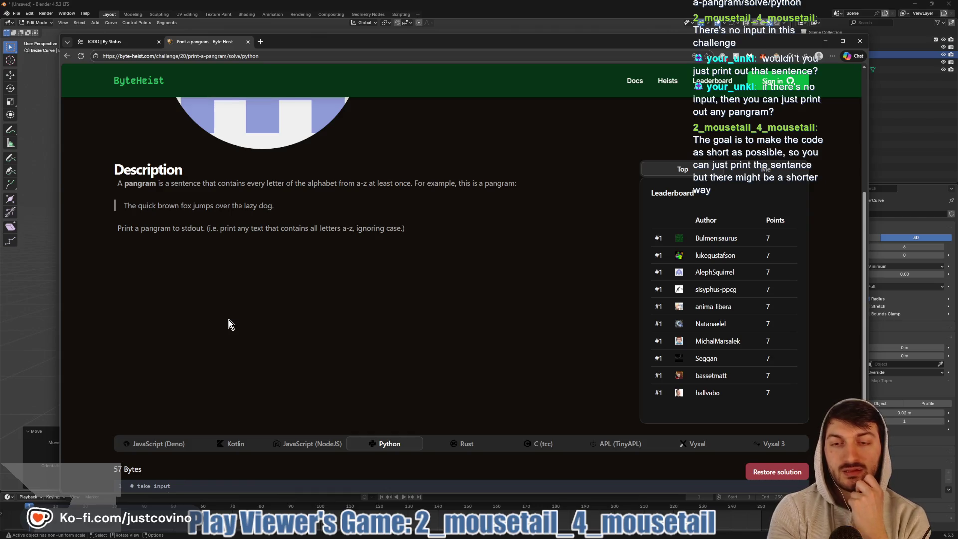
pyautogui.scroll(-3, 229, 320)
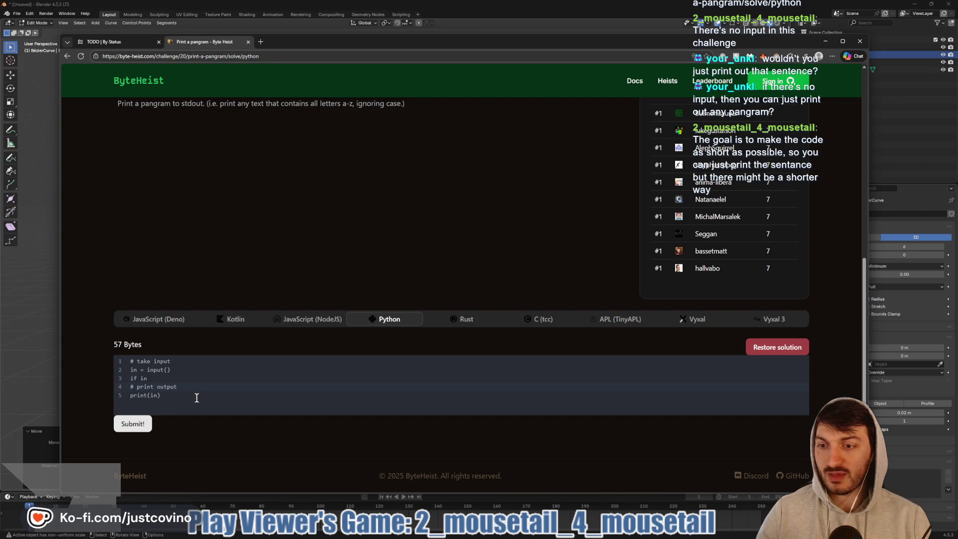
# - Replace code lines 2–5 with print("The quick brown fox jumps over the lazy dog.")
pyautogui.moveTo(197, 398)
pyautogui.mouseDown()
pyautogui.moveTo(133, 363)
pyautogui.moveTo(129, 371)
pyautogui.mouseUp()
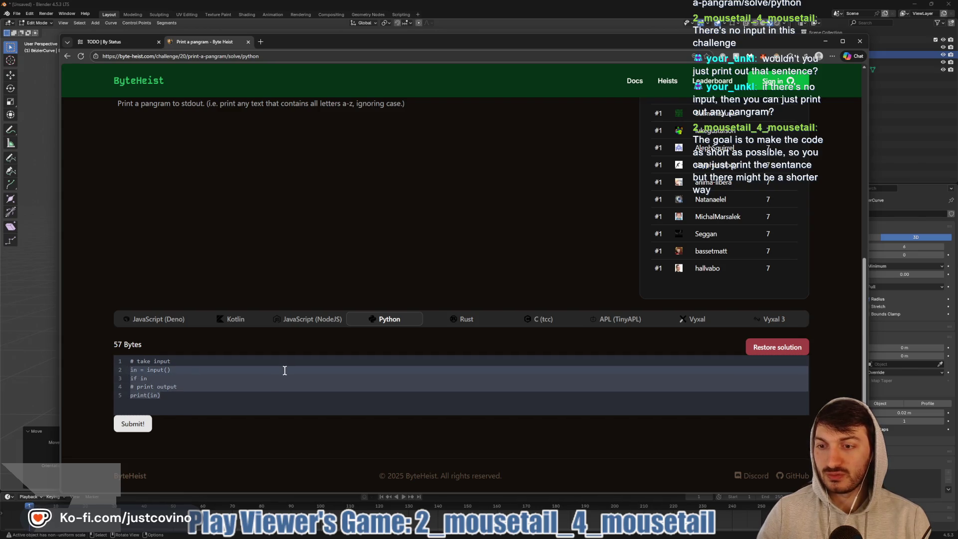
pyautogui.write('print(')
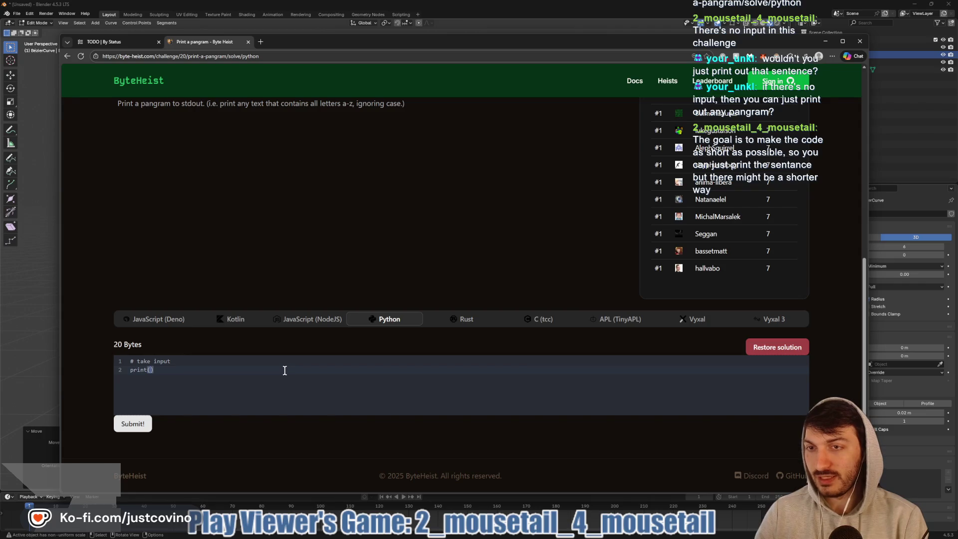
pyautogui.write('"The ')
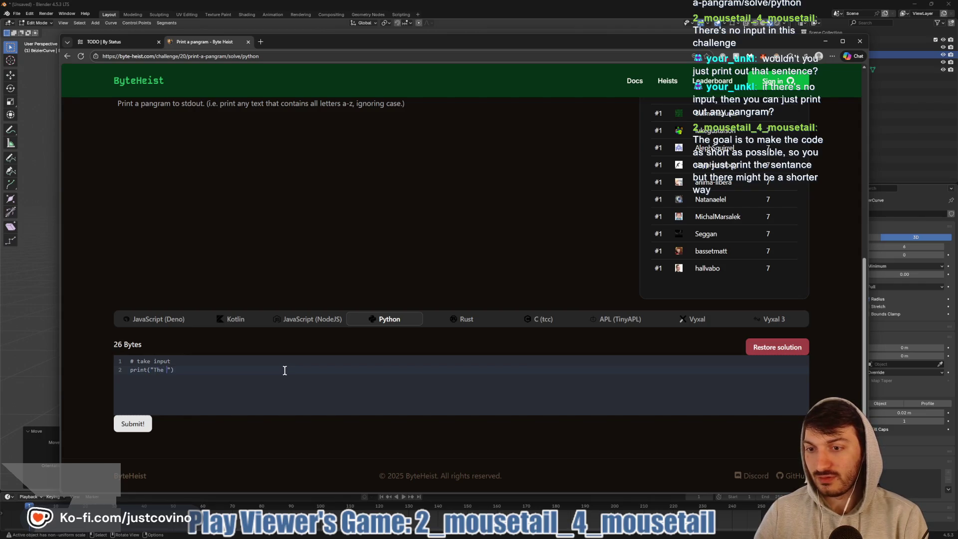
pyautogui.write('quick brown fox j')
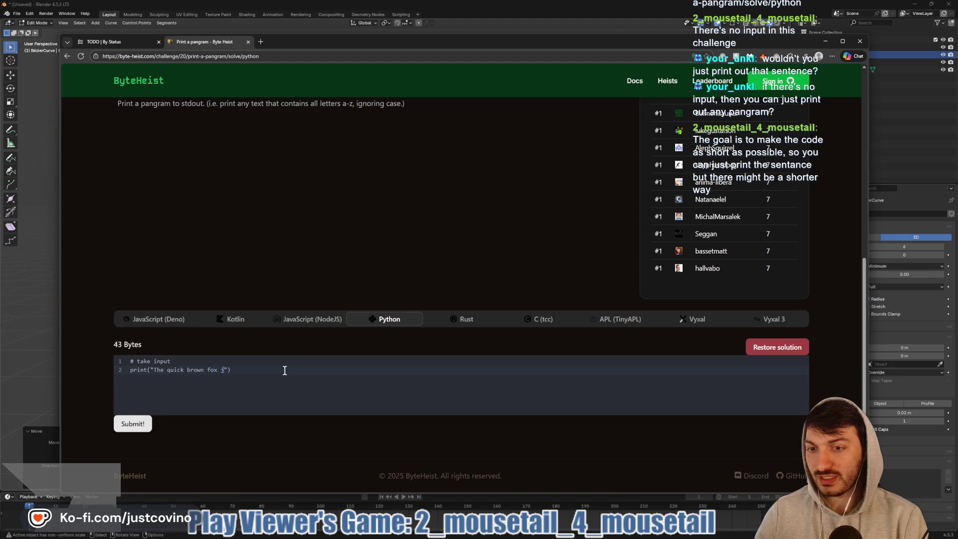
pyautogui.write('umps over the lazy ')
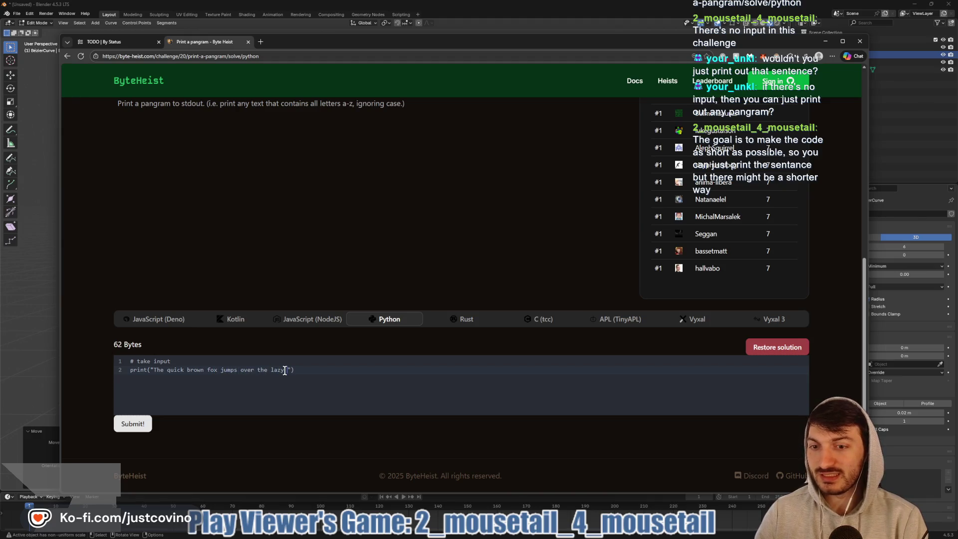
pyautogui.write('dog.')
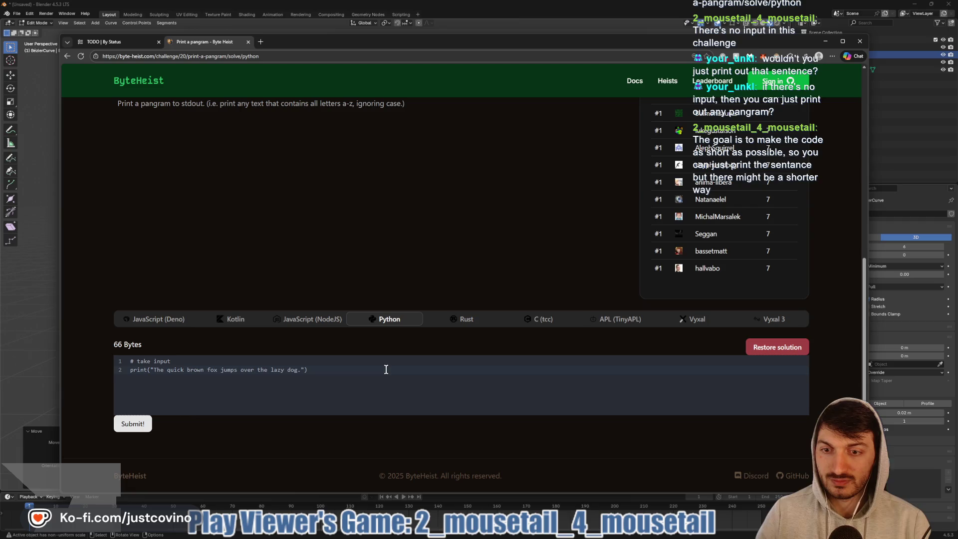
# - Submit the 66-byte pangram solution for judging
pyautogui.click(143, 424)
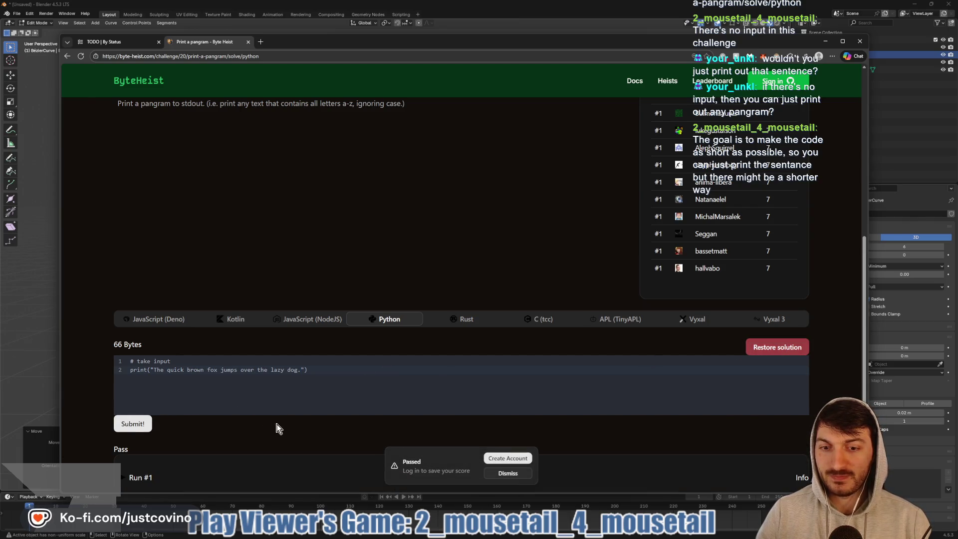
pyautogui.scroll(-2, 278, 428)
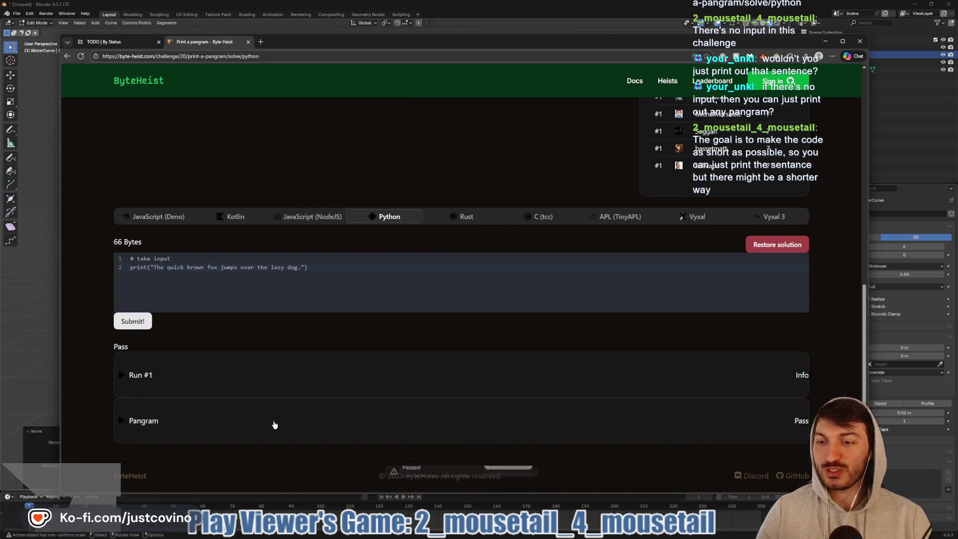
pyautogui.scroll(4, 282, 417)
pyautogui.scroll(1, 279, 404)
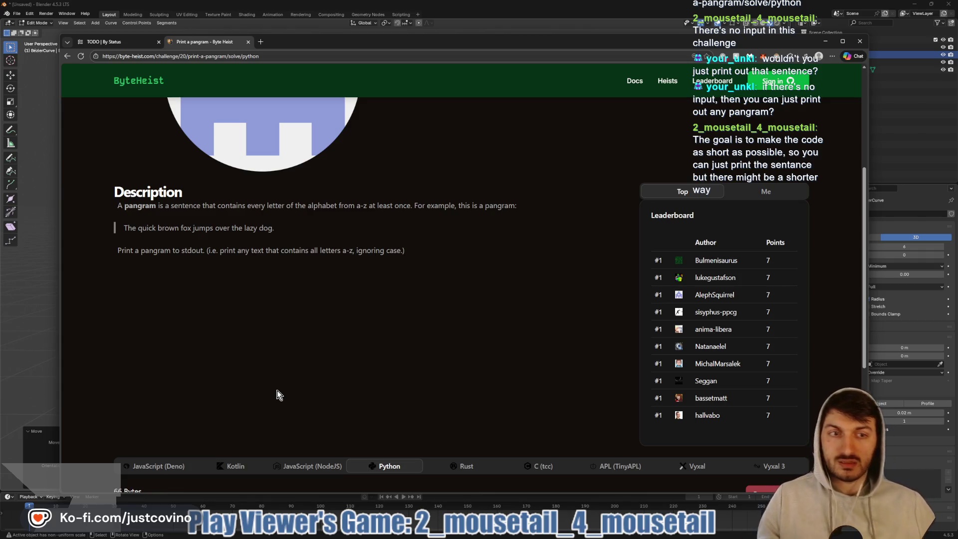
pyautogui.scroll(-5, 277, 386)
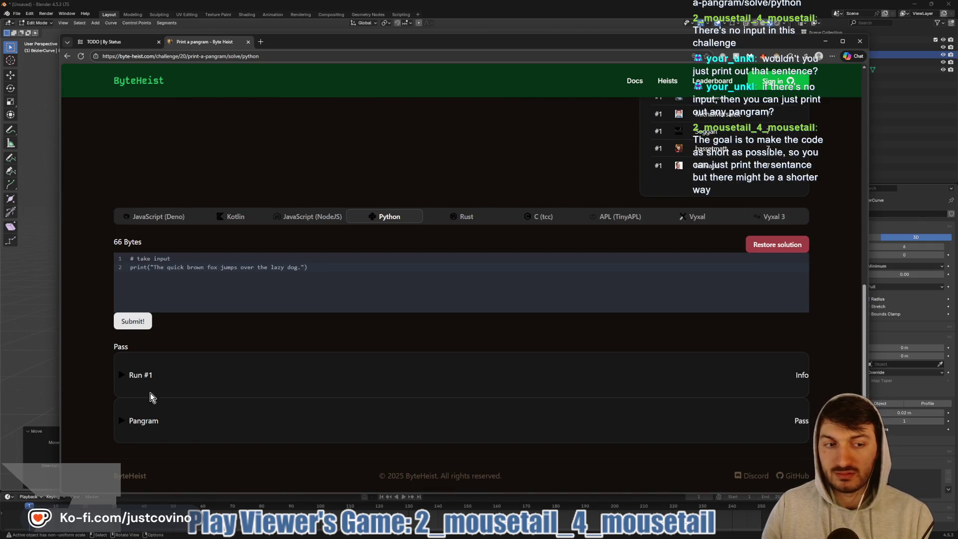
# - Expand and collapse Run #1's output and the passing Pangram test details
pyautogui.click(117, 377)
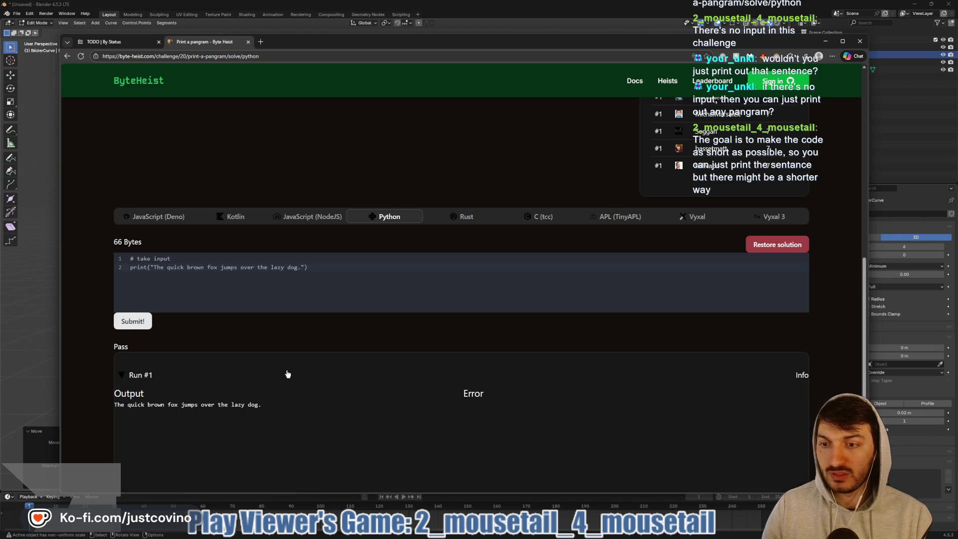
pyautogui.scroll(-2, 288, 374)
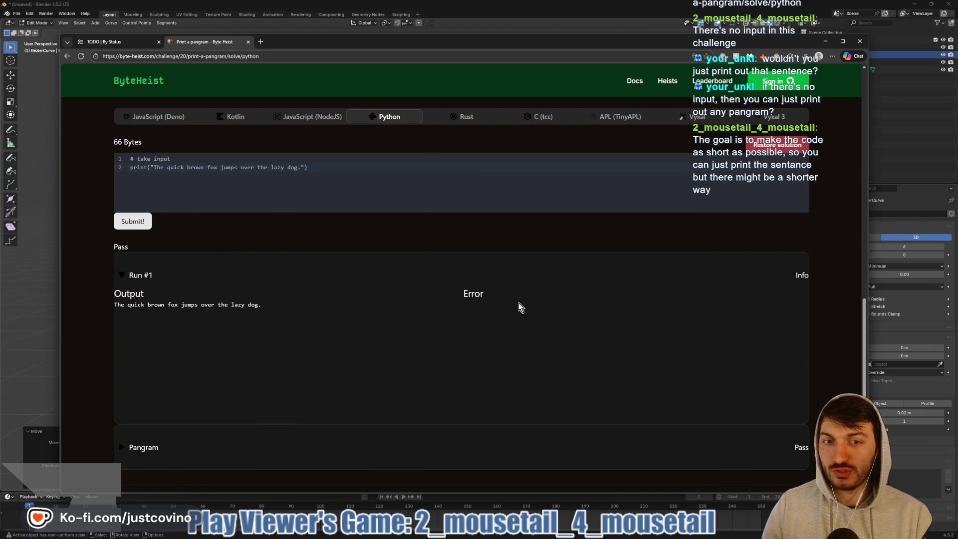
pyautogui.click(119, 269)
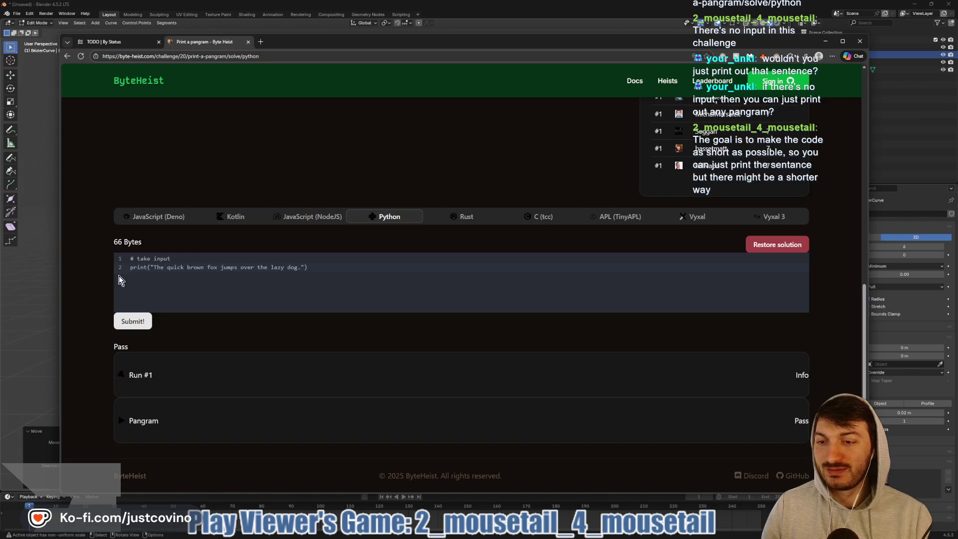
pyautogui.click(119, 422)
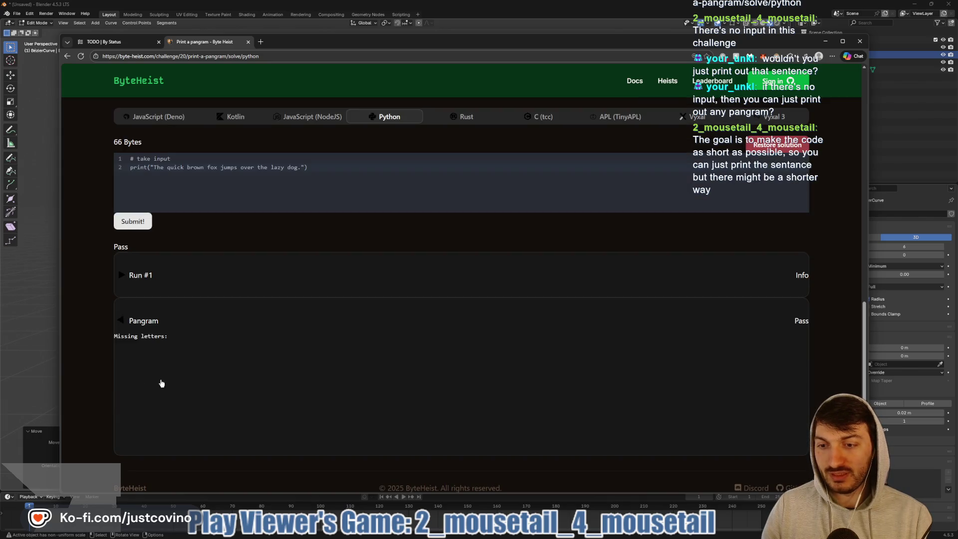
pyautogui.click(123, 320)
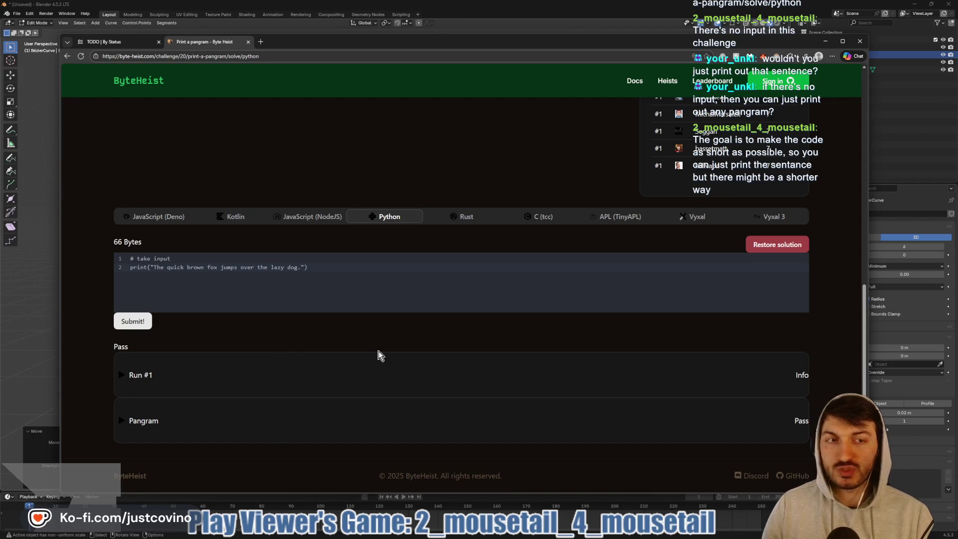
pyautogui.scroll(3, 380, 355)
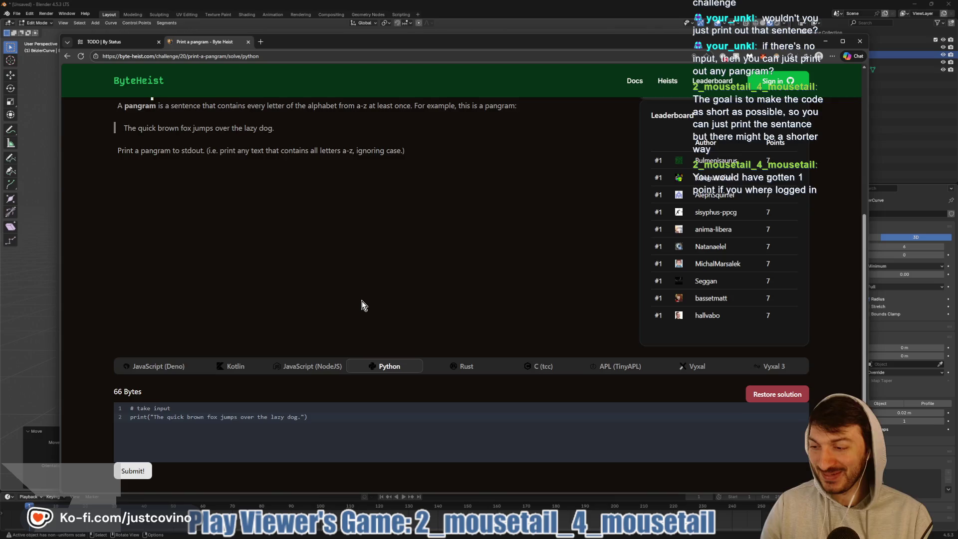
# - Replace the quoted pangram sentence in the print call with pangram
pyautogui.scroll(-2, 362, 301)
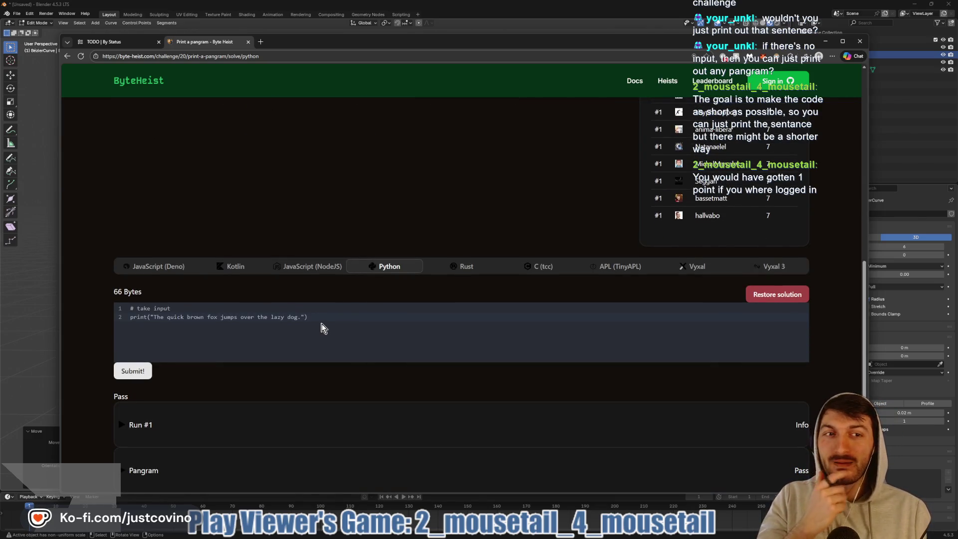
pyautogui.scroll(2, 322, 328)
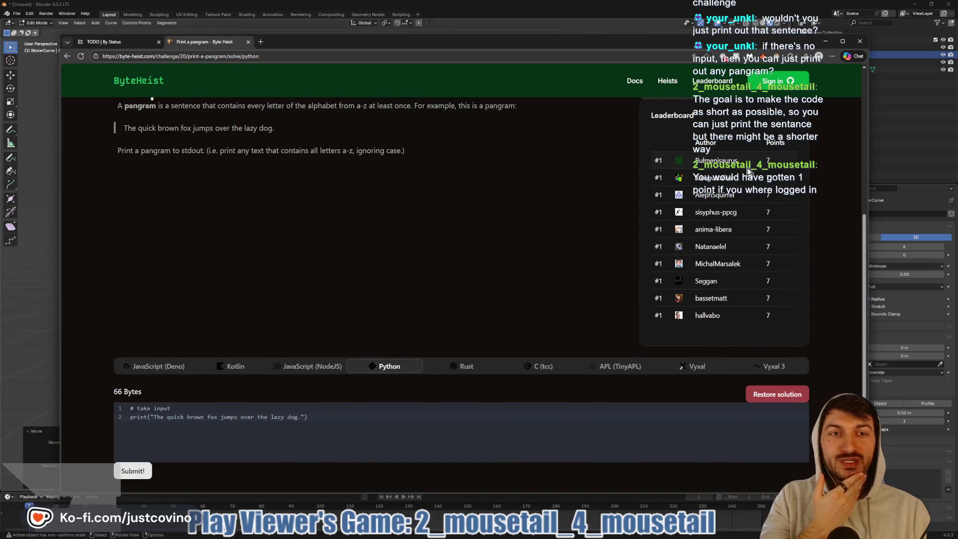
pyautogui.scroll(-1, 330, 360)
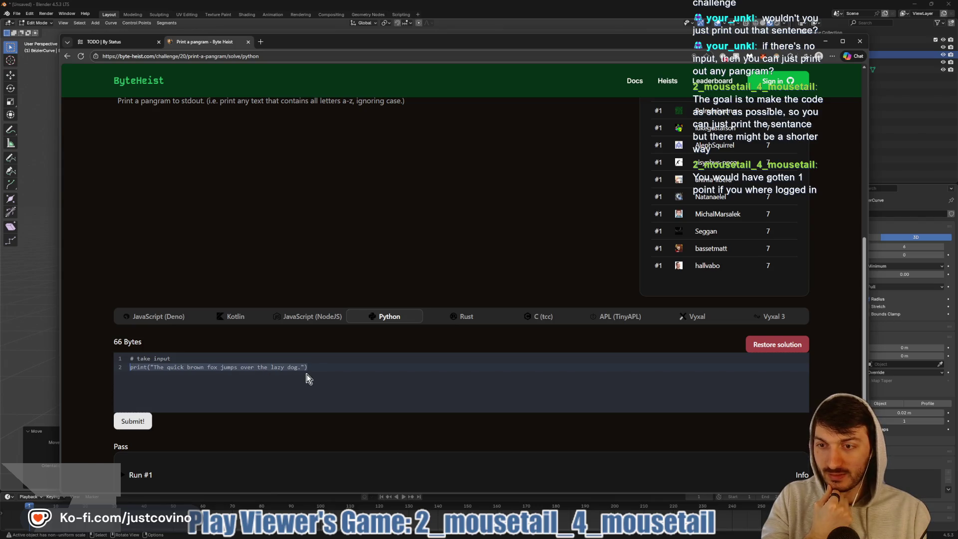
pyautogui.scroll(3, 308, 354)
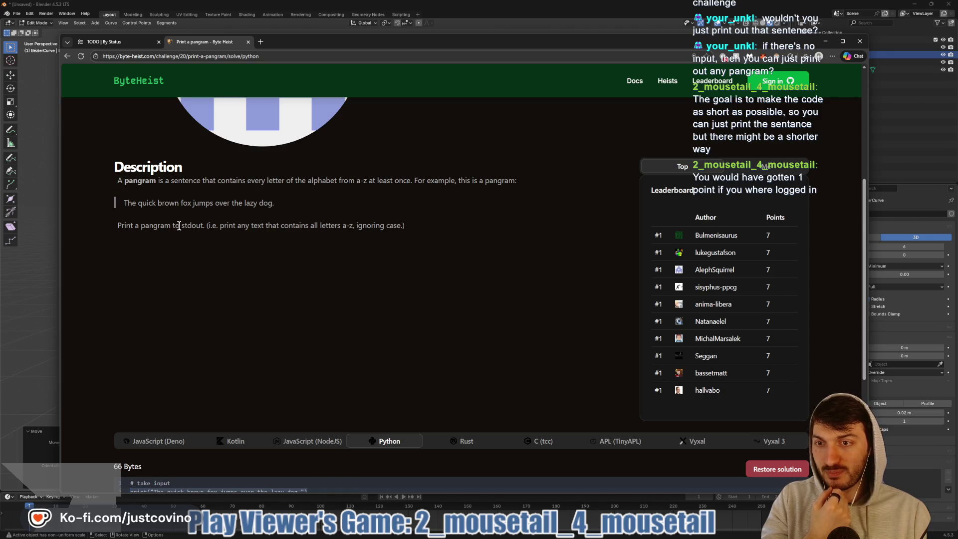
pyautogui.scroll(-3, 400, 292)
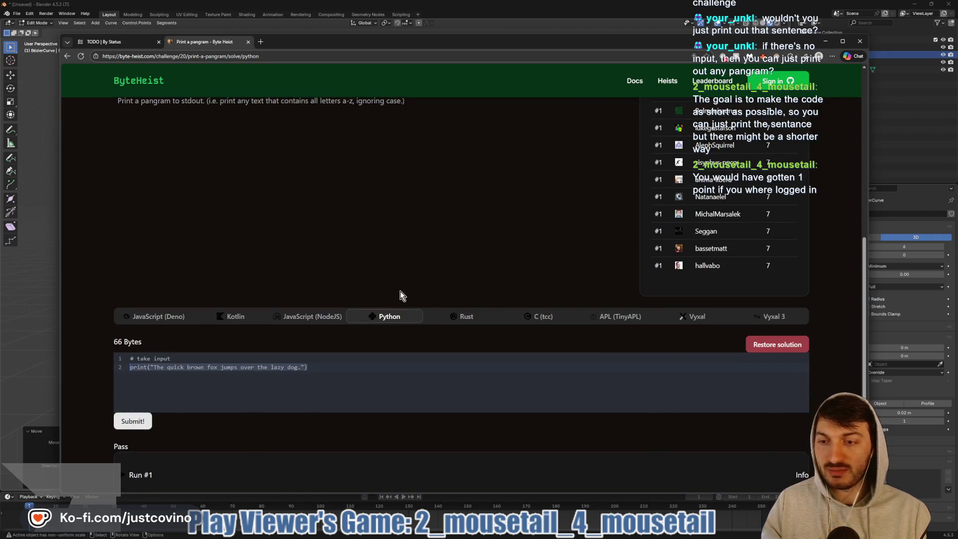
pyautogui.moveTo(307, 367); pyautogui.dragTo(152, 363)
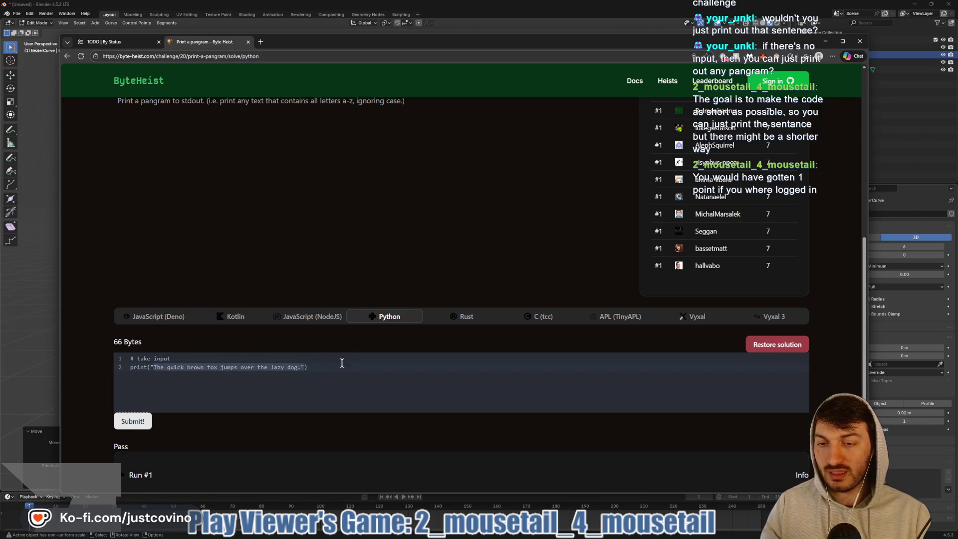
pyautogui.click(322, 366)
pyautogui.moveTo(306, 367); pyautogui.dragTo(152, 364)
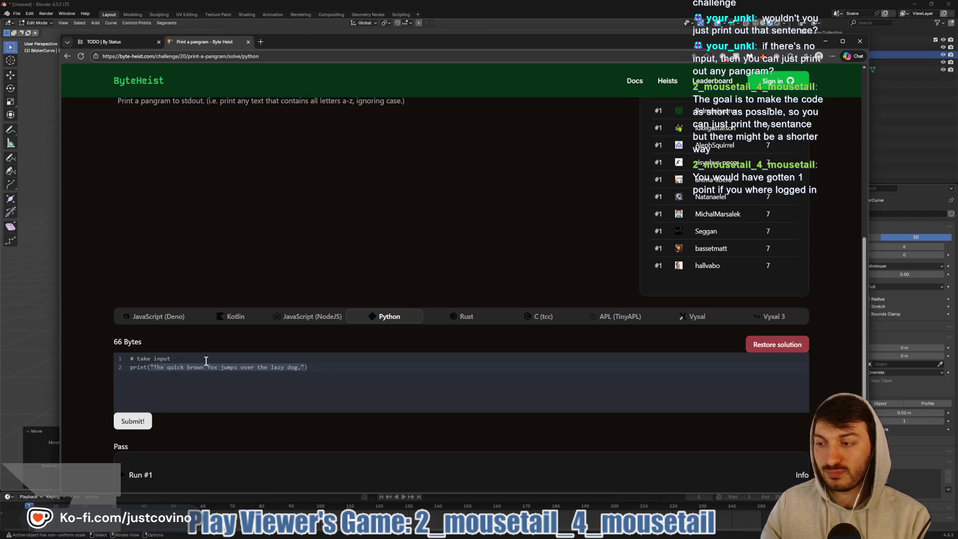
pyautogui.write('pangram')
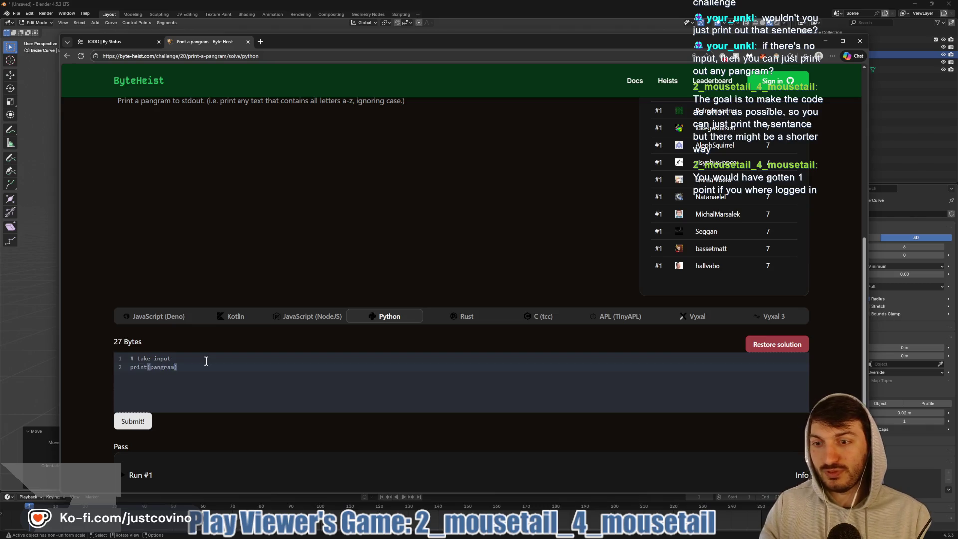
# - Restore the solution template, rewrite it as print(pangram) and submit it
pyautogui.click(777, 345)
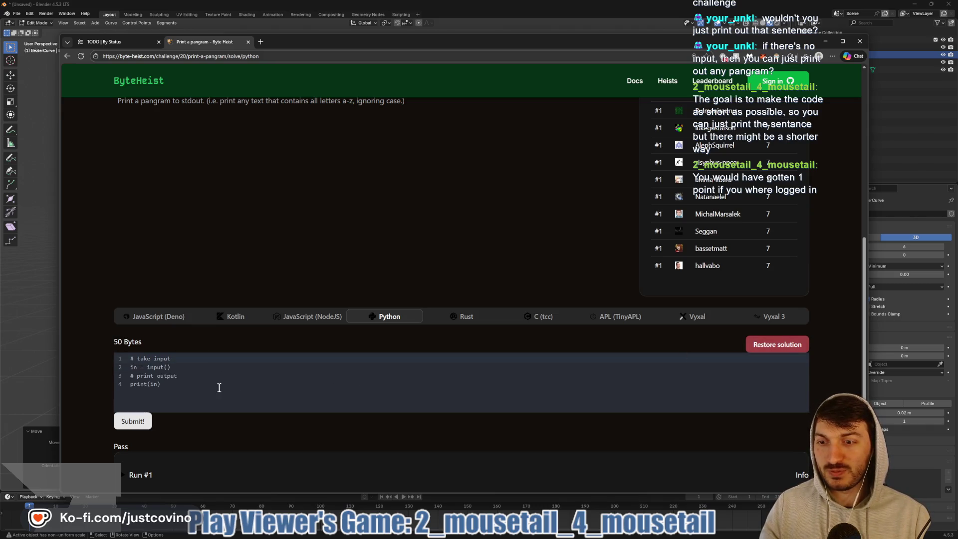
pyautogui.moveTo(196, 396); pyautogui.dragTo(107, 367)
pyautogui.press('BackSpace')
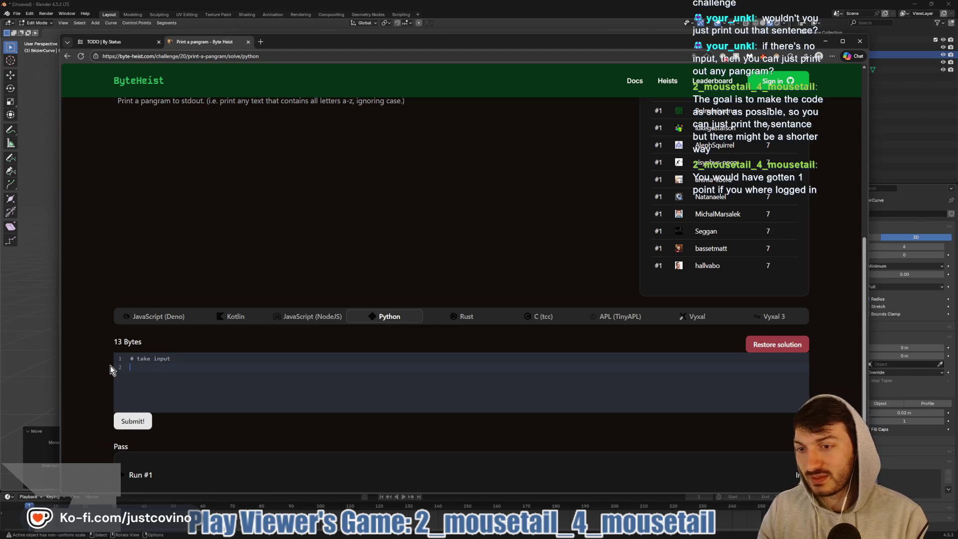
pyautogui.press('BackSpace')
pyautogui.press('BackSpace')
pyautogui.press('BackSpace')
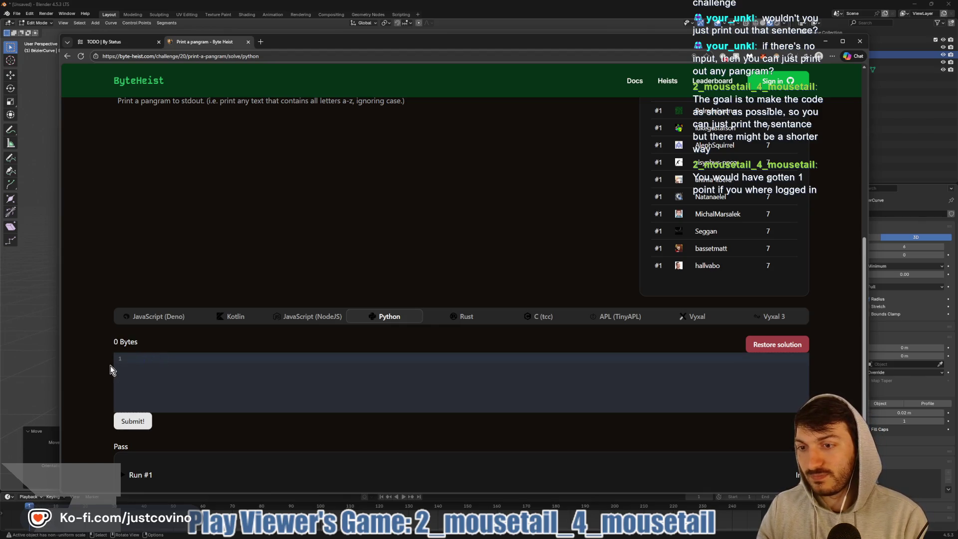
pyautogui.write('print(')
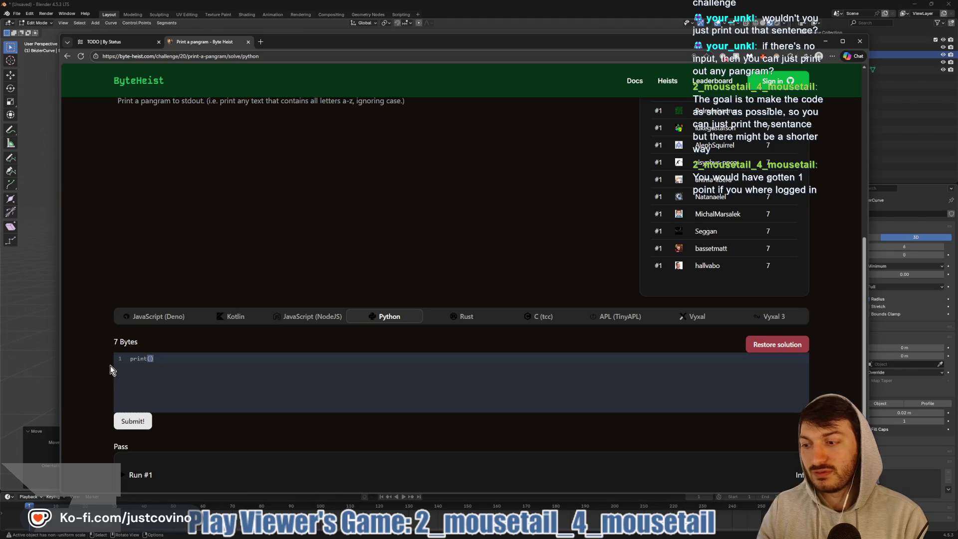
pyautogui.write('pang')
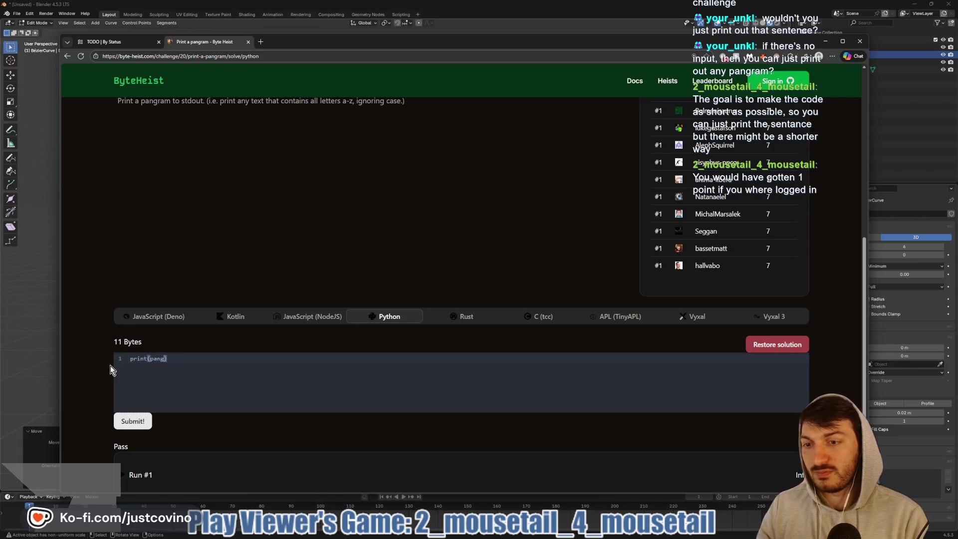
pyautogui.write('ram')
pyautogui.click(137, 421)
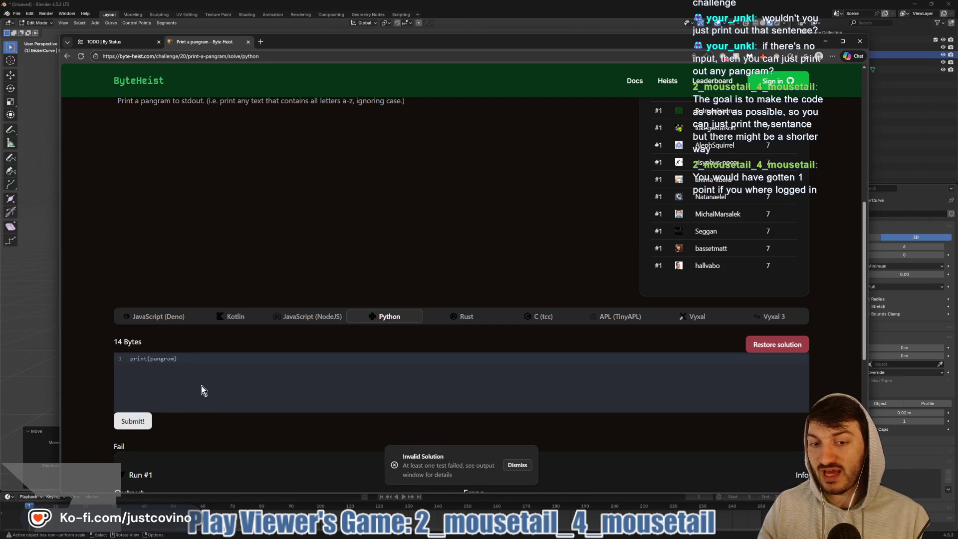
# - Submit print(pangram().pick_random()), then delete the whole line of code
pyautogui.click(201, 385)
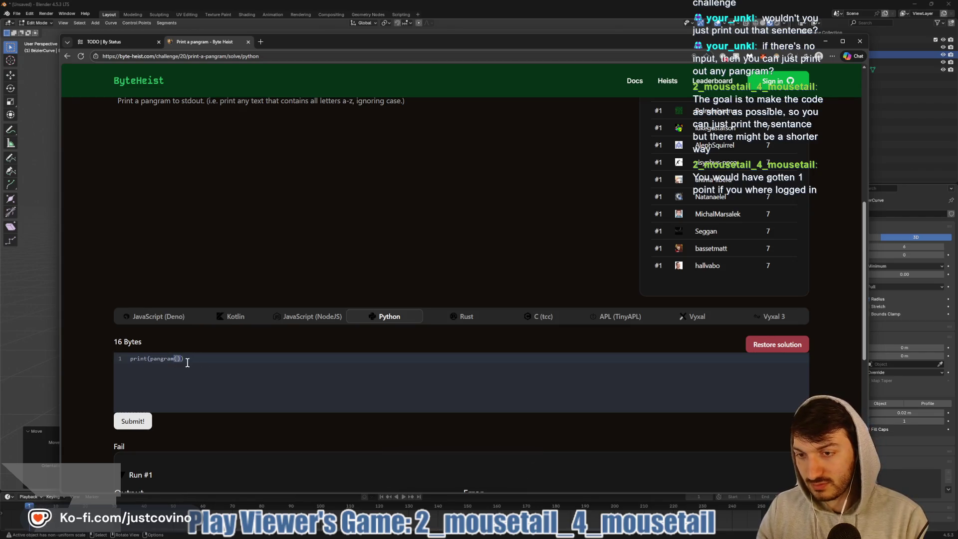
pyautogui.press('Left')
pyautogui.write('().pick_random()')
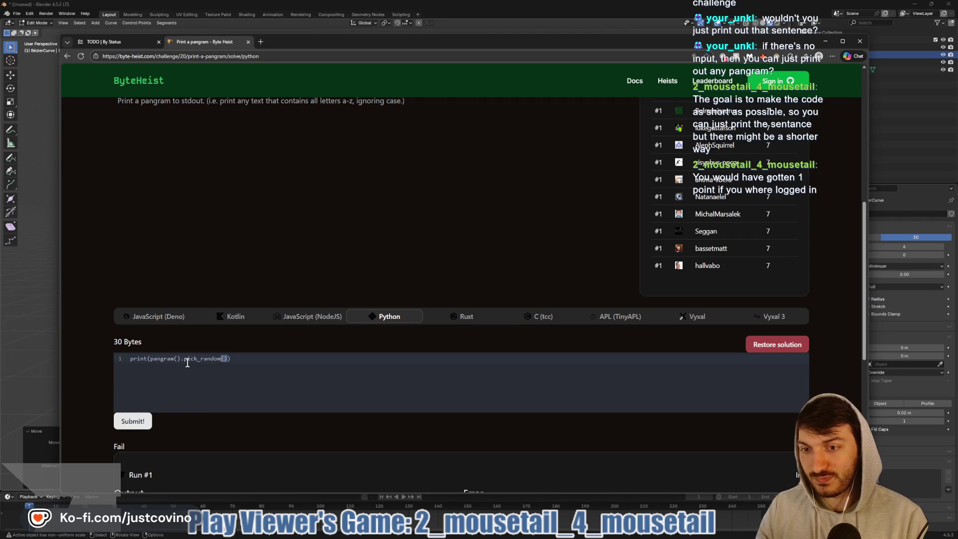
pyautogui.hotkey('ctrl', 'Return')
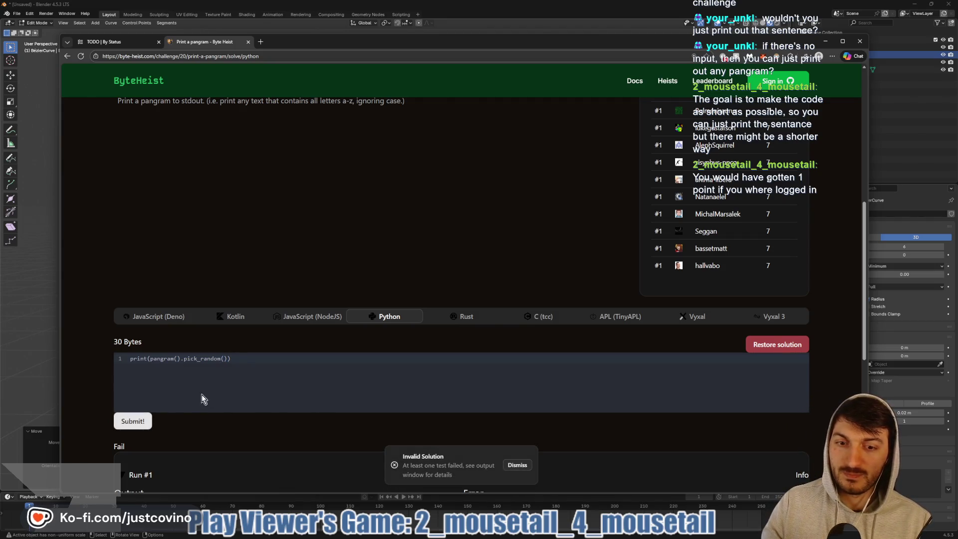
pyautogui.moveTo(267, 360); pyautogui.dragTo(132, 360)
pyautogui.press('BackSpace')
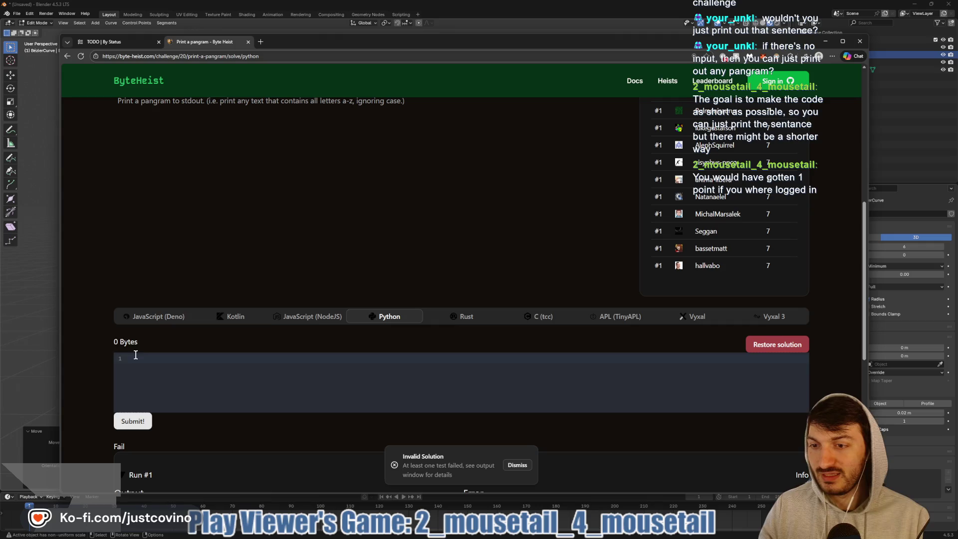
pyautogui.scroll(3, 288, 329)
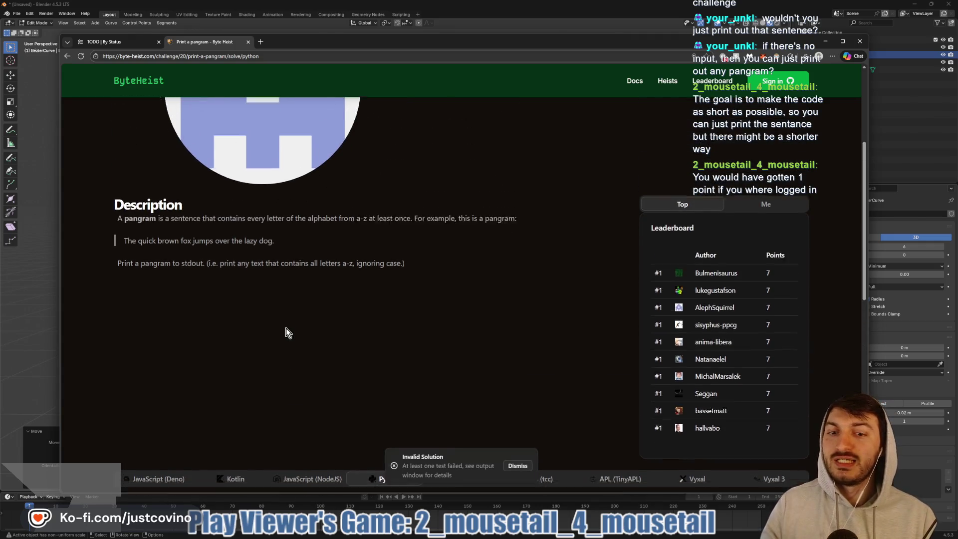
pyautogui.scroll(-3, 286, 328)
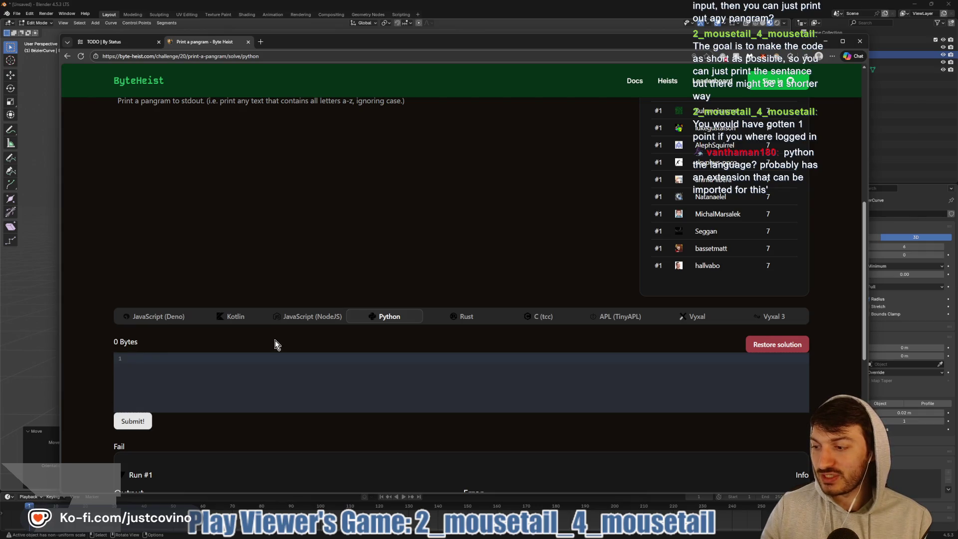
pyautogui.scroll(3, 248, 353)
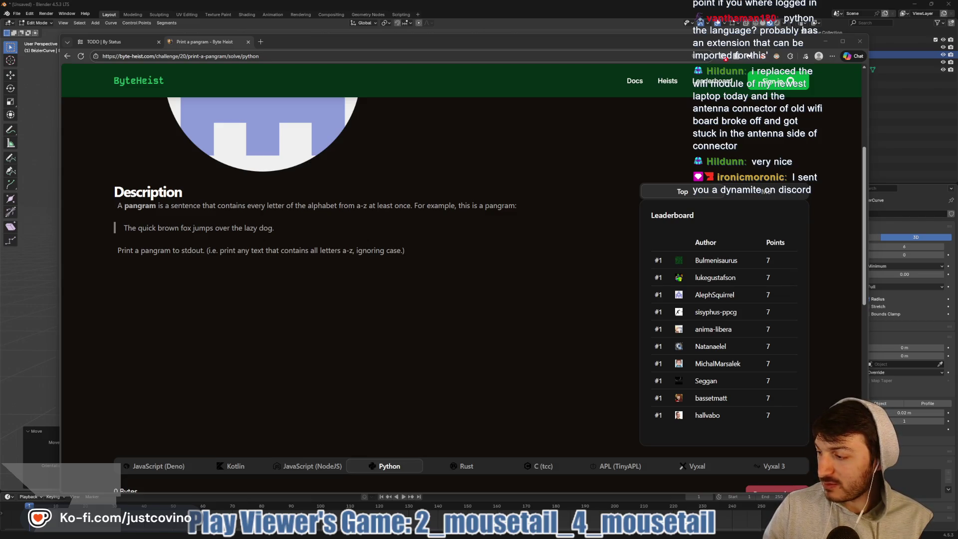
# - Save the Blender file as DynamiteStick to the Desktop
pyautogui.click(435, 235)
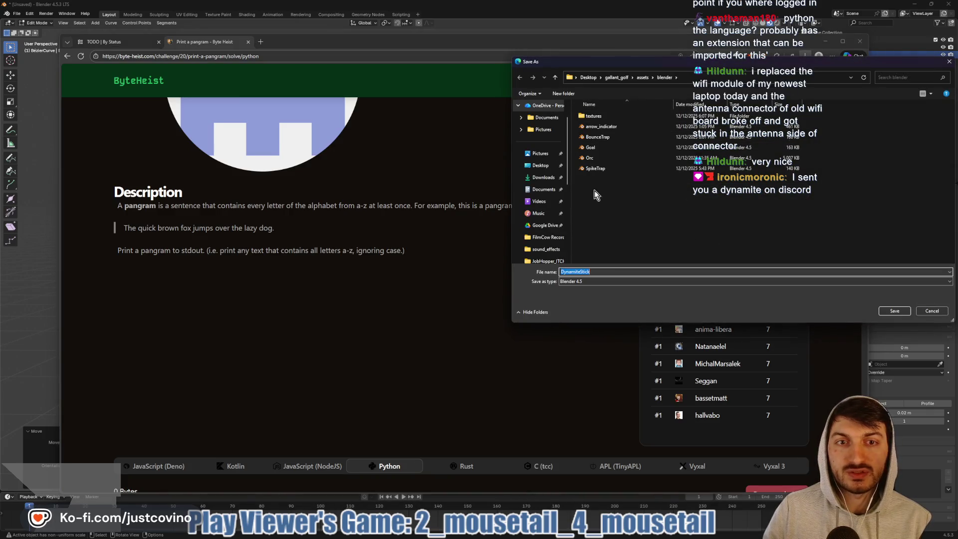
pyautogui.click(543, 167)
pyautogui.click(894, 312)
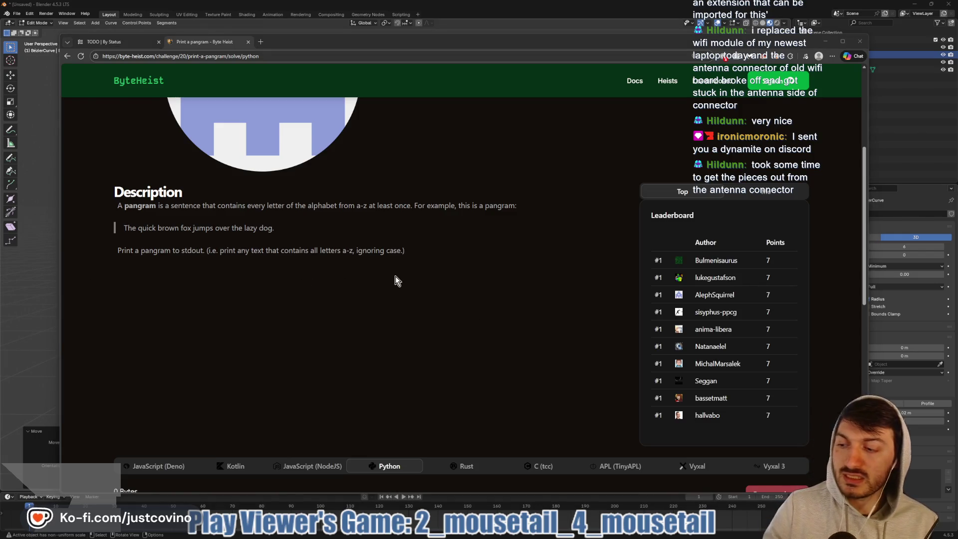
pyautogui.scroll(5, 413, 256)
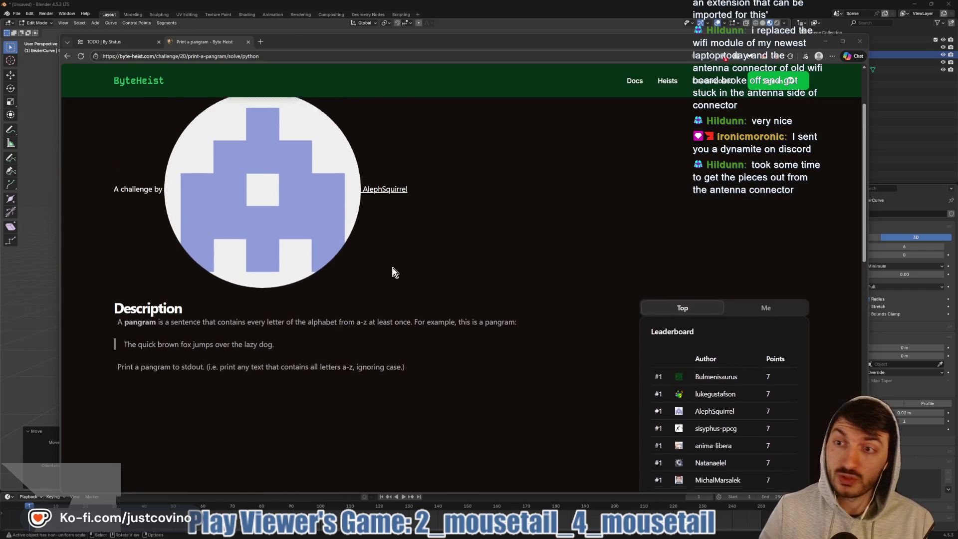
# - Switch the Print a pangram challenge to its View page with judge code and example solution
pyautogui.click(566, 145)
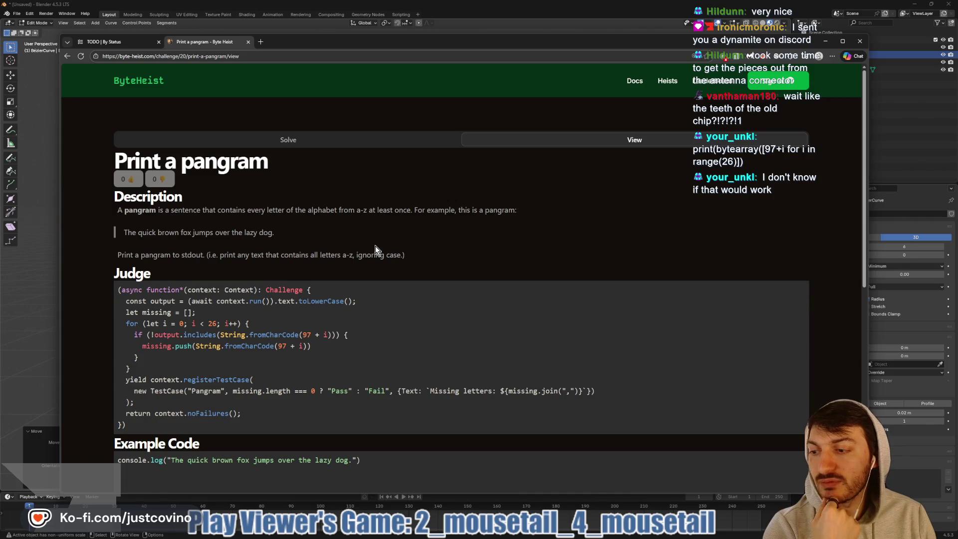
# - Change the print argument to bytearray([97+1 for i in range(26)]) and submit it
pyautogui.click(336, 137)
pyautogui.scroll(-3, 371, 222)
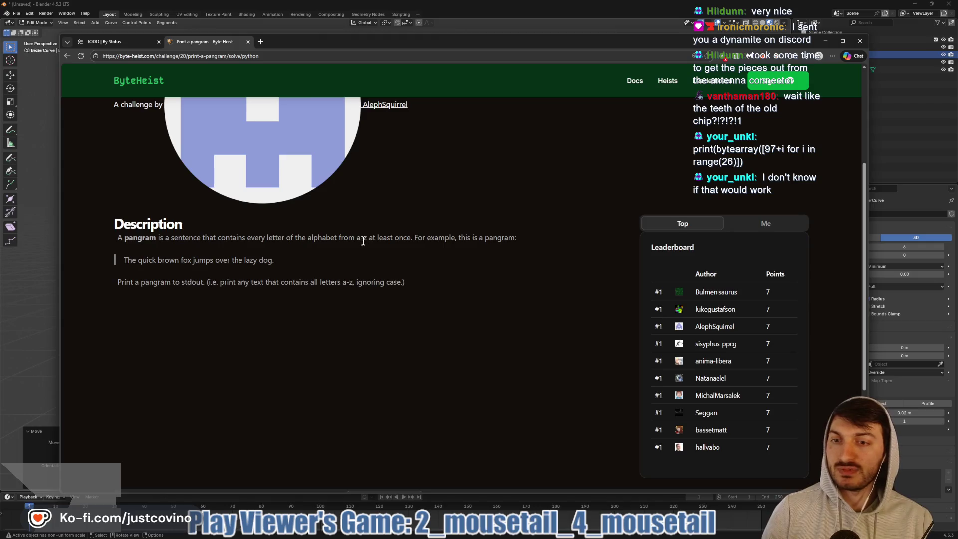
pyautogui.scroll(-3, 363, 241)
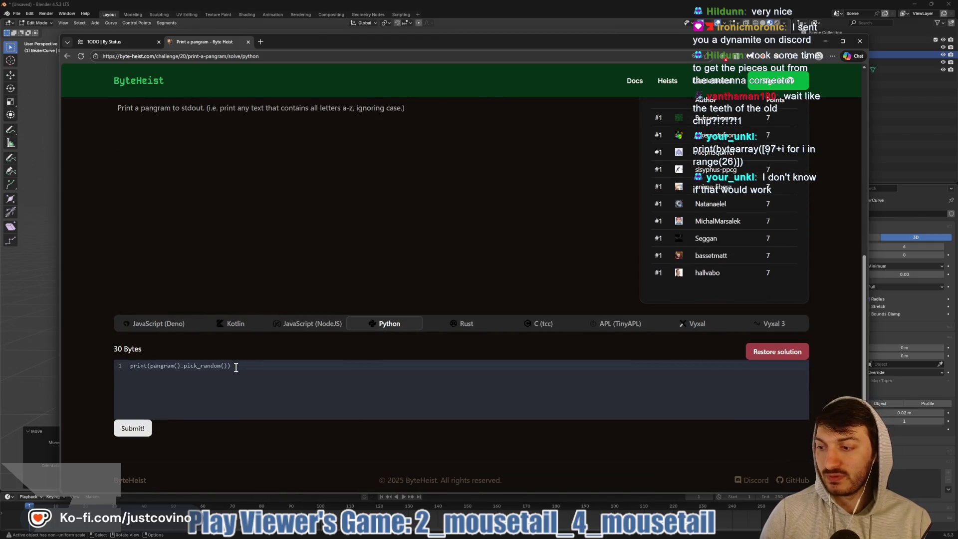
pyautogui.doubleClick(163, 365)
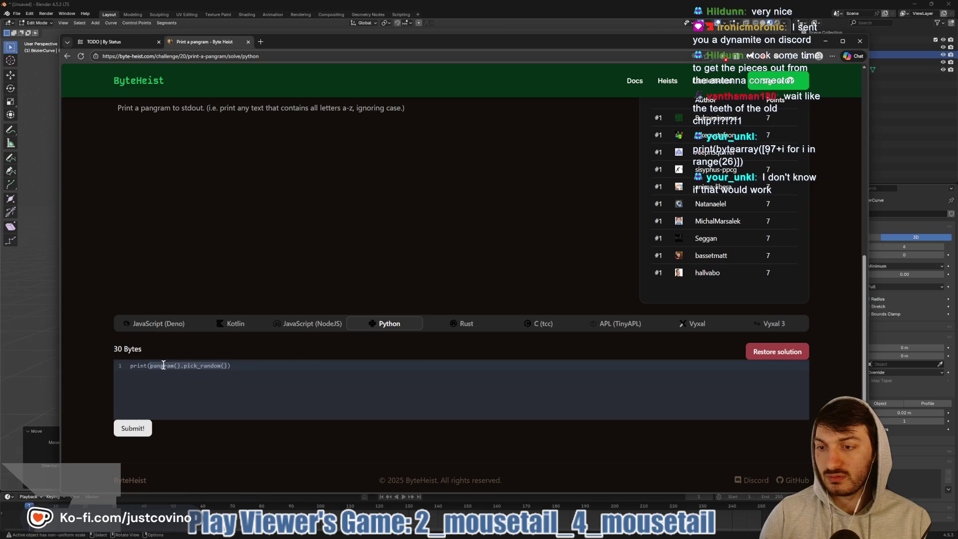
pyautogui.press('BackSpace')
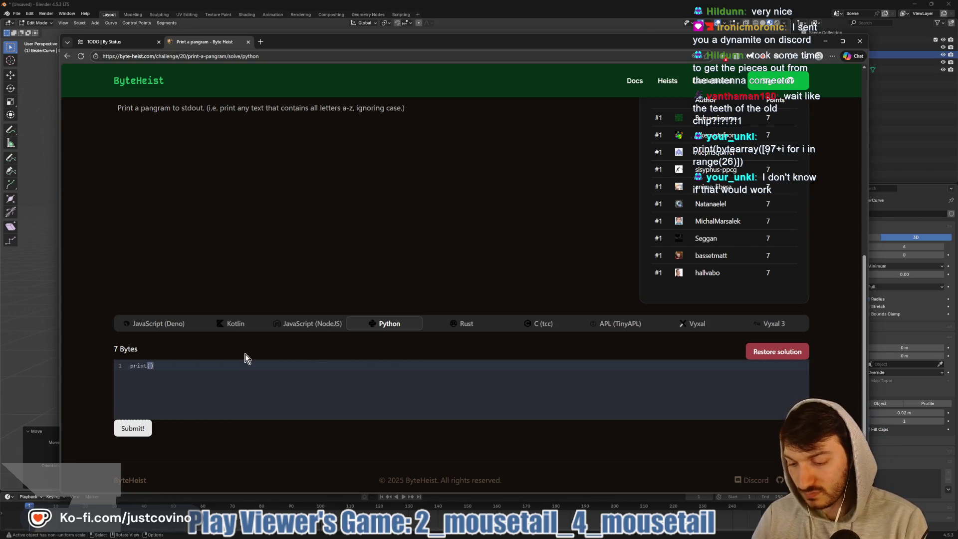
pyautogui.write('bytearray')
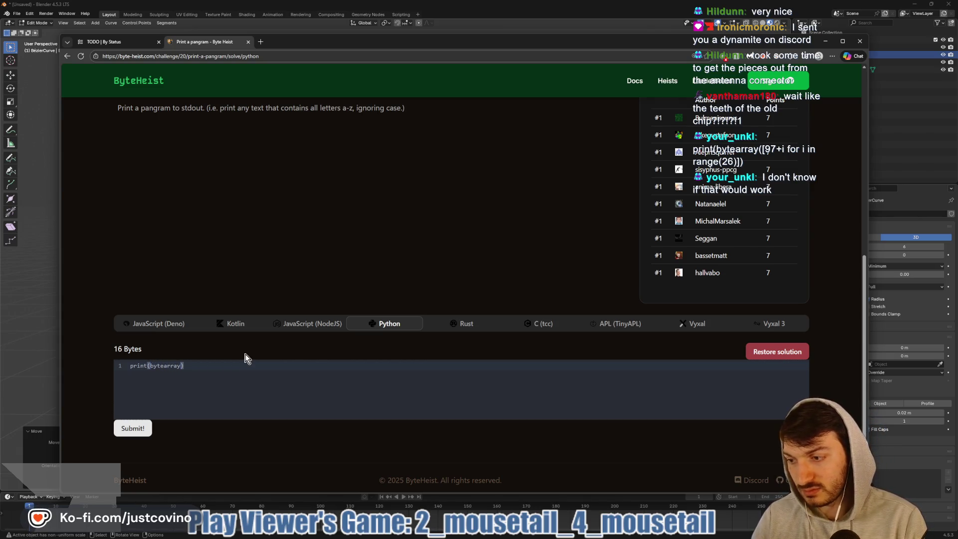
pyautogui.write('([')
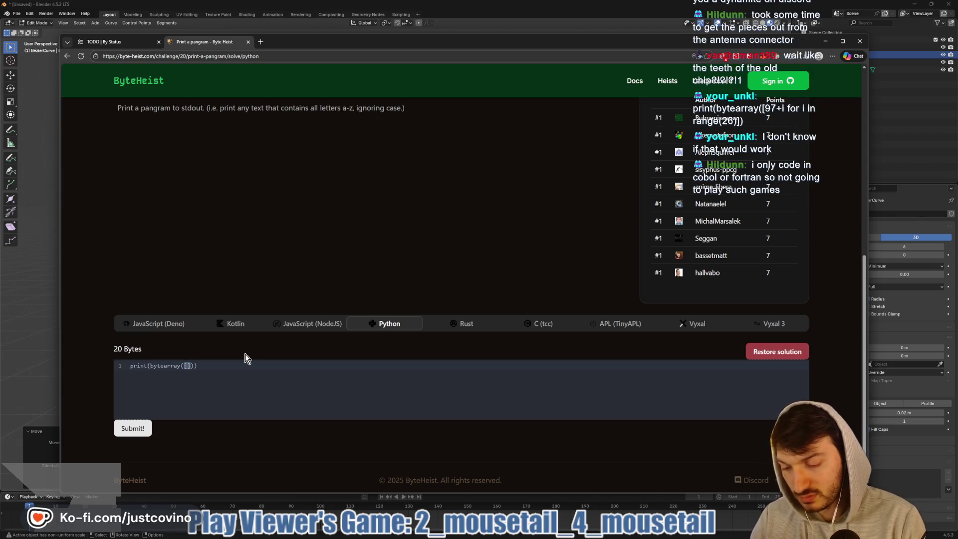
pyautogui.write('97+1')
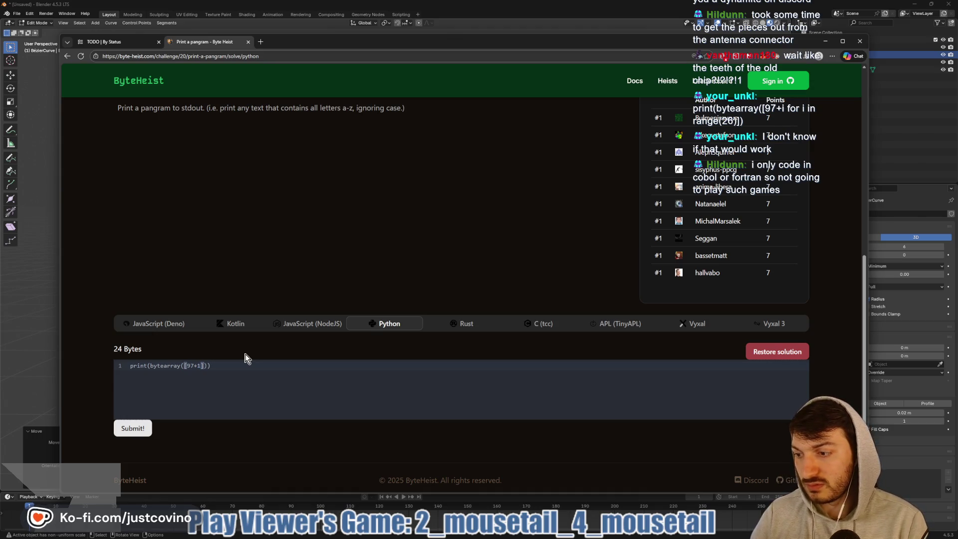
pyautogui.write('for i in r')
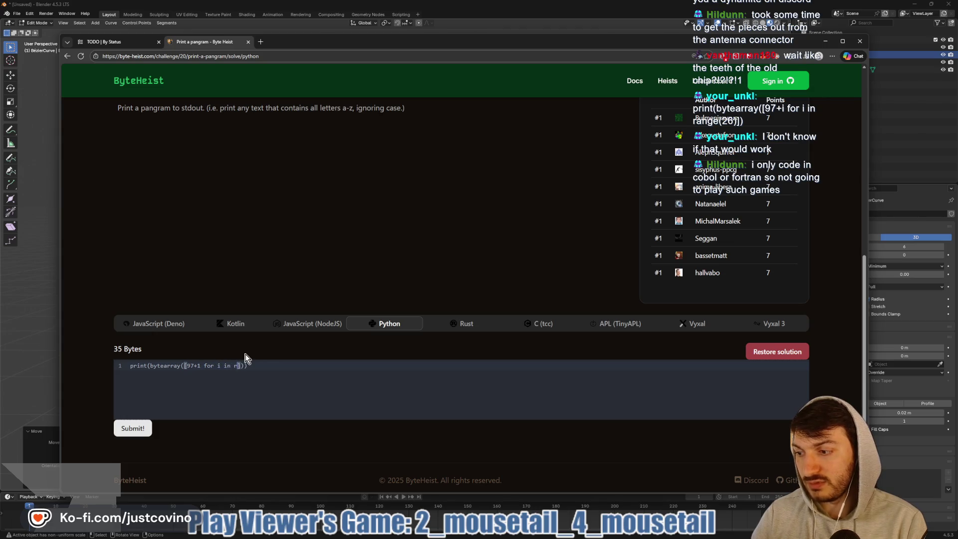
pyautogui.write('ange(')
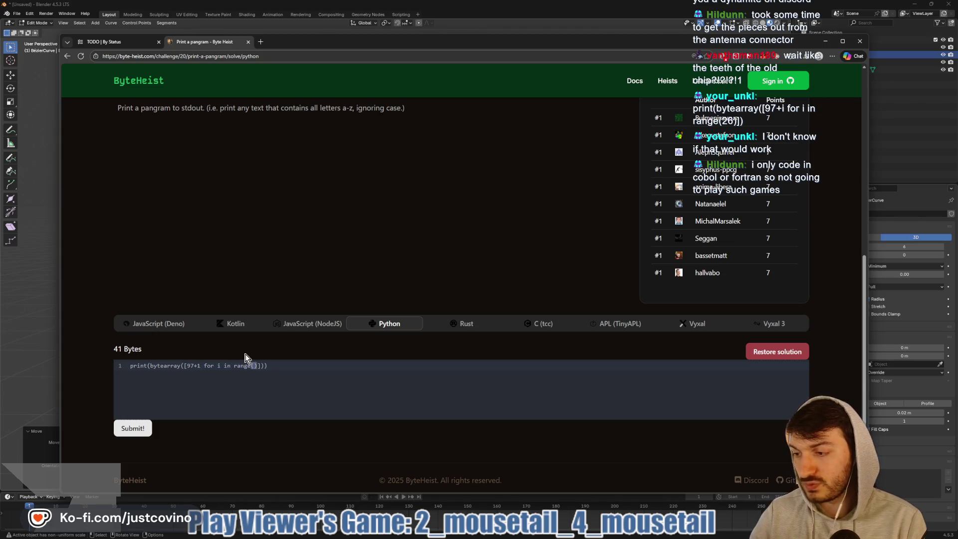
pyautogui.write('26')
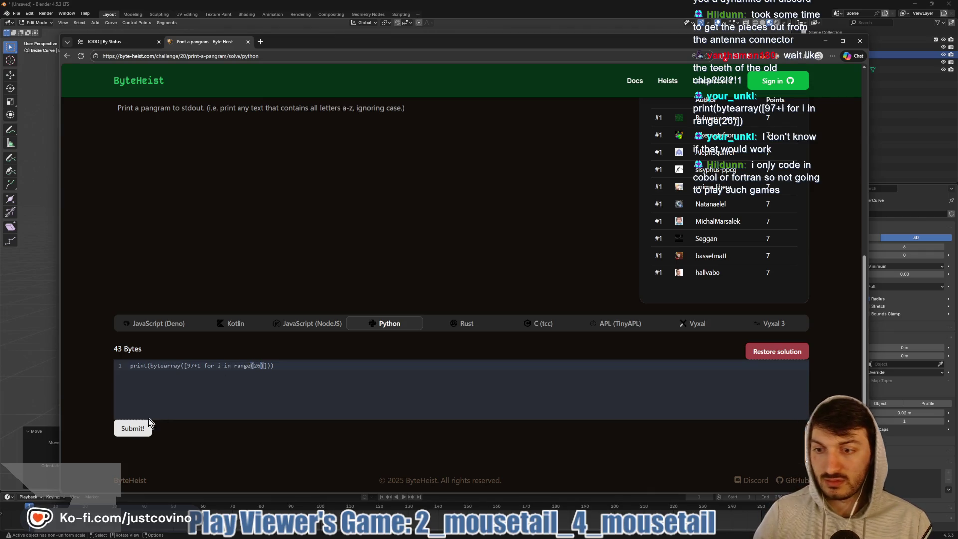
pyautogui.click(142, 427)
# - Change 97+1 to 97+i, submit, and expand Run #1 to see the alphabet output
pyautogui.scroll(-3, 283, 397)
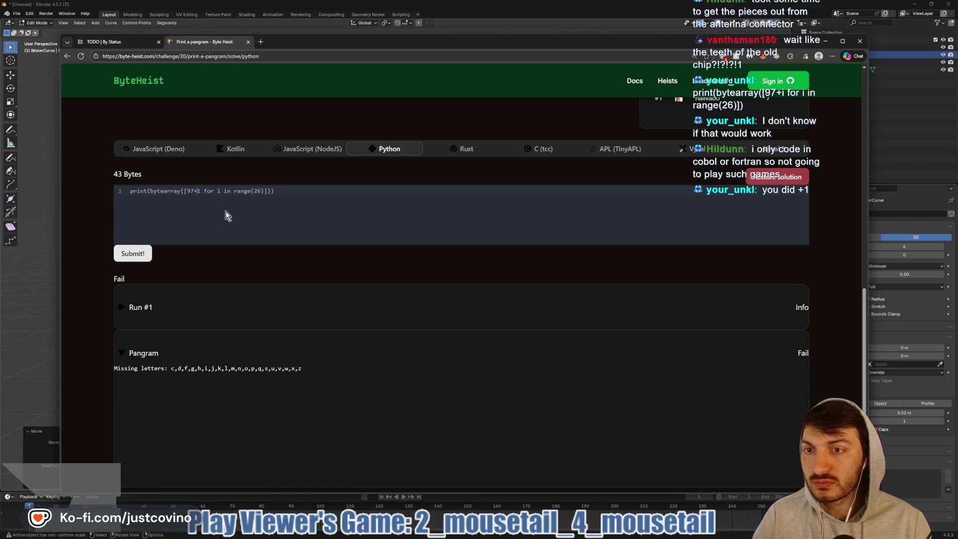
pyautogui.press('BackSpace')
pyautogui.write('i')
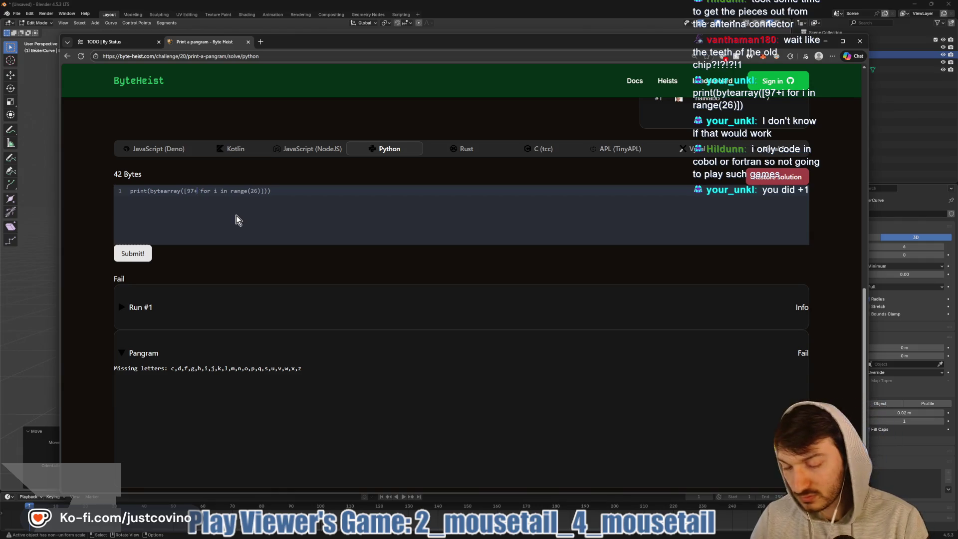
pyautogui.click(139, 252)
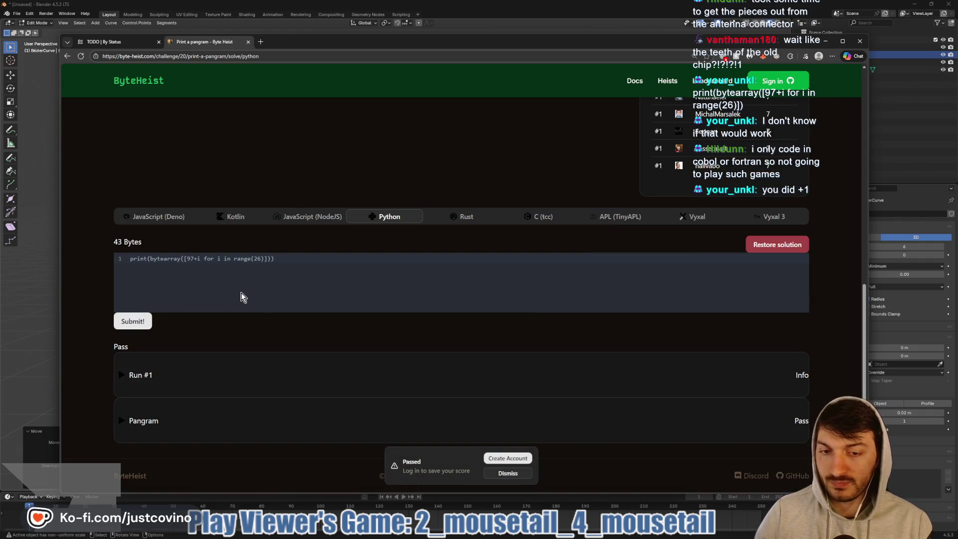
pyautogui.click(280, 369)
pyautogui.scroll(-1, 279, 359)
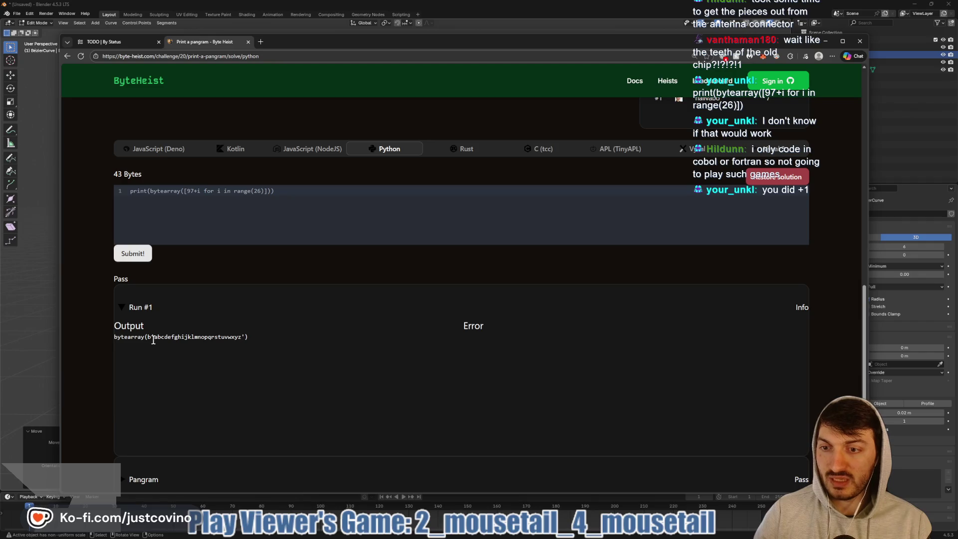
pyautogui.scroll(-1, 213, 348)
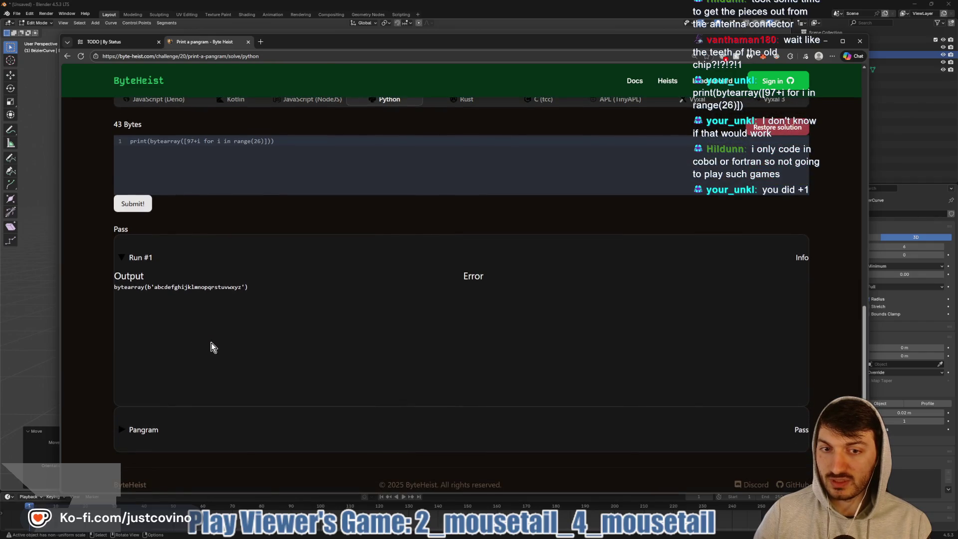
pyautogui.scroll(2, 234, 314)
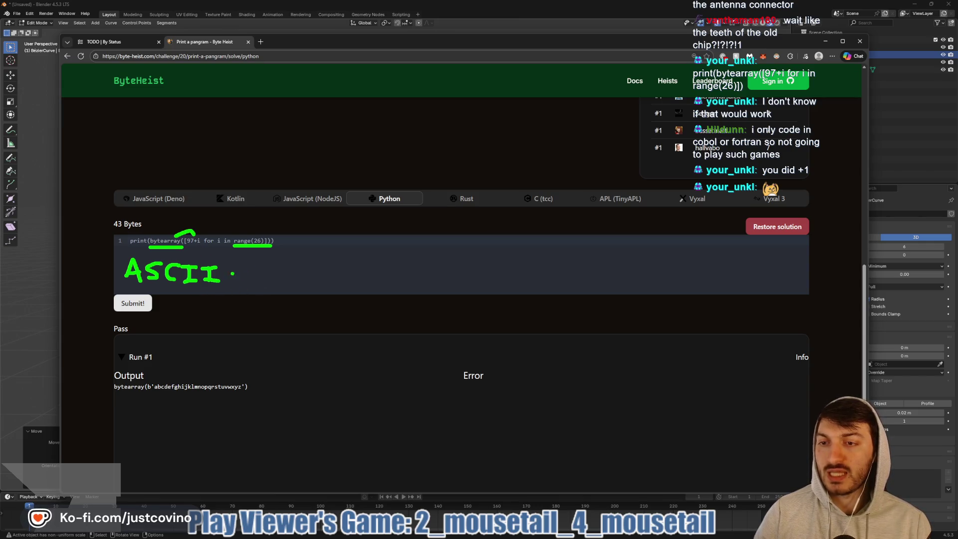
pyautogui.moveTo(120, 253)
pyautogui.mouseDown()
pyautogui.moveTo(236, 289)
pyautogui.moveTo(124, 255)
pyautogui.mouseUp()
pyautogui.moveTo(262, 268)
pyautogui.mouseDown()
pyautogui.moveTo(252, 267)
pyautogui.moveTo(262, 268)
pyautogui.moveTo(260, 290)
pyautogui.moveTo(311, 270)
pyautogui.moveTo(317, 284)
pyautogui.mouseUp()
pyautogui.moveTo(327, 283)
pyautogui.mouseDown()
pyautogui.moveTo(322, 292)
pyautogui.moveTo(346, 289)
pyautogui.moveTo(340, 279)
pyautogui.mouseUp()
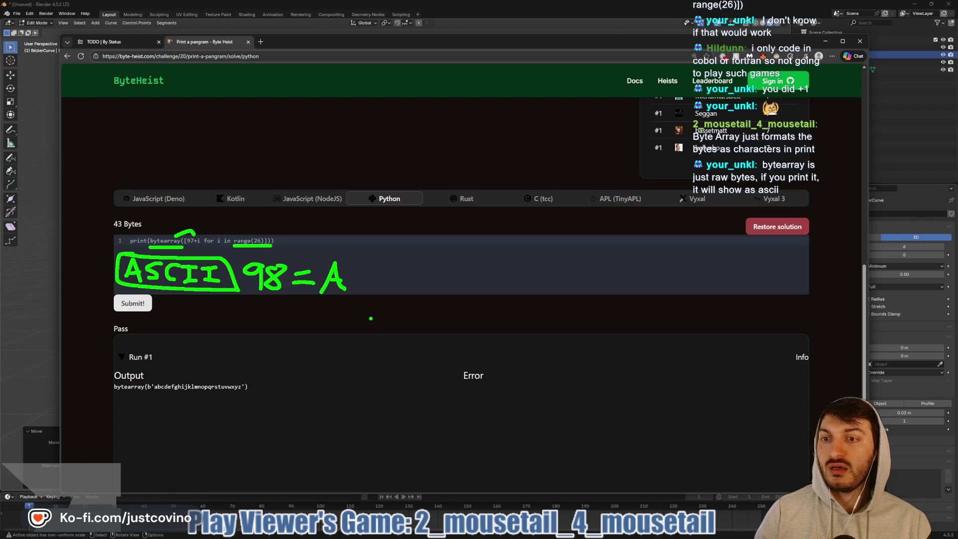
pyautogui.scroll(-3, 341, 322)
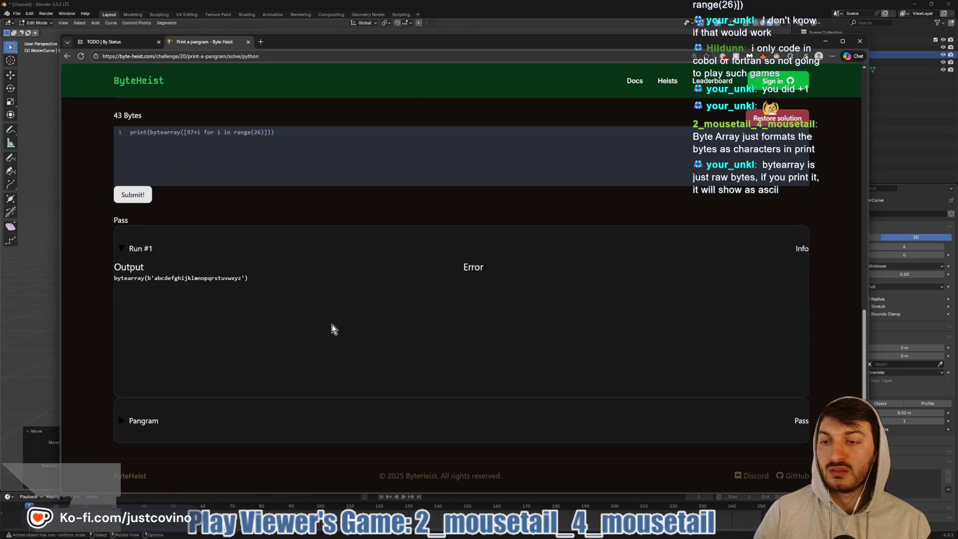
pyautogui.scroll(10, 321, 328)
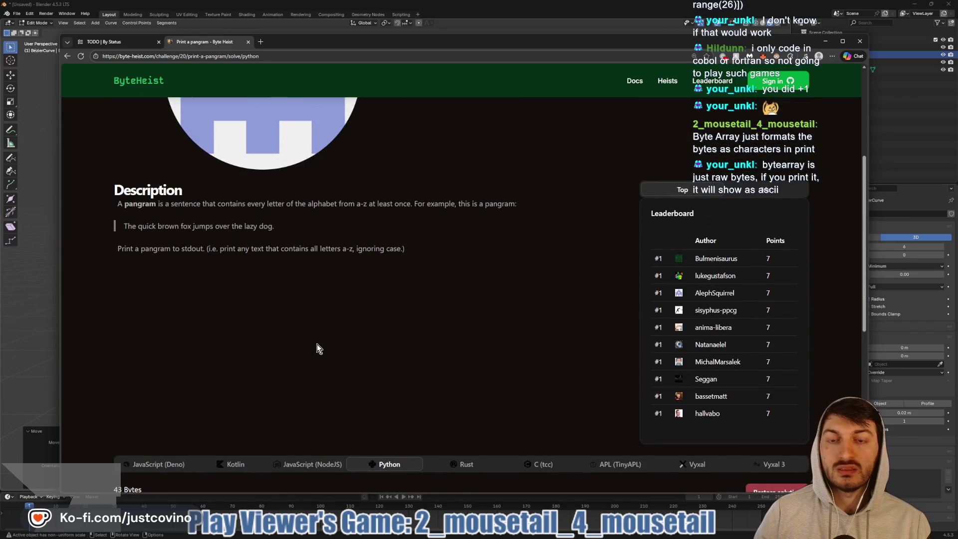
pyautogui.scroll(-5, 317, 344)
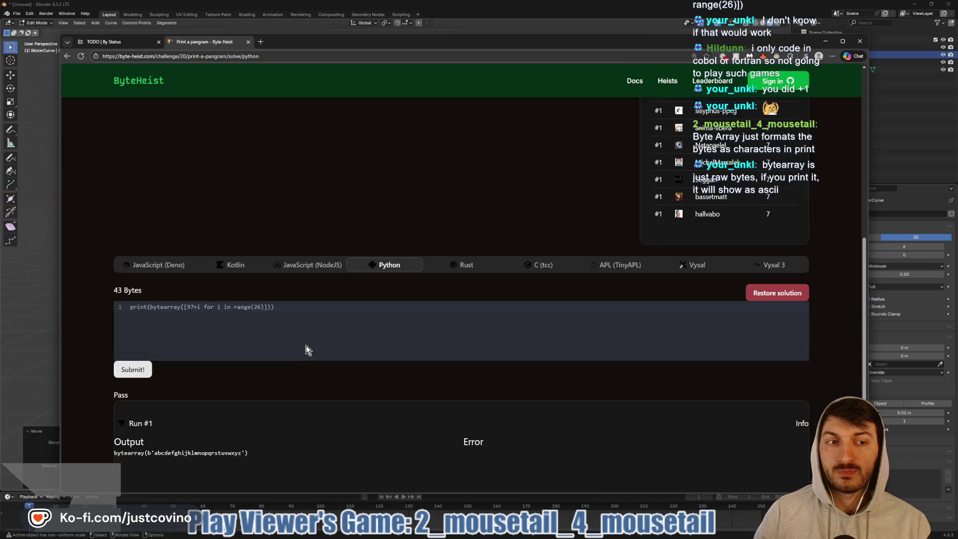
pyautogui.scroll(-5, 306, 349)
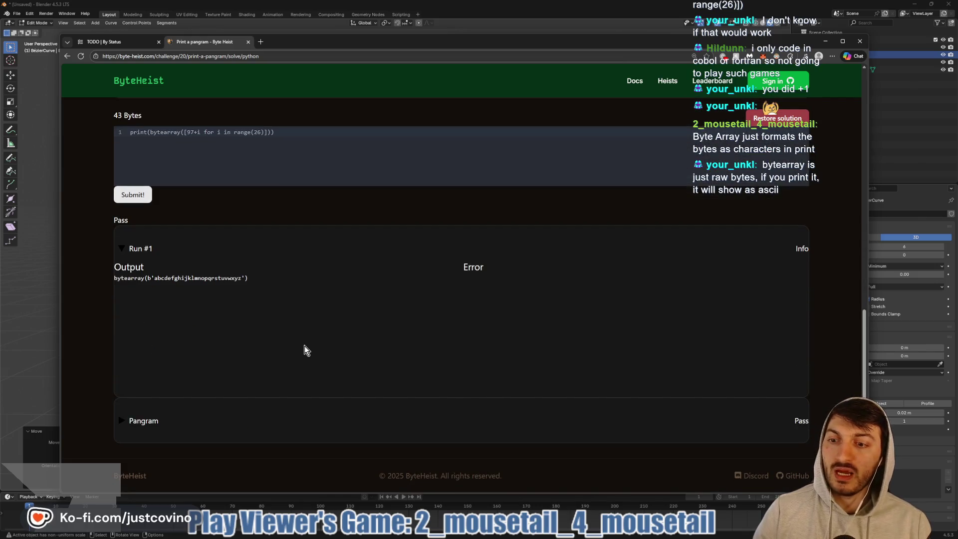
pyautogui.scroll(12, 304, 346)
pyautogui.scroll(3, 304, 346)
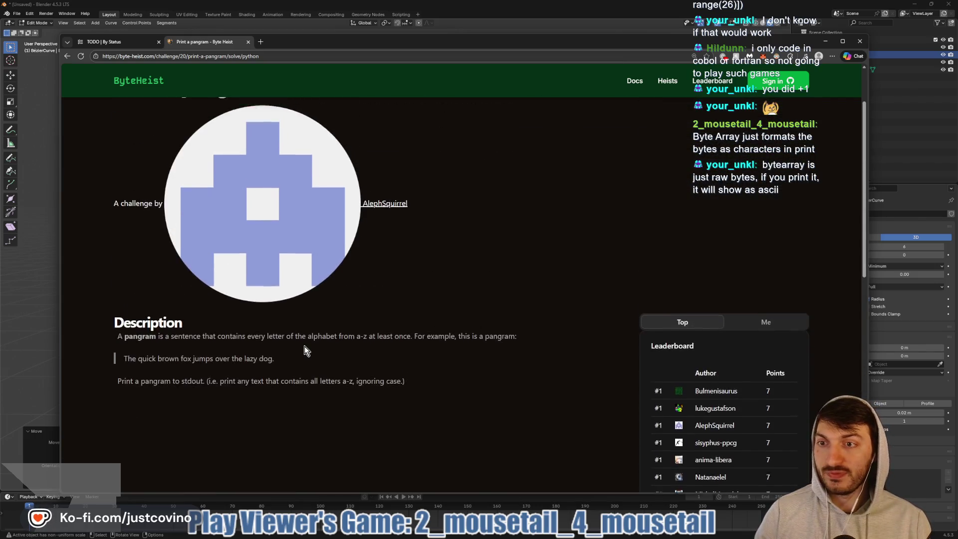
# - Open the pangram challenge's View page and read its JavaScript judge, example code and comments
pyautogui.click(609, 140)
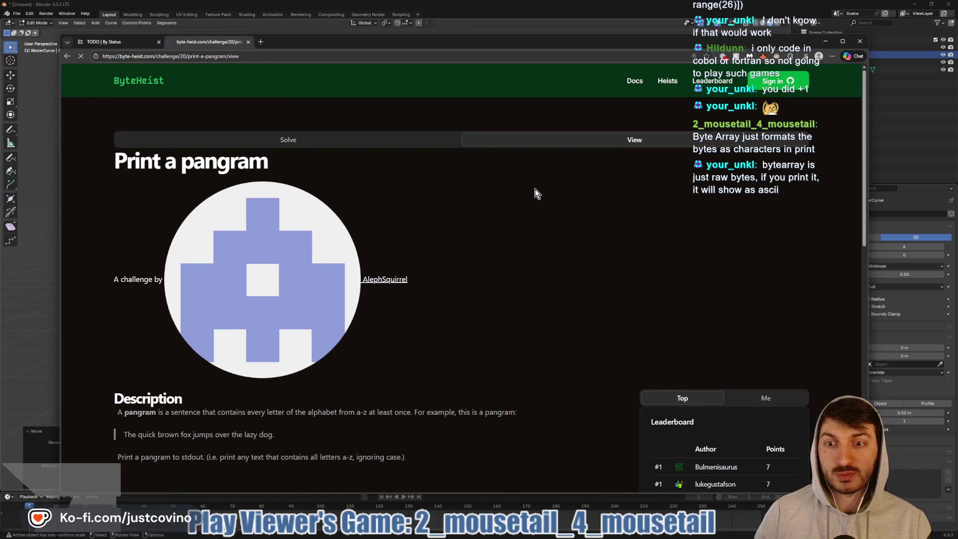
pyautogui.scroll(-3, 535, 188)
pyautogui.scroll(-2, 534, 187)
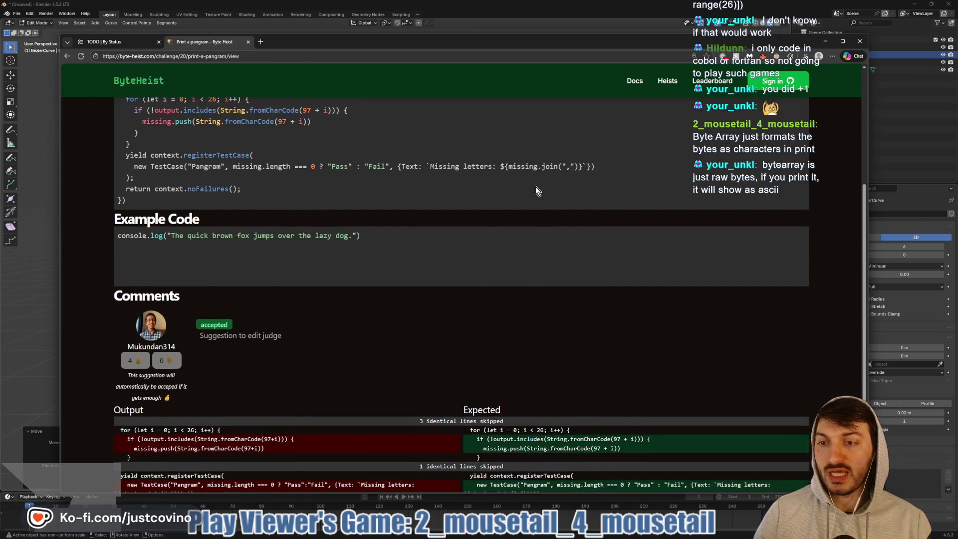
pyautogui.scroll(-3, 533, 187)
pyautogui.scroll(-1, 529, 190)
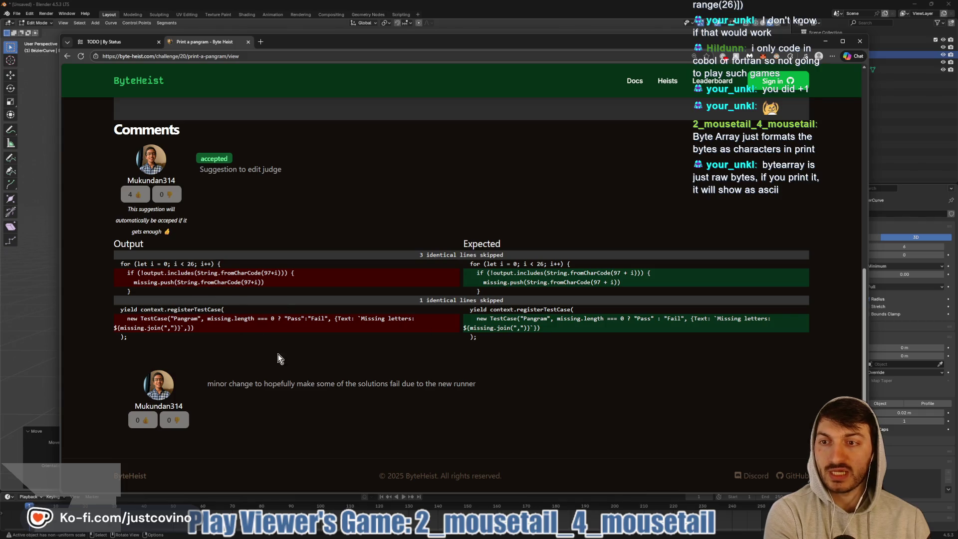
pyautogui.scroll(2, 300, 362)
pyautogui.scroll(-2, 304, 363)
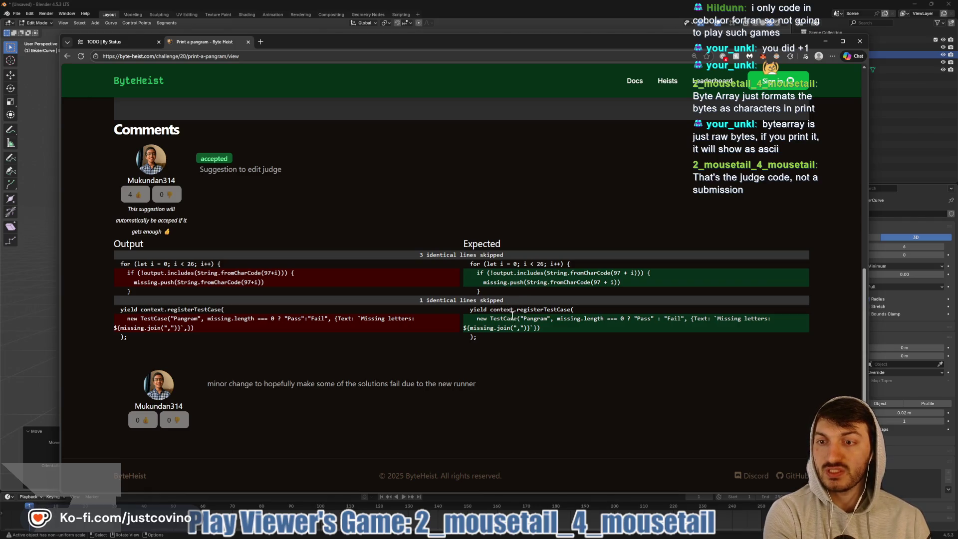
pyautogui.scroll(3, 513, 320)
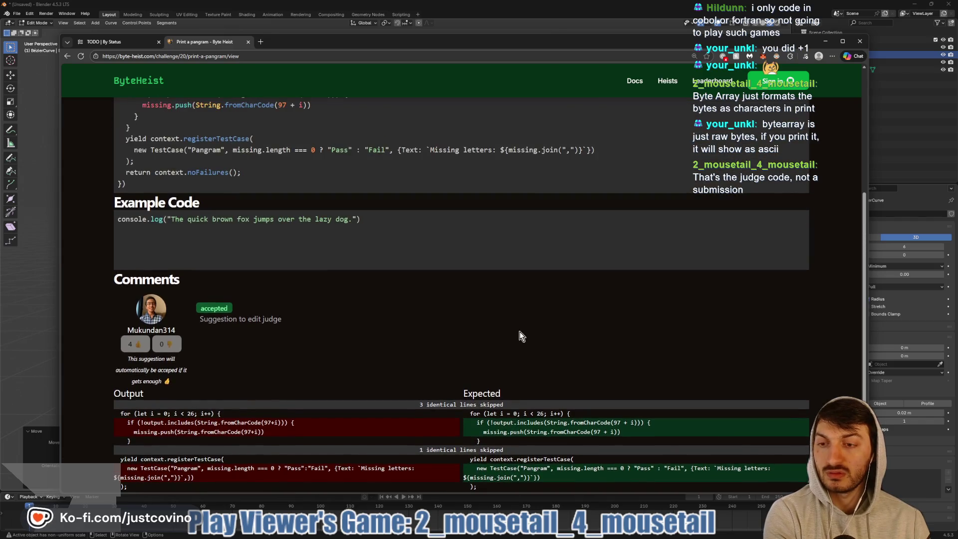
pyautogui.scroll(2, 520, 331)
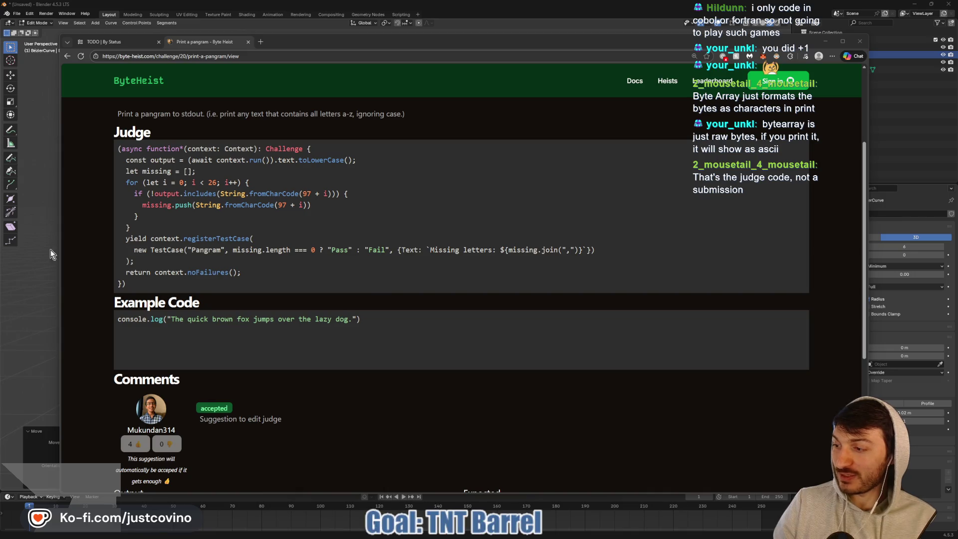
# - Select the DynamiteStick and enter Edit Mode with its whole mesh selected
pyautogui.click(375, 207)
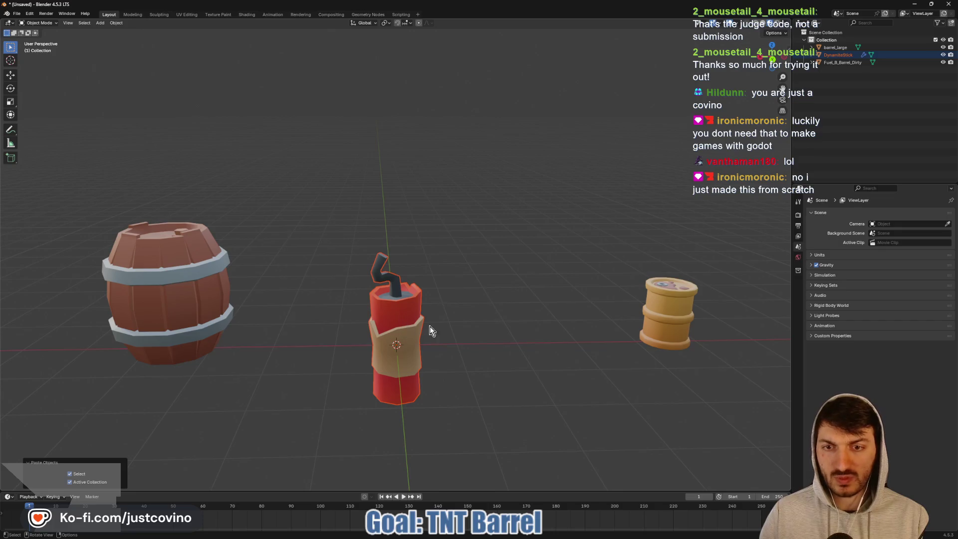
pyautogui.moveTo(424, 325)
pyautogui.mouseDown(button='middle')
pyautogui.moveTo(465, 328)
pyautogui.moveTo(462, 310)
pyautogui.mouseUp(button='middle')
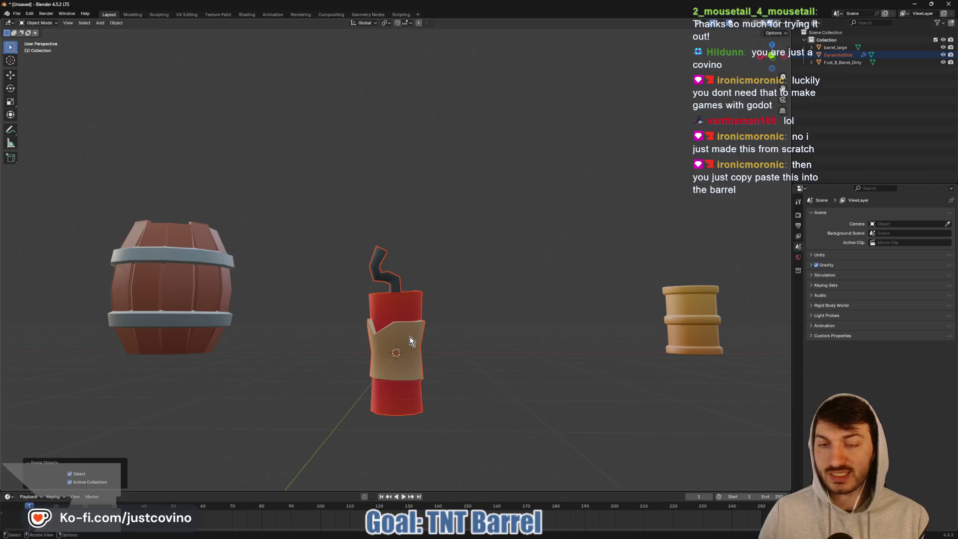
pyautogui.moveTo(474, 313); pyautogui.dragTo(396, 324, button='middle')
pyautogui.click(399, 325)
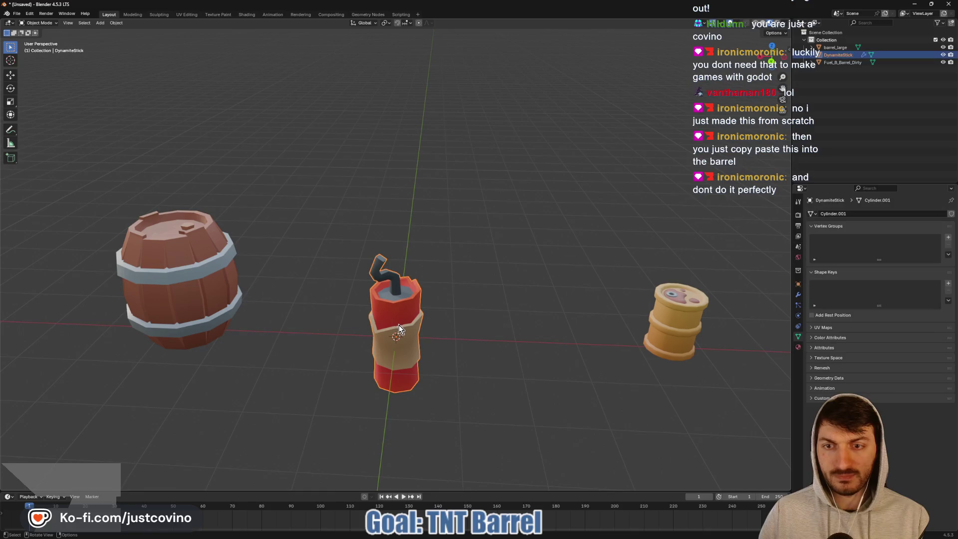
pyautogui.press('Tab')
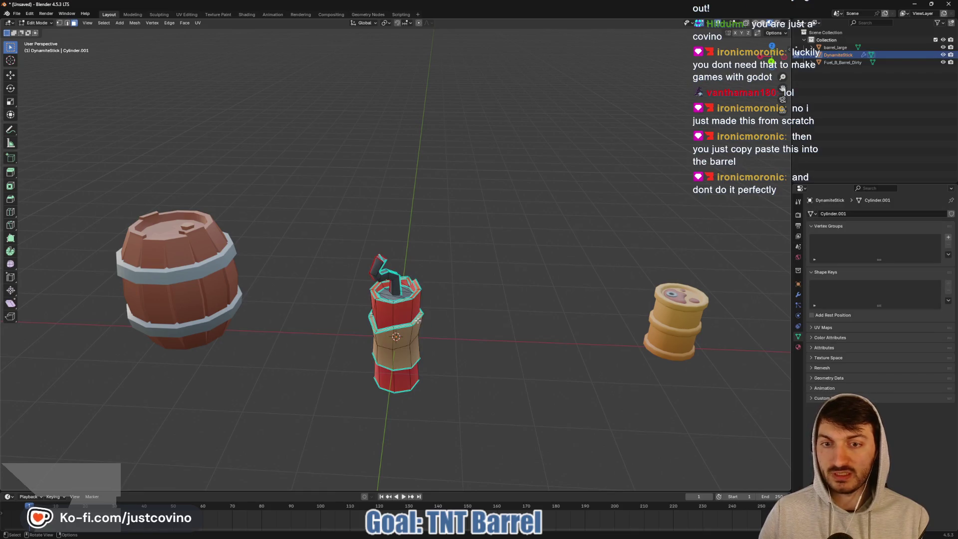
pyautogui.press('a')
# - Raise the stick's mesh about 1.022 m along Z so it stands on the ground
pyautogui.click(774, 64)
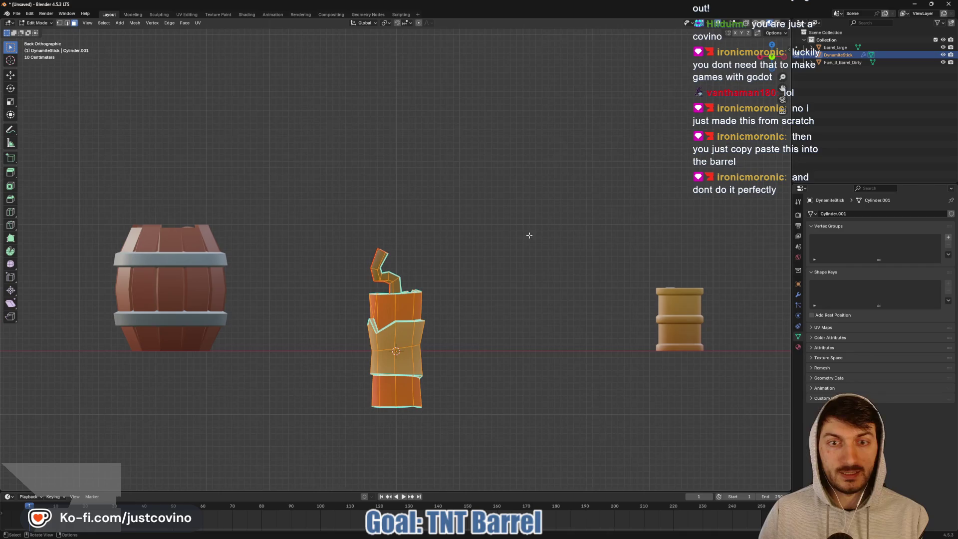
pyautogui.press('g')
pyautogui.press('z')
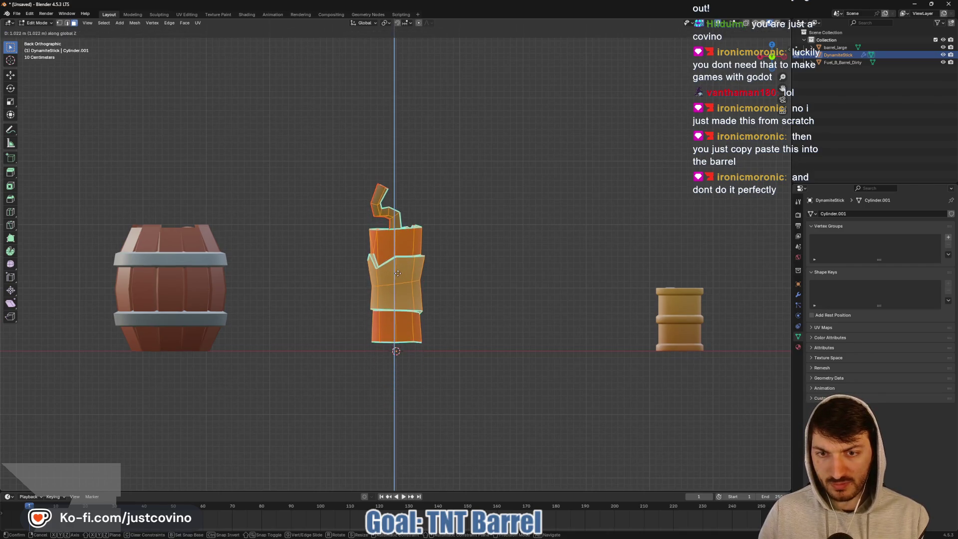
pyautogui.click(397, 282)
pyautogui.press('Tab')
pyautogui.moveTo(479, 285)
pyautogui.mouseDown(button='middle')
pyautogui.moveTo(499, 287)
pyautogui.moveTo(466, 315)
pyautogui.moveTo(414, 316)
pyautogui.moveTo(619, 308)
pyautogui.moveTo(507, 308)
pyautogui.mouseUp(button='middle')
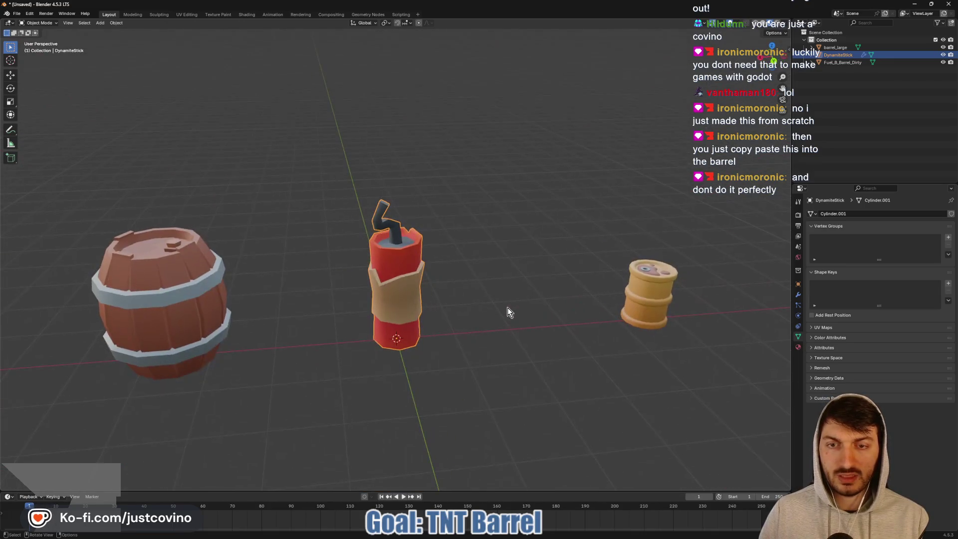
pyautogui.click(175, 279)
pyautogui.press('Tab')
# - Delete the small hexagon face at the centre of the barrel's lid
pyautogui.moveTo(174, 279); pyautogui.dragTo(304, 315, button='middle')
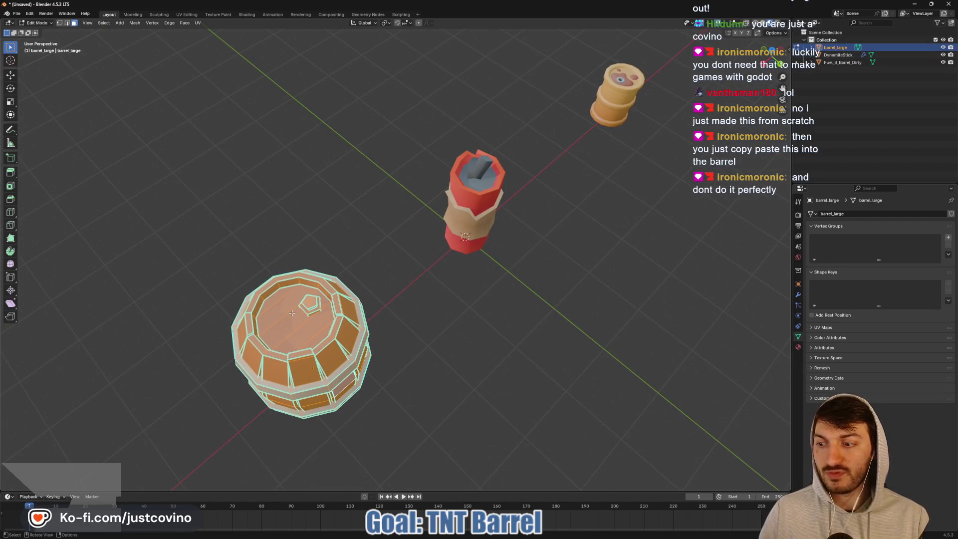
pyautogui.click(292, 312)
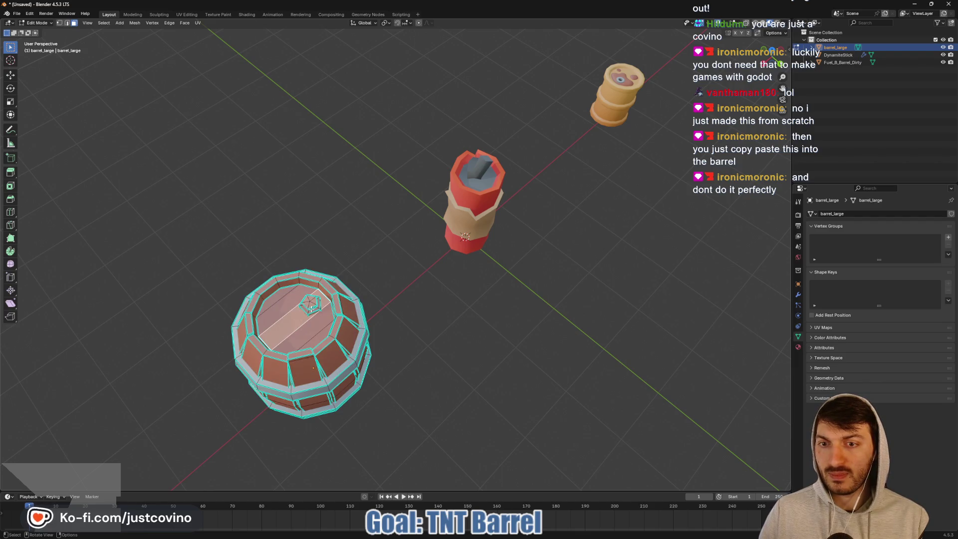
pyautogui.press('l')
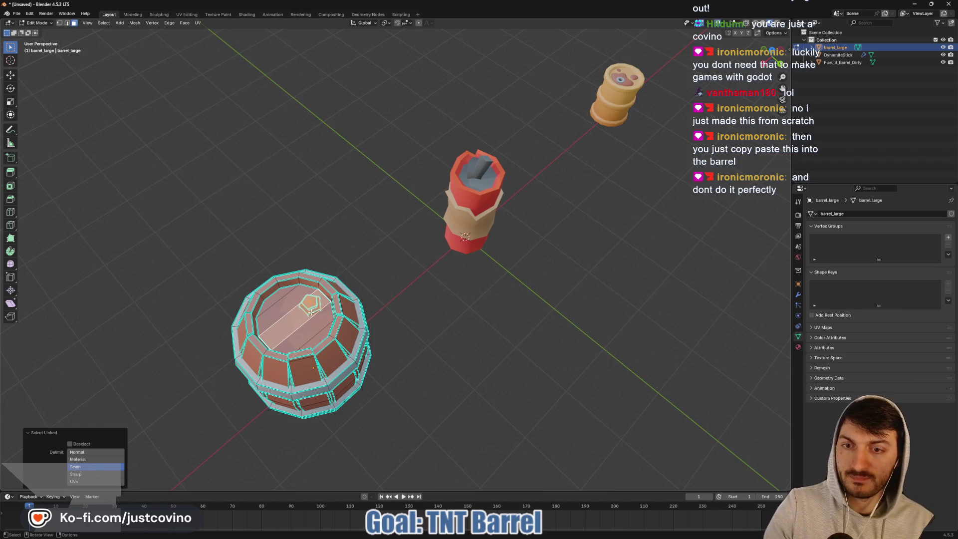
pyautogui.keyDown('shift'); pyautogui.click(316, 316); pyautogui.keyUp('shift')
pyautogui.hotkey('alt', 'a')
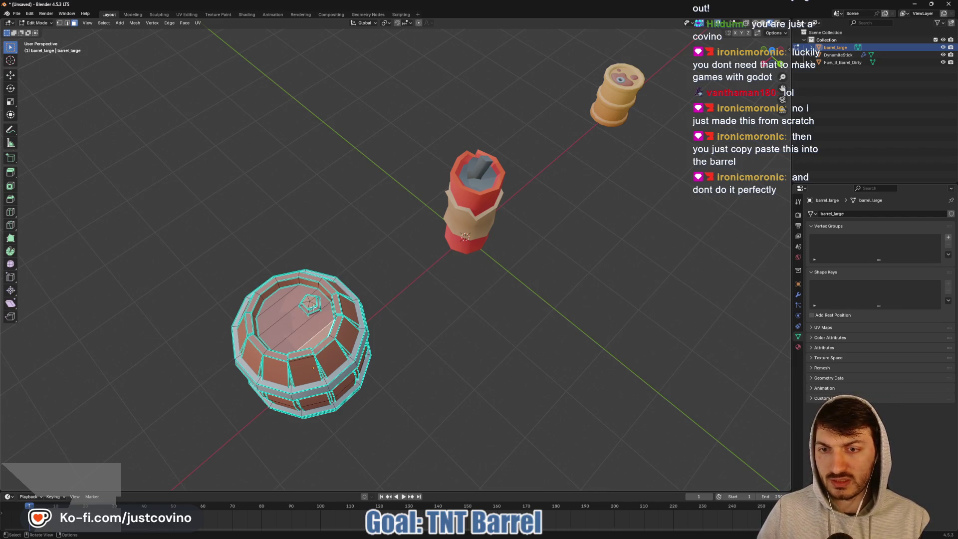
pyautogui.press('l')
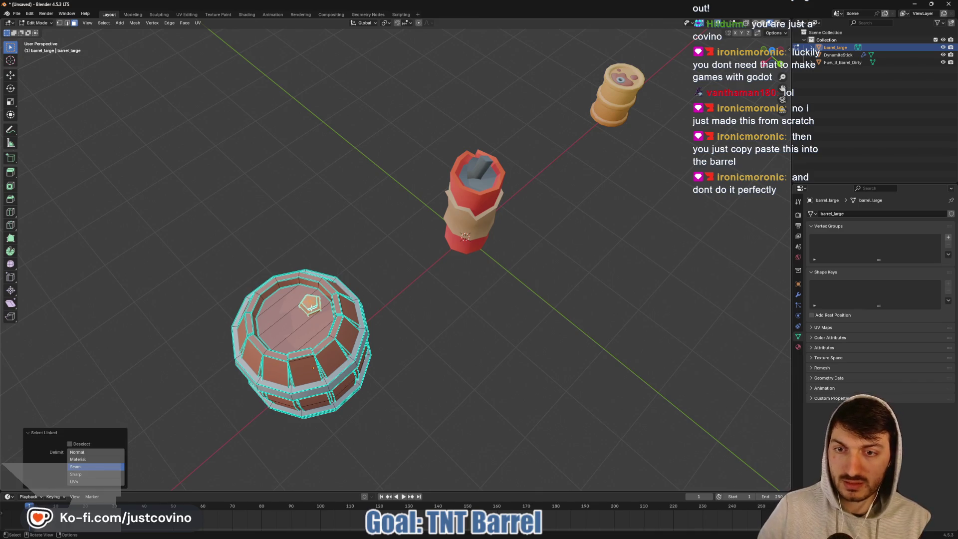
pyautogui.press('x')
pyautogui.click(296, 331)
pyautogui.keyDown('shift'); pyautogui.moveTo(297, 331); pyautogui.dragTo(353, 297, button='middle'); pyautogui.keyUp('shift')
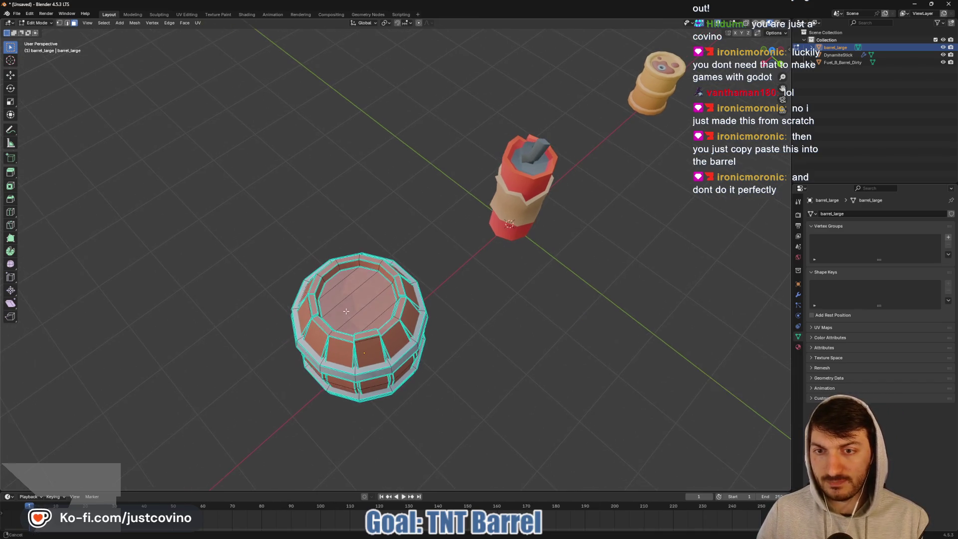
# - Lower the barrel's selected top faces 0.338 m along Z to hollow it out
pyautogui.press('l')
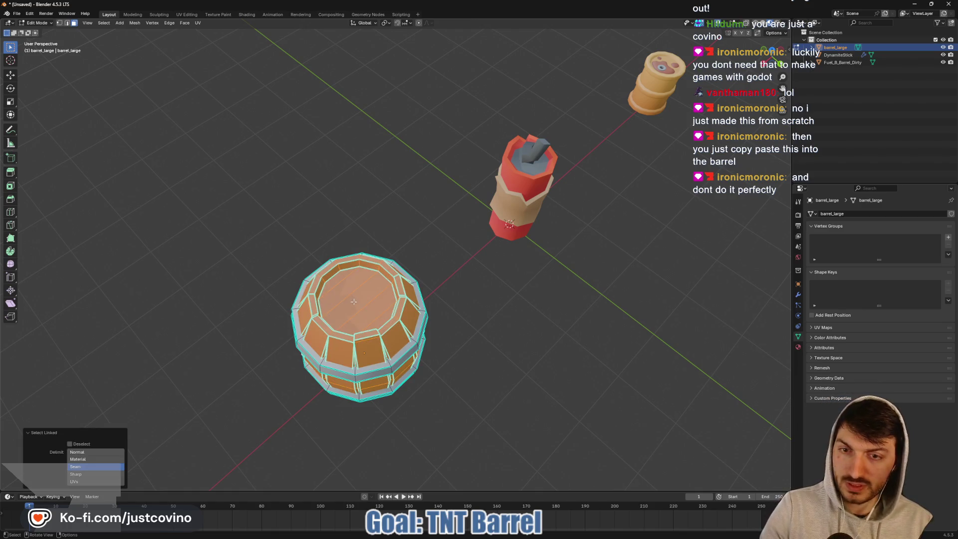
pyautogui.hotkey('ctrl', 'z')
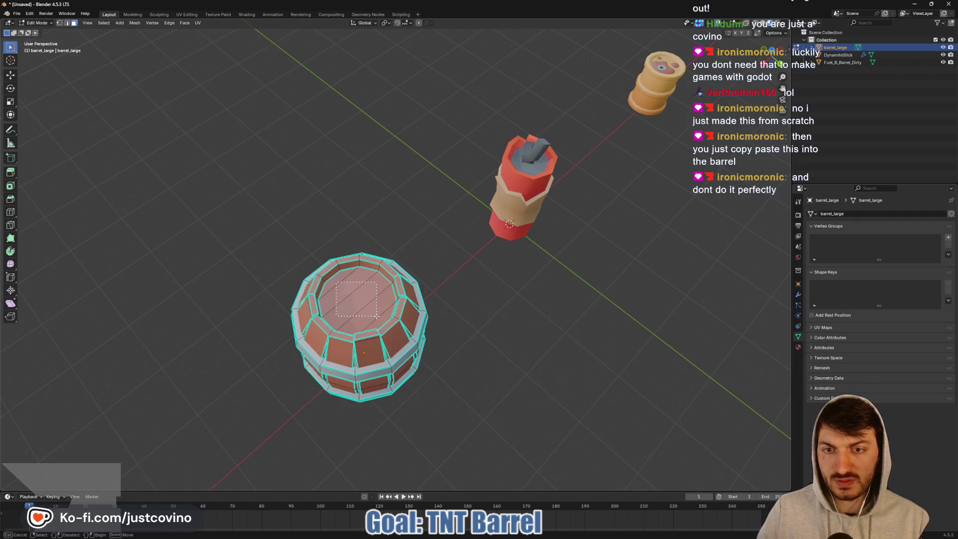
pyautogui.moveTo(336, 282); pyautogui.dragTo(432, 294, button='middle')
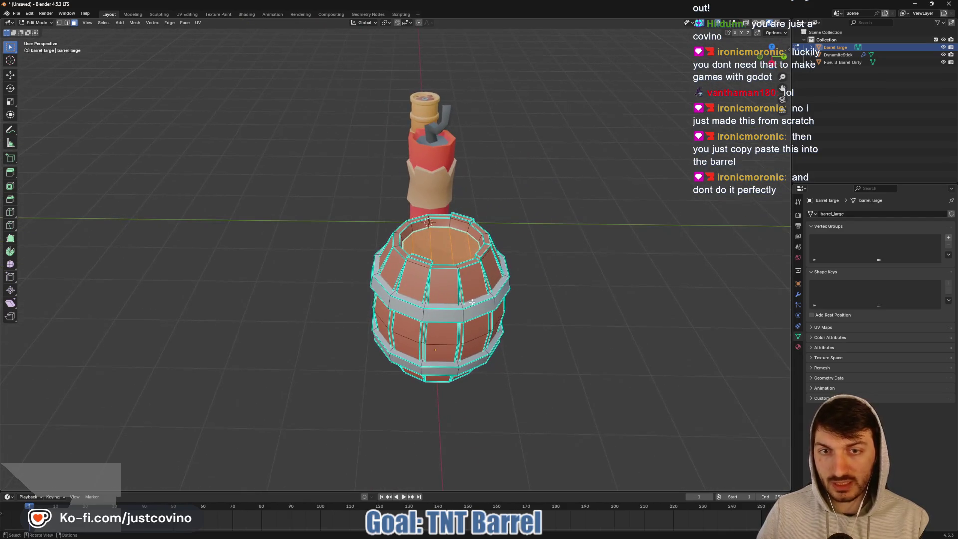
pyautogui.press('g')
pyautogui.press('z')
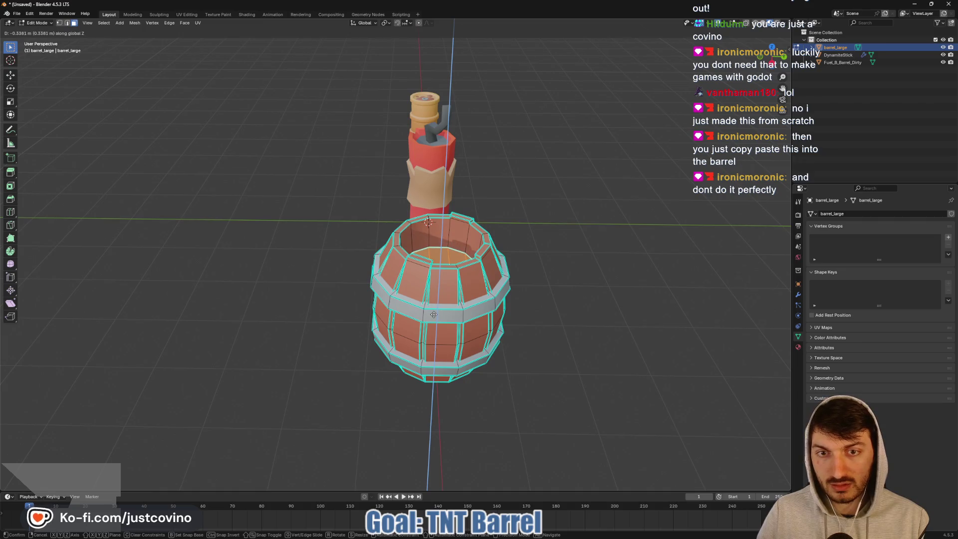
pyautogui.click(433, 313)
pyautogui.moveTo(433, 313); pyautogui.dragTo(537, 302, button='middle')
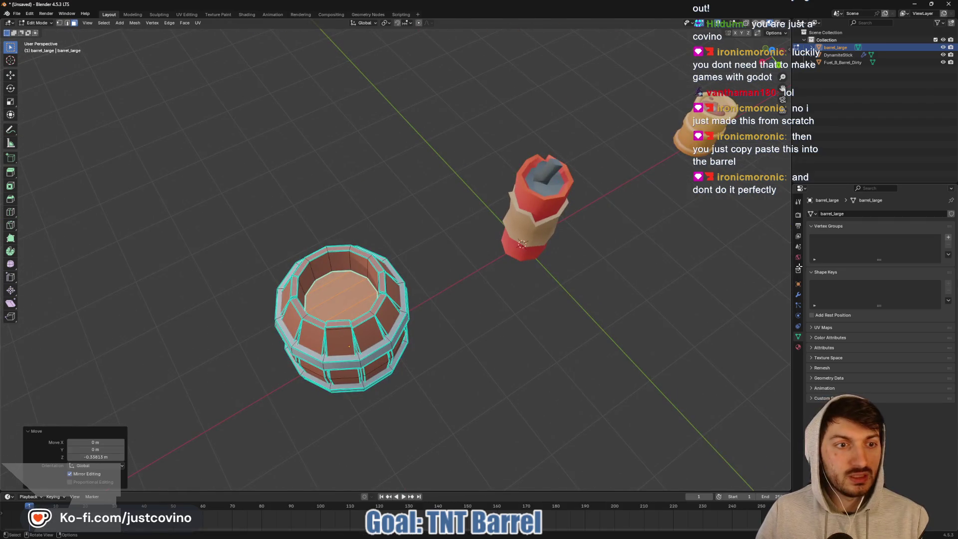
pyautogui.click(798, 347)
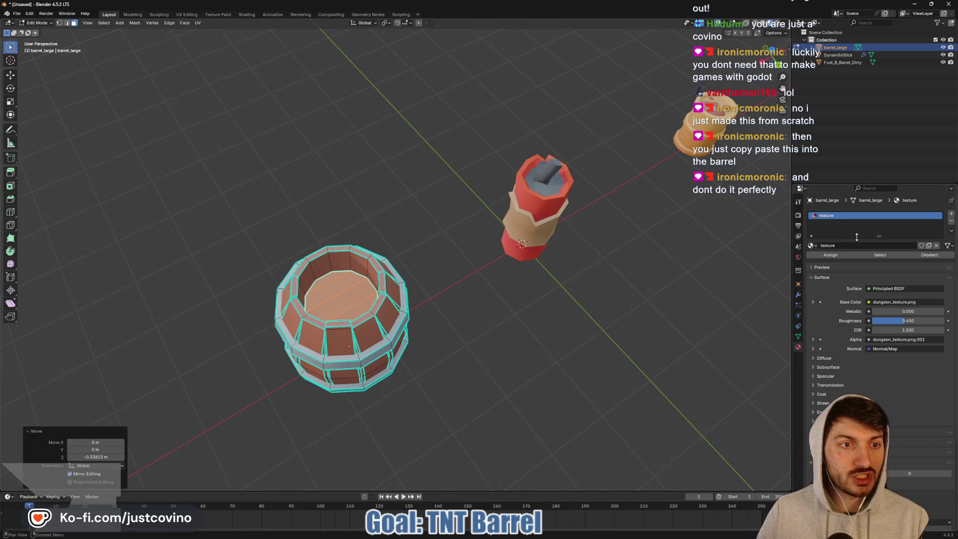
# - Add a new material slot and move the inner floor's UV island onto the black palette tile
pyautogui.click(951, 213)
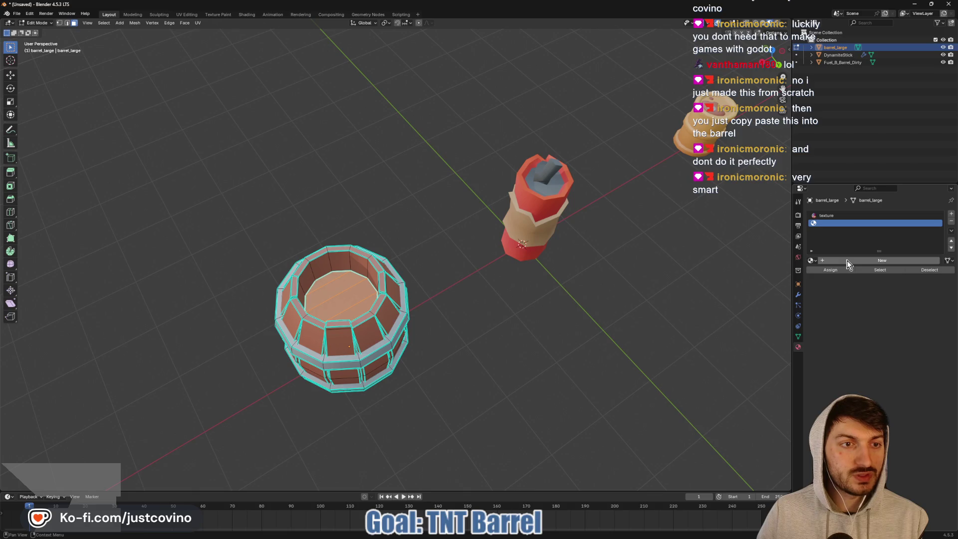
pyautogui.click(840, 262)
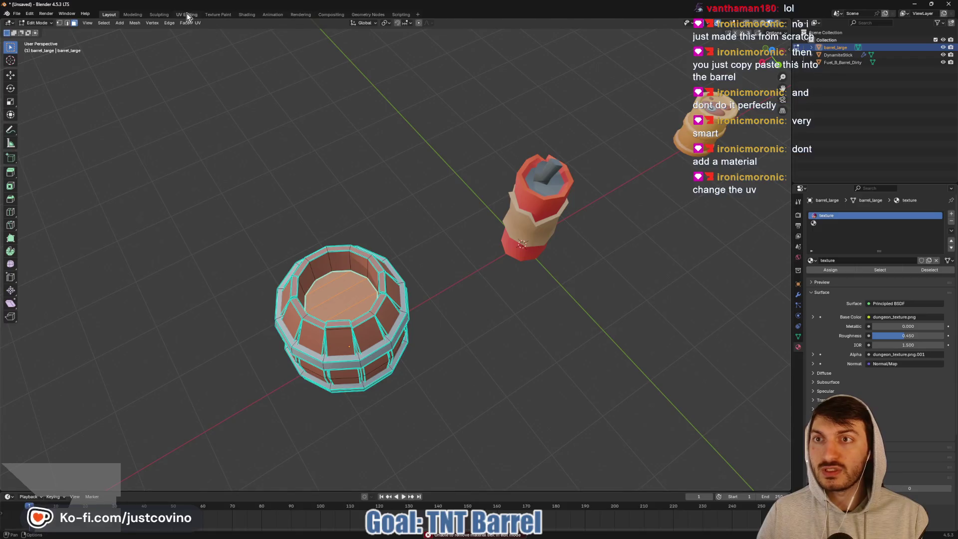
pyautogui.click(186, 14)
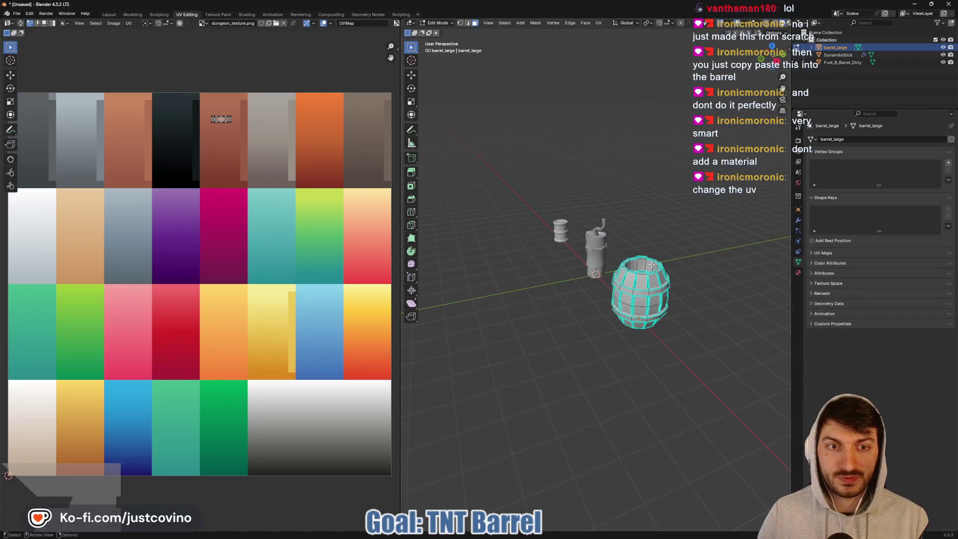
pyautogui.moveTo(561, 279); pyautogui.dragTo(557, 334, button='middle')
pyautogui.scroll(-4, 218, 139)
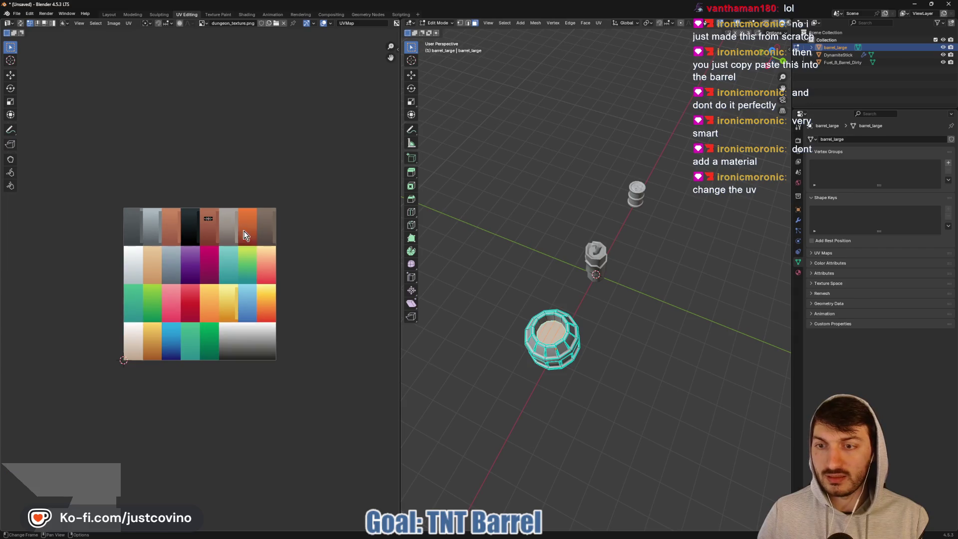
pyautogui.scroll(2, 205, 207)
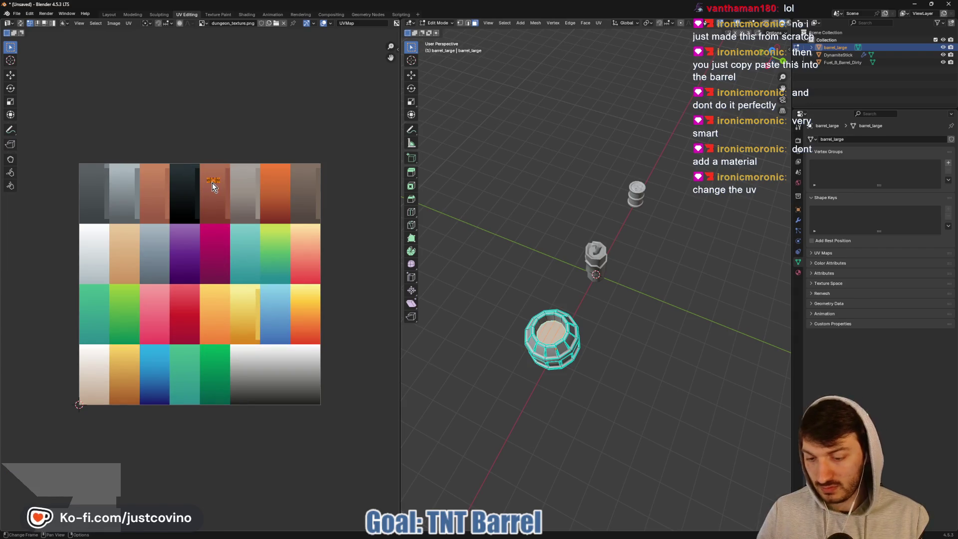
pyautogui.press('g')
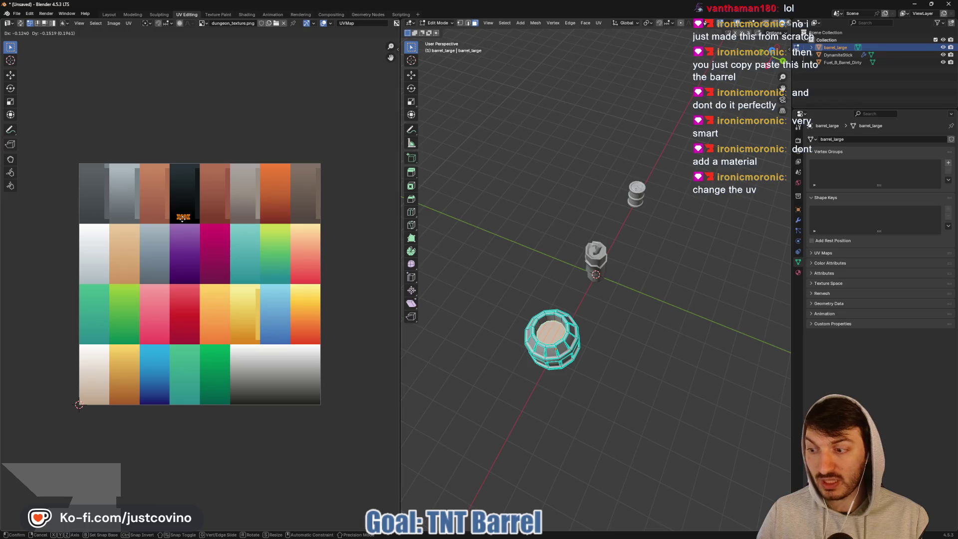
pyautogui.click(183, 218)
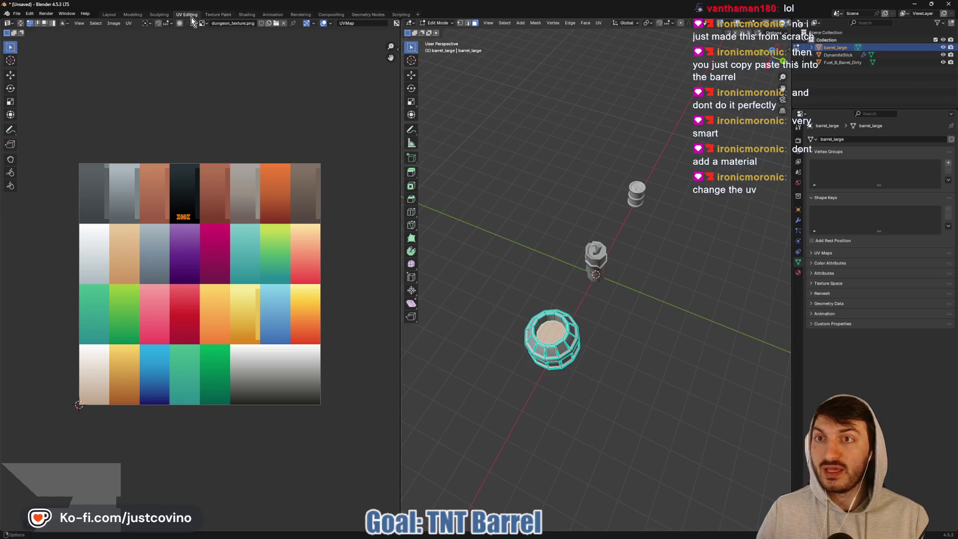
pyautogui.click(109, 14)
# - Shrink the DynamiteStick to 0.377 scale in Object Mode
pyautogui.press('Tab')
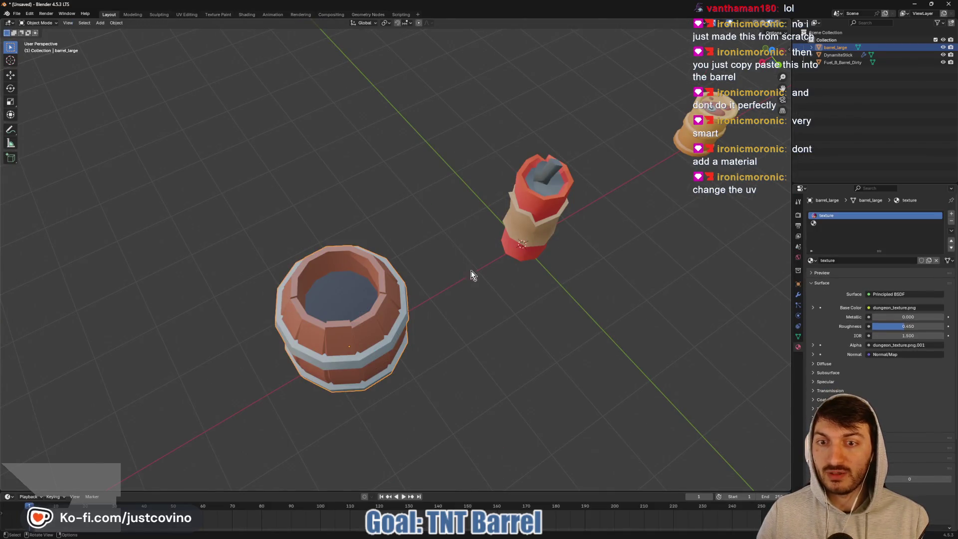
pyautogui.moveTo(471, 271)
pyautogui.mouseDown(button='middle')
pyautogui.moveTo(438, 300)
pyautogui.moveTo(431, 248)
pyautogui.mouseUp(button='middle')
pyautogui.click(554, 270)
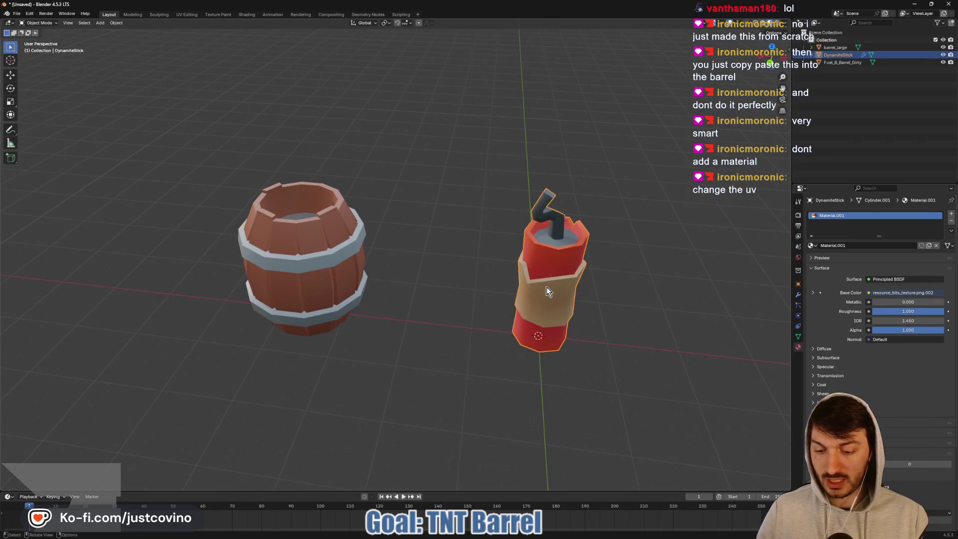
pyautogui.press('s')
pyautogui.click(573, 354)
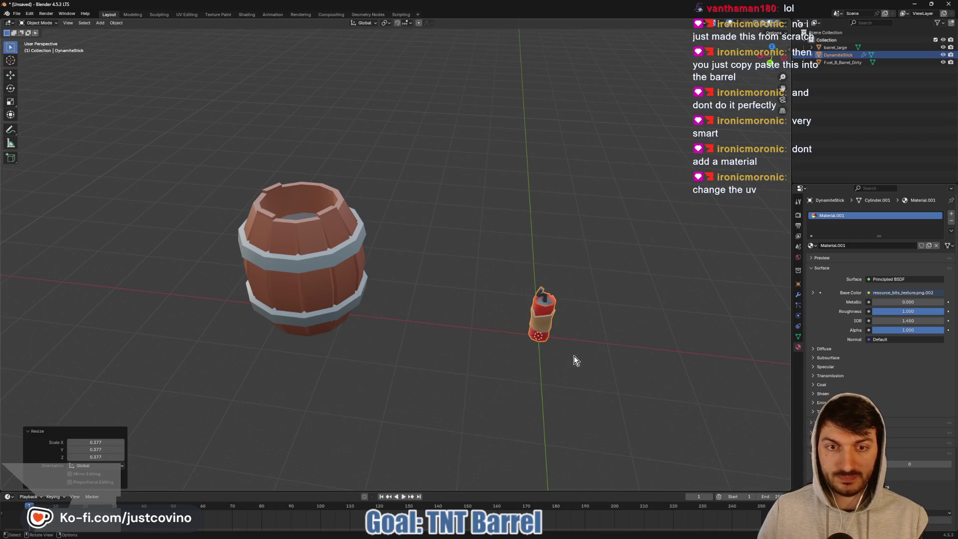
# - Move the stick into the barrel and raise it 0.39785 m to Z 0.59785 m
pyautogui.click(309, 263)
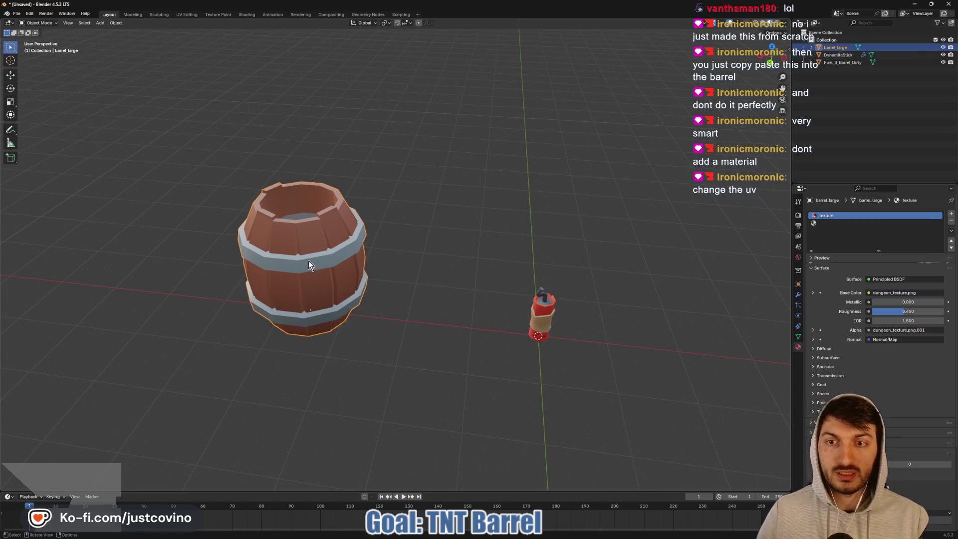
pyautogui.click(551, 336)
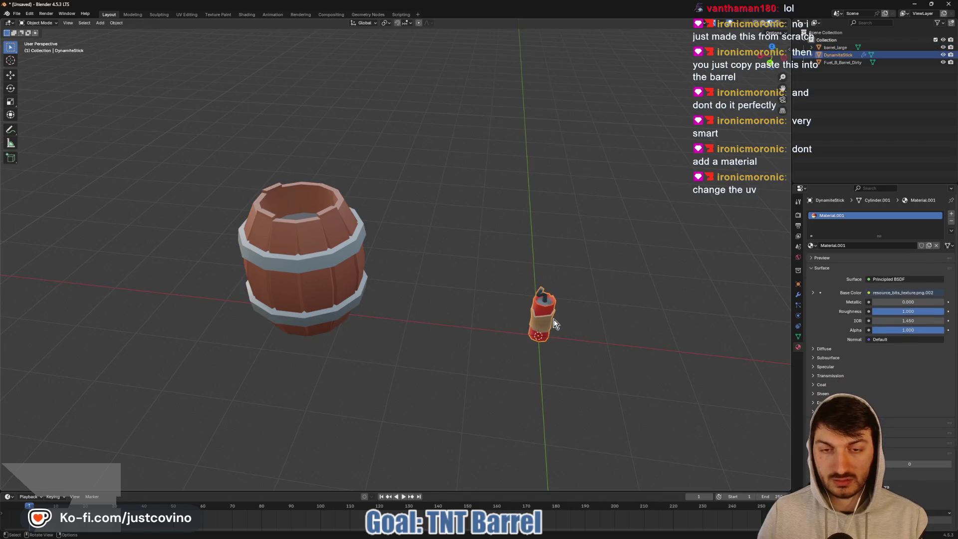
pyautogui.scroll(-2, 558, 318)
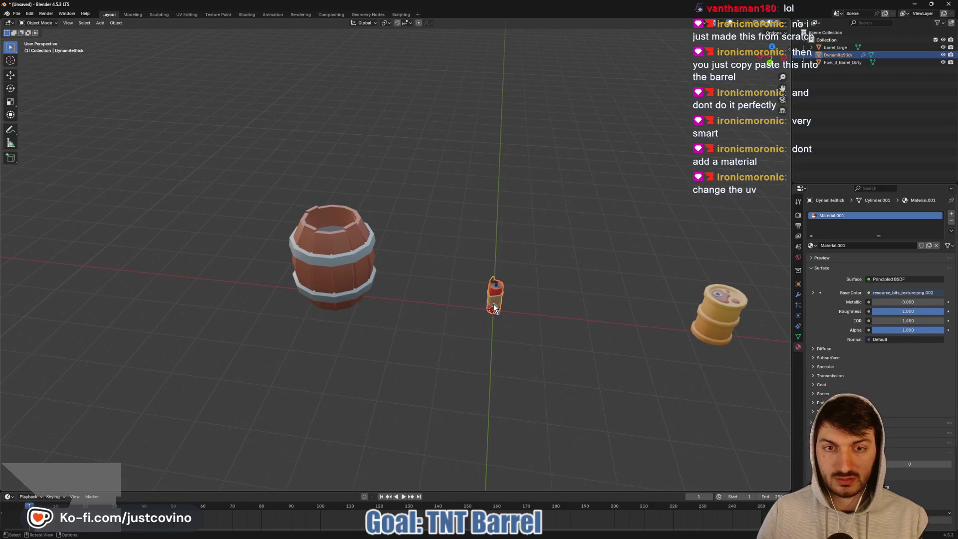
pyautogui.press('g')
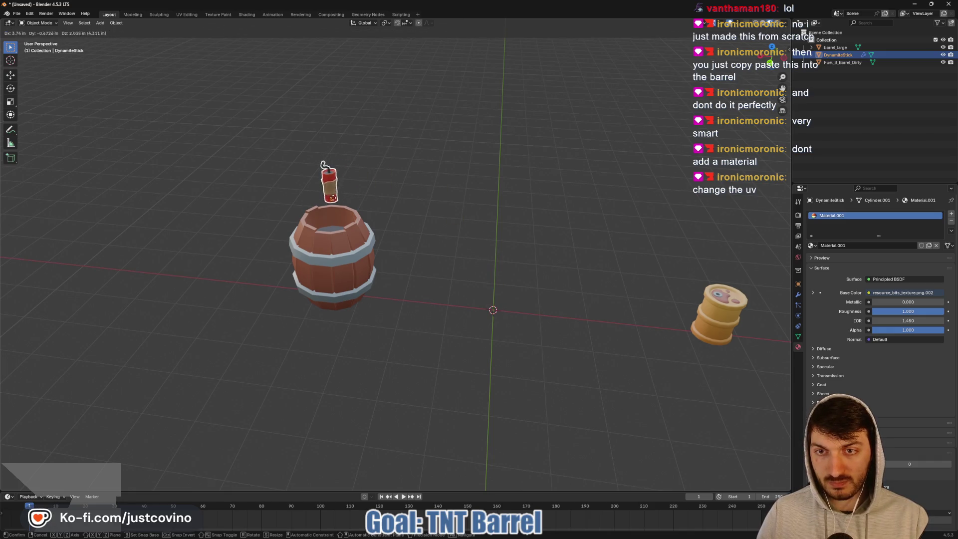
pyautogui.click(323, 233)
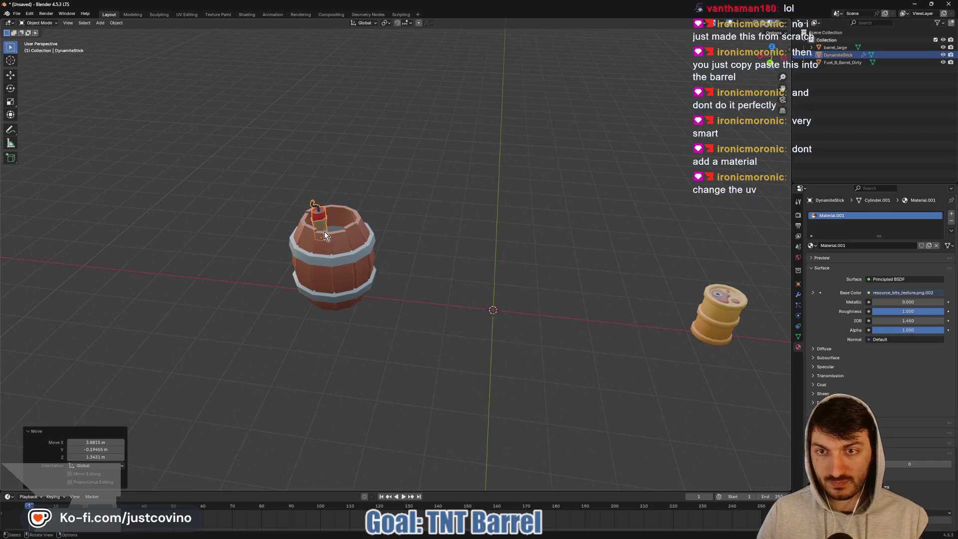
pyautogui.moveTo(324, 234)
pyautogui.mouseDown(button='middle')
pyautogui.moveTo(509, 253)
pyautogui.moveTo(430, 246)
pyautogui.moveTo(474, 222)
pyautogui.mouseUp(button='middle')
pyautogui.scroll(5, 429, 246)
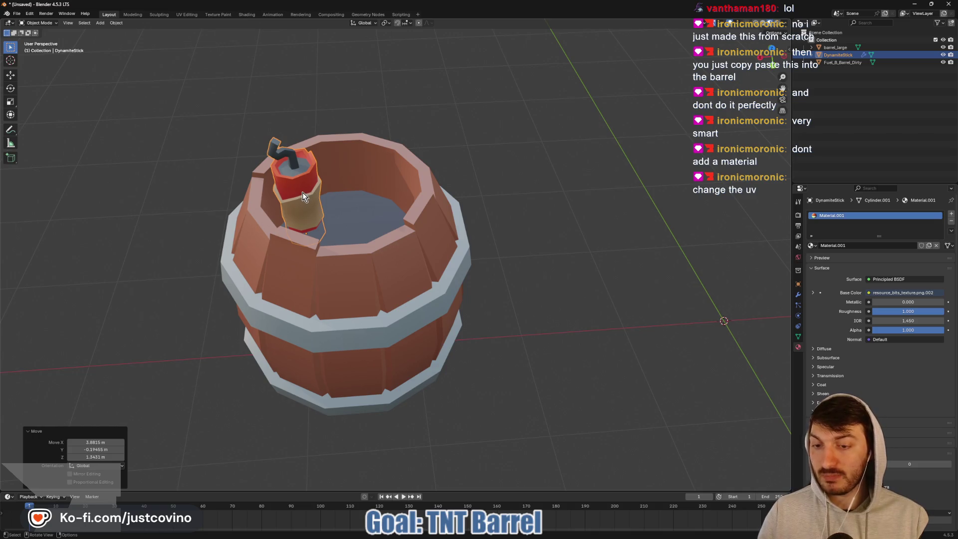
pyautogui.press('g')
pyautogui.press('z')
pyautogui.click(493, 168)
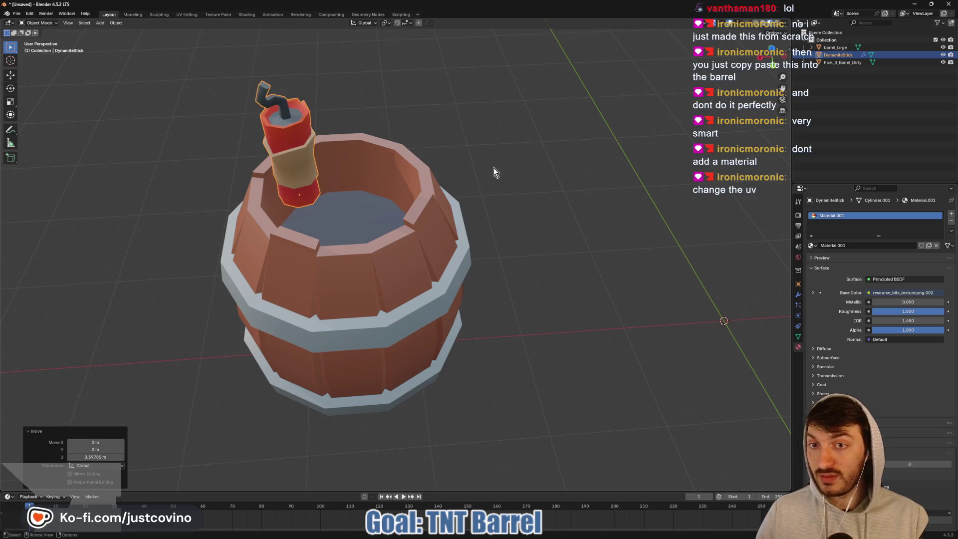
pyautogui.moveTo(493, 167)
pyautogui.mouseDown(button='middle')
pyautogui.moveTo(580, 146)
pyautogui.moveTo(501, 152)
pyautogui.mouseUp(button='middle')
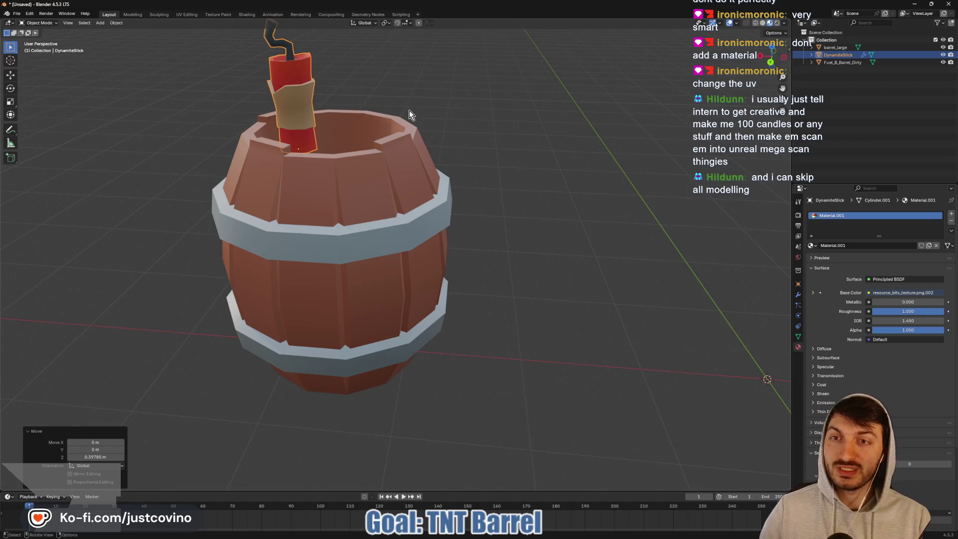
pyautogui.keyDown('shift'); pyautogui.moveTo(416, 163); pyautogui.dragTo(475, 212, button='middle'); pyautogui.keyUp('shift')
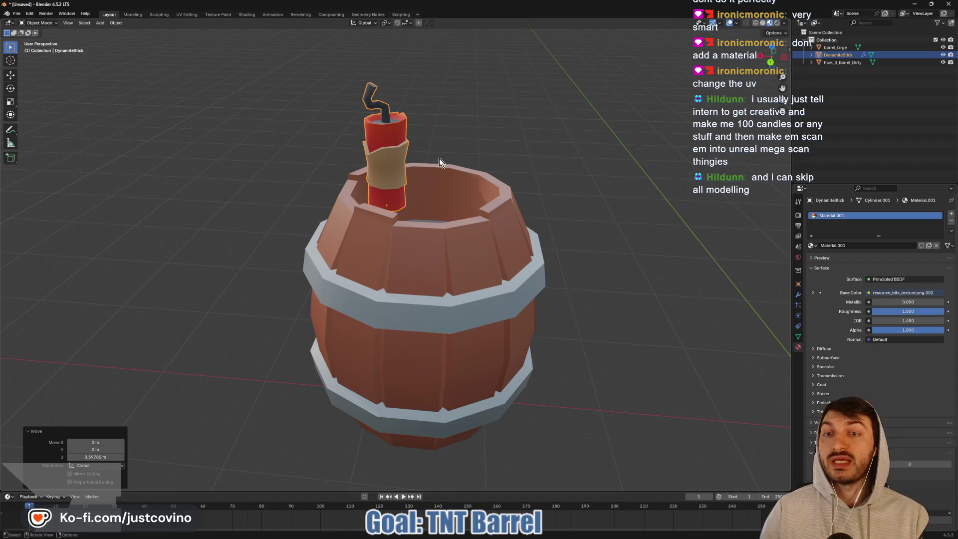
pyautogui.moveTo(472, 186)
pyautogui.mouseDown(button='middle')
pyautogui.moveTo(481, 221)
pyautogui.moveTo(481, 186)
pyautogui.moveTo(454, 200)
pyautogui.mouseUp(button='middle')
pyautogui.click(399, 191)
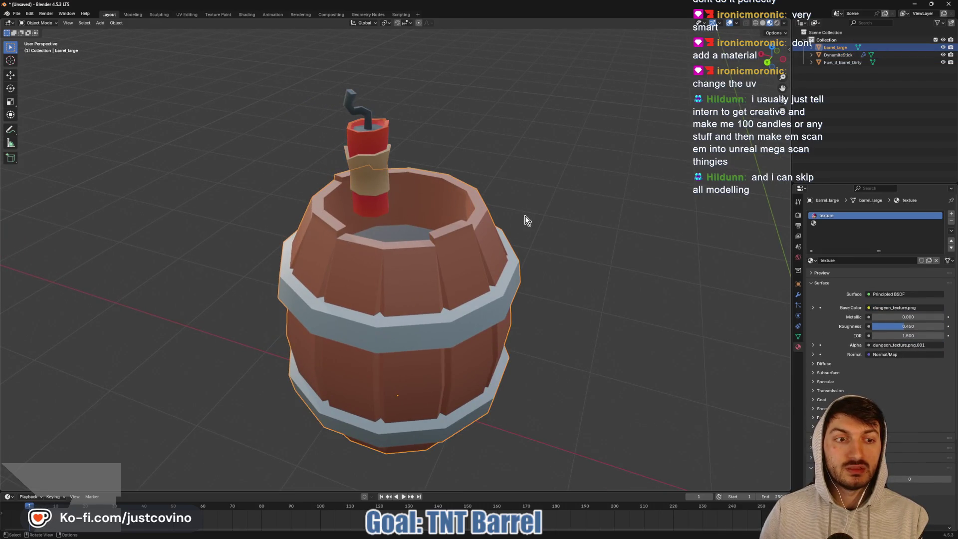
pyautogui.click(361, 135)
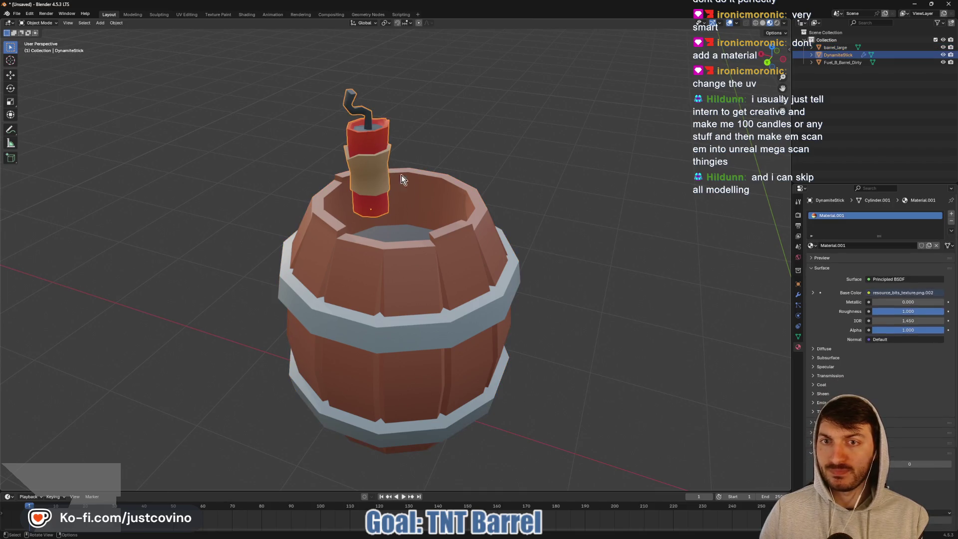
pyautogui.moveTo(413, 156)
pyautogui.mouseDown(button='middle')
pyautogui.moveTo(261, 166)
pyautogui.moveTo(455, 157)
pyautogui.moveTo(445, 162)
pyautogui.mouseUp(button='middle')
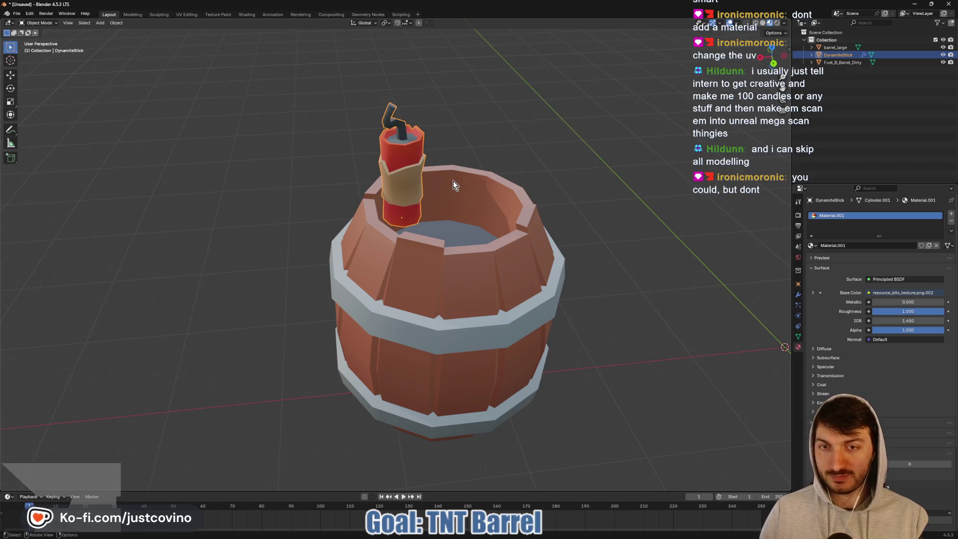
pyautogui.moveTo(453, 181)
pyautogui.mouseDown(button='middle')
pyautogui.moveTo(280, 199)
pyautogui.moveTo(424, 147)
pyautogui.moveTo(528, 125)
pyautogui.moveTo(369, 163)
pyautogui.moveTo(431, 166)
pyautogui.moveTo(423, 209)
pyautogui.mouseUp(button='middle')
# - Duplicate the dynamite stick twice, placing the copies inside the barrel
pyautogui.hotkey('shift', 'd')
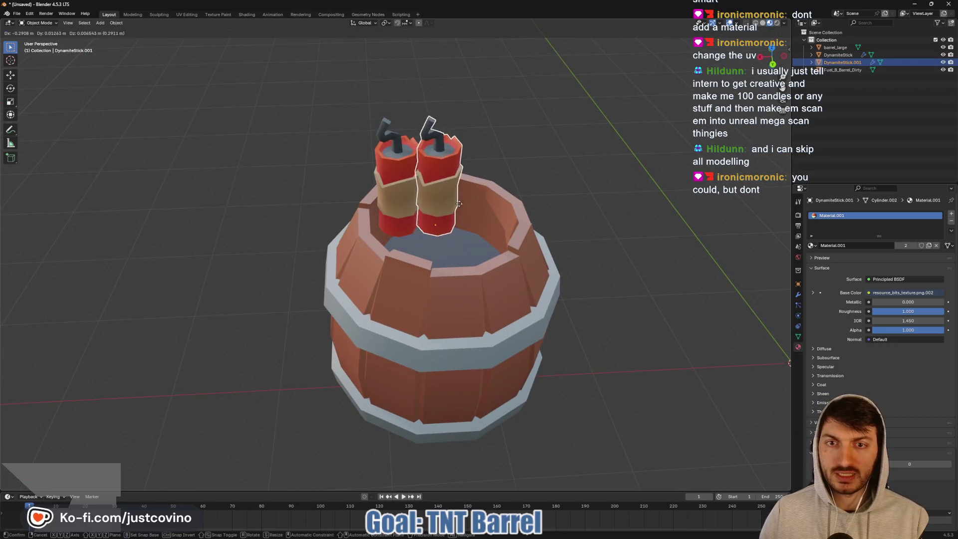
pyautogui.click(505, 253)
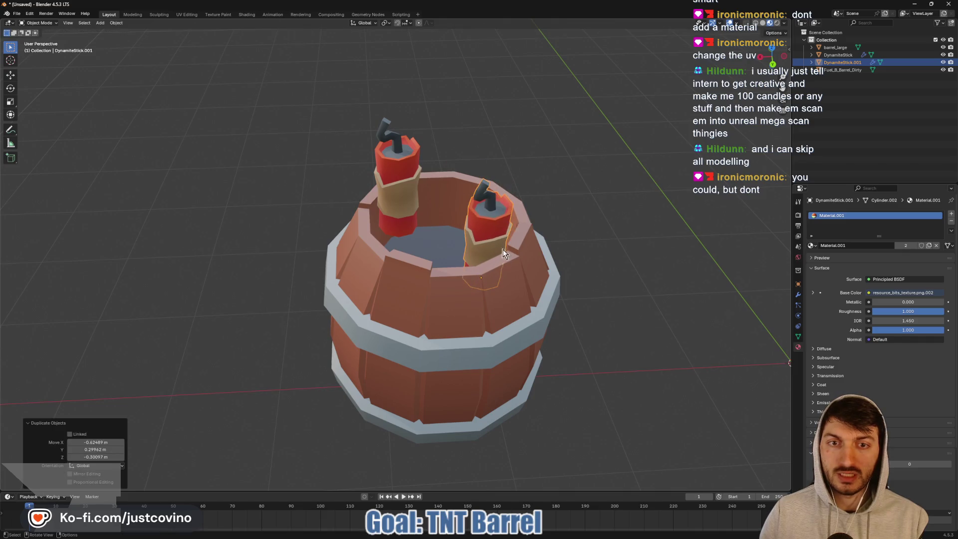
pyautogui.moveTo(505, 254)
pyautogui.mouseDown(button='middle')
pyautogui.moveTo(544, 182)
pyautogui.moveTo(522, 184)
pyautogui.moveTo(539, 176)
pyautogui.mouseUp(button='middle')
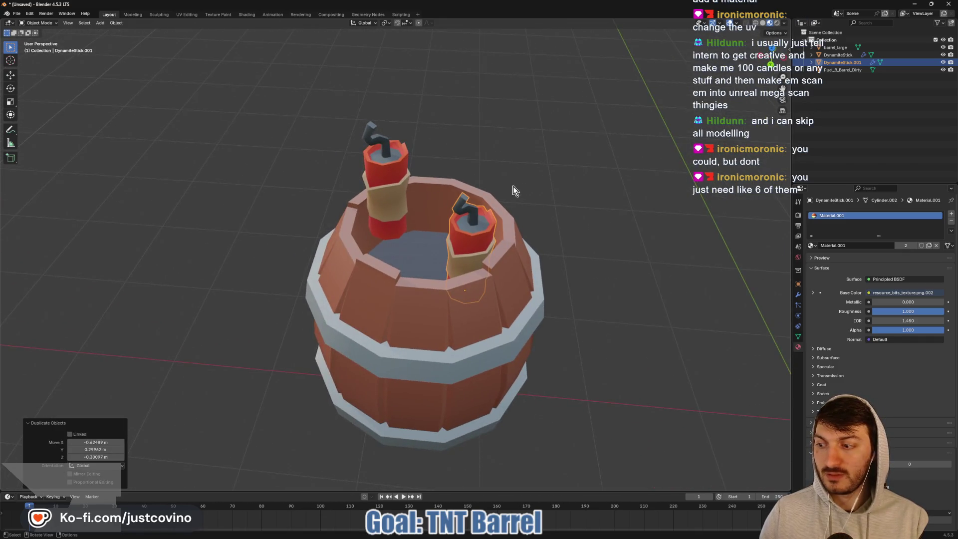
pyautogui.hotkey('shift', 'd')
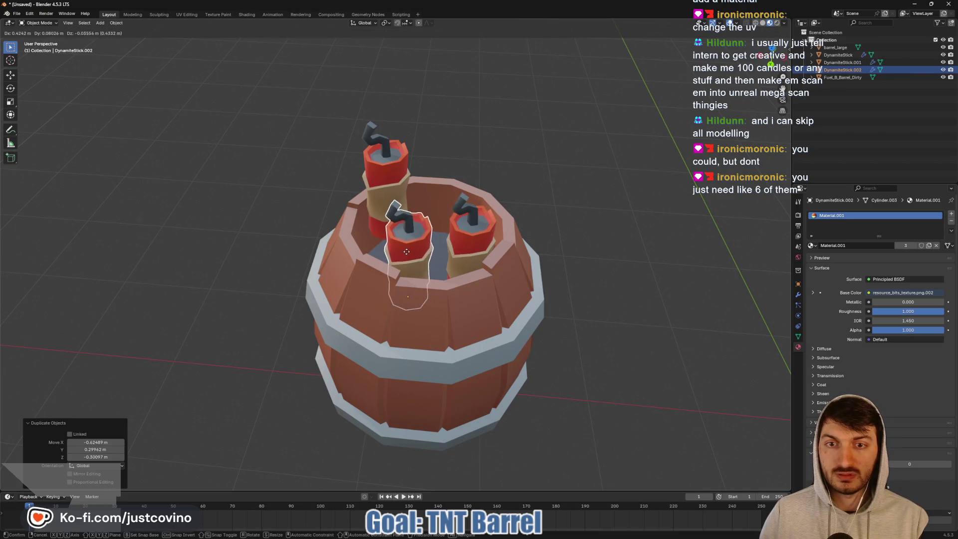
pyautogui.click(407, 252)
pyautogui.moveTo(423, 184)
pyautogui.mouseDown(button='middle')
pyautogui.moveTo(384, 191)
pyautogui.moveTo(355, 155)
pyautogui.mouseUp(button='middle')
# - Lower the tall original dynamite stick along Z into the barrel
pyautogui.click(355, 154)
pyautogui.press('g')
pyautogui.press('z')
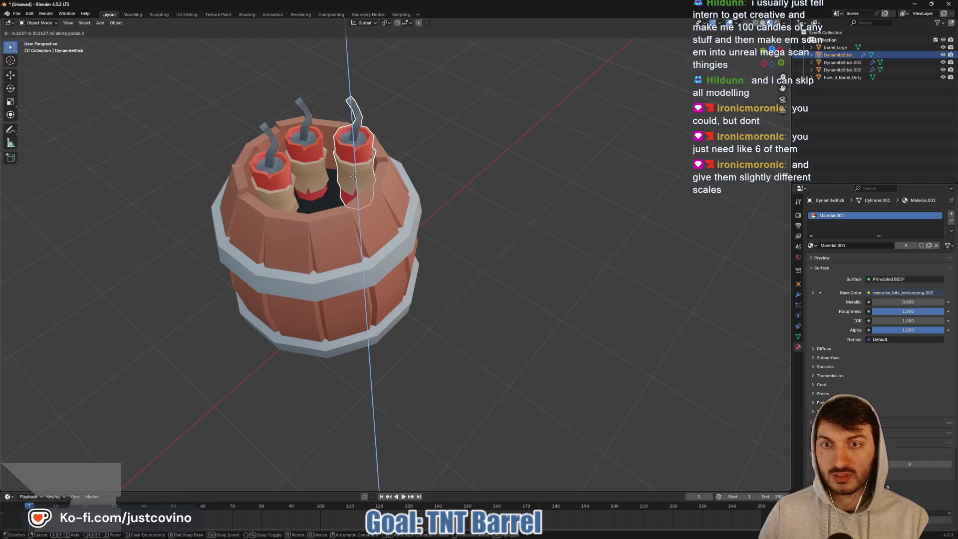
pyautogui.click(353, 177)
pyautogui.moveTo(425, 178)
pyautogui.mouseDown(button='middle')
pyautogui.moveTo(448, 183)
pyautogui.moveTo(463, 167)
pyautogui.mouseUp(button='middle')
# - Scale DynamiteStick.001 up to 1.133 and DynamiteStick.002 down to 0.836
pyautogui.click(306, 209)
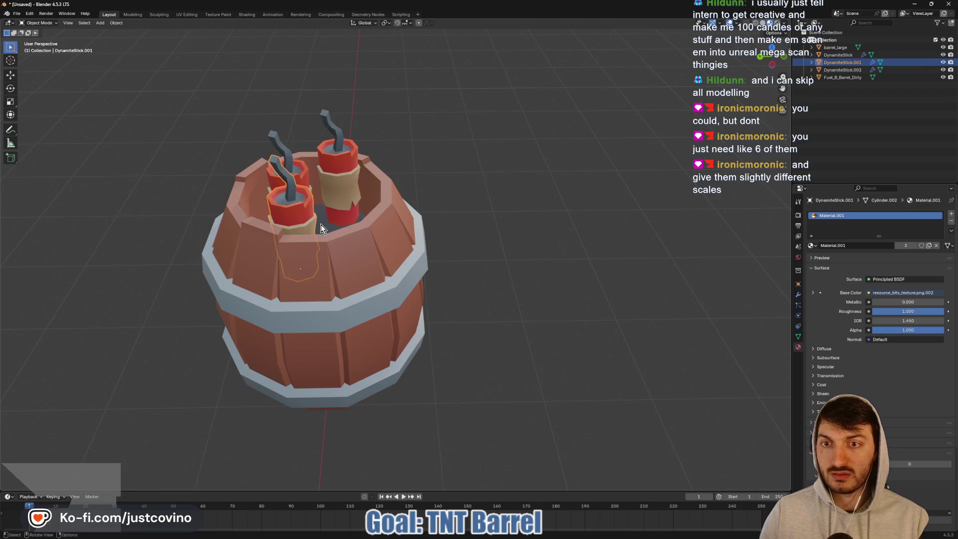
pyautogui.press('s')
pyautogui.click(356, 193)
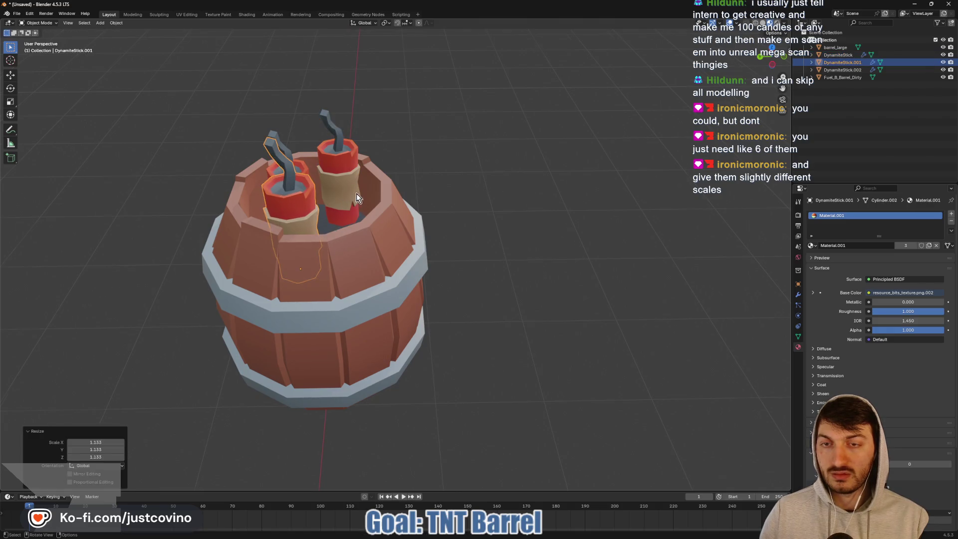
pyautogui.moveTo(356, 193); pyautogui.dragTo(399, 212, button='middle')
pyautogui.click(396, 259)
pyautogui.press('s')
pyautogui.click(402, 263)
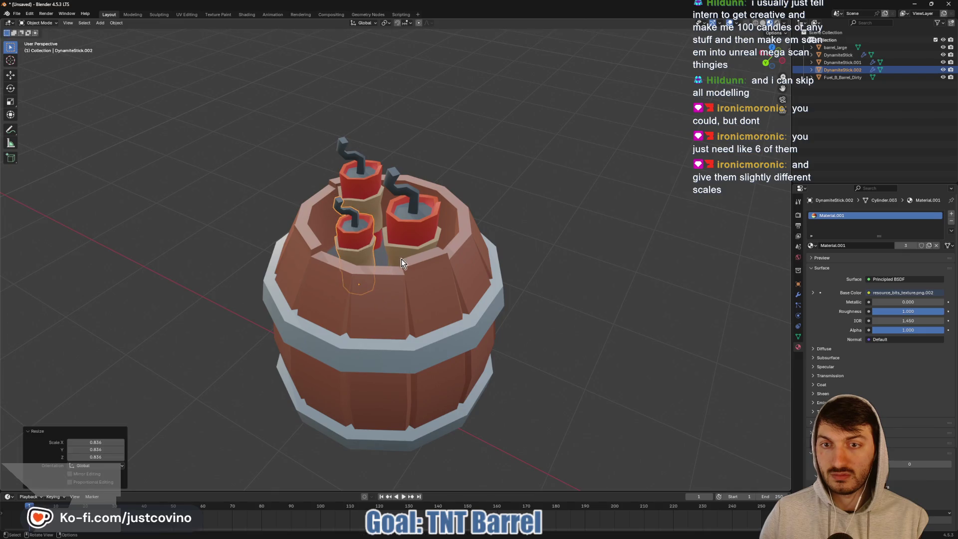
pyautogui.moveTo(402, 263); pyautogui.dragTo(459, 247, button='middle')
# - Duplicate the original stick as a fourth near the barrel centre, scaled to 0.807
pyautogui.click(400, 214)
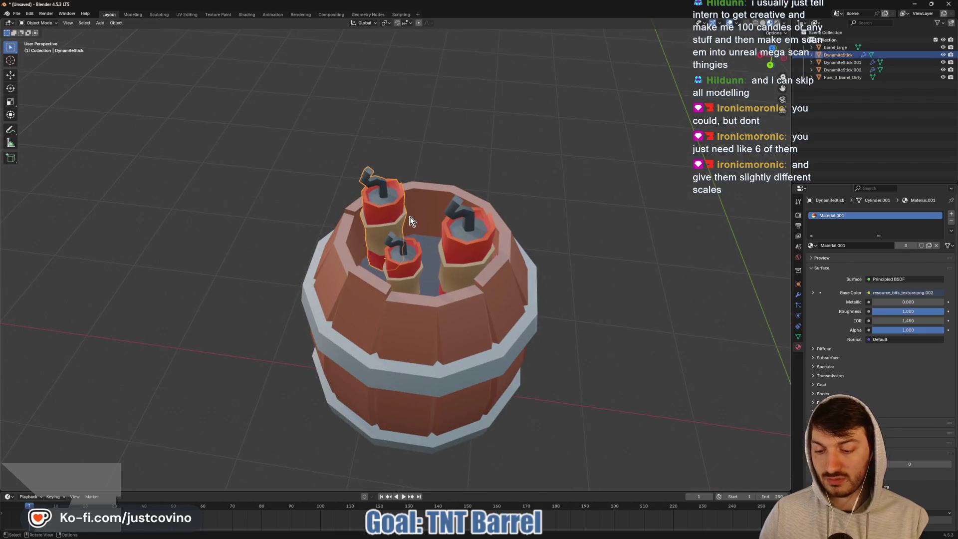
pyautogui.moveTo(410, 221); pyautogui.dragTo(449, 239, button='middle')
pyautogui.hotkey('shift', 'd')
pyautogui.click(480, 259)
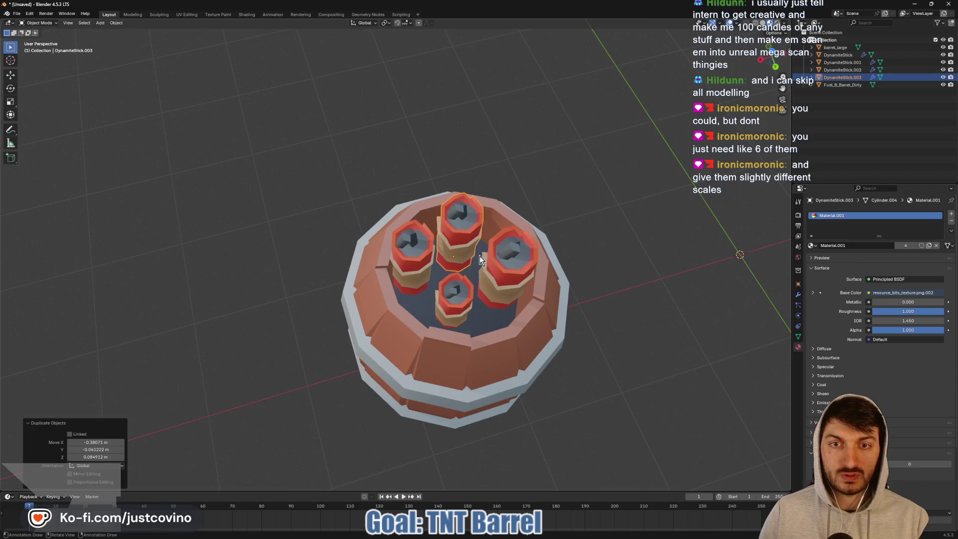
pyautogui.press('s')
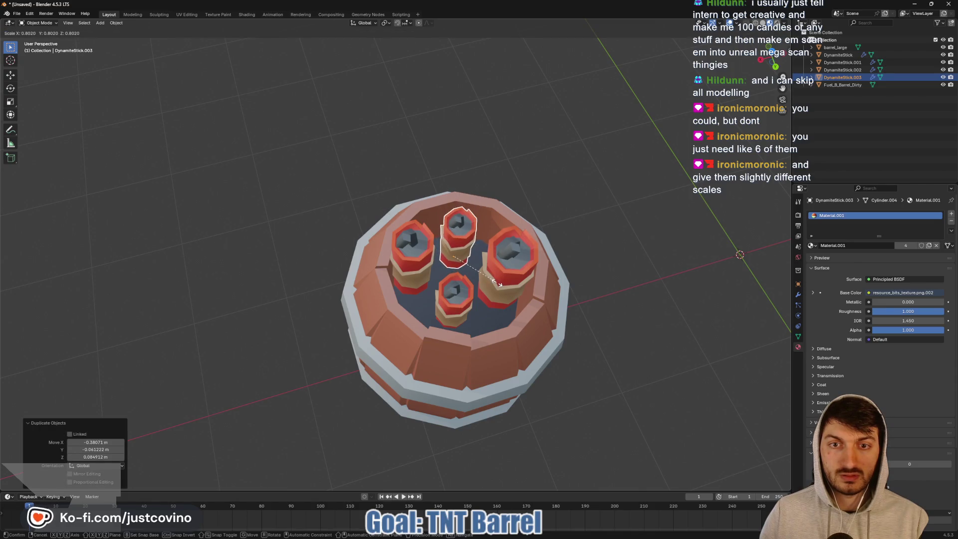
pyautogui.click(499, 283)
# - Duplicate the small stick twice more for fifth and sixth sticks in the barrel
pyautogui.hotkey('shift', 'd')
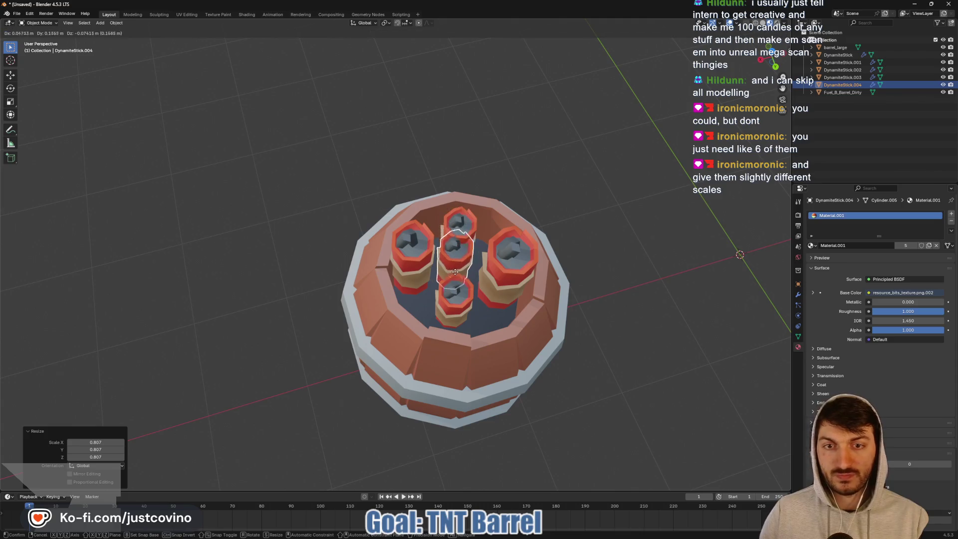
pyautogui.click(463, 277)
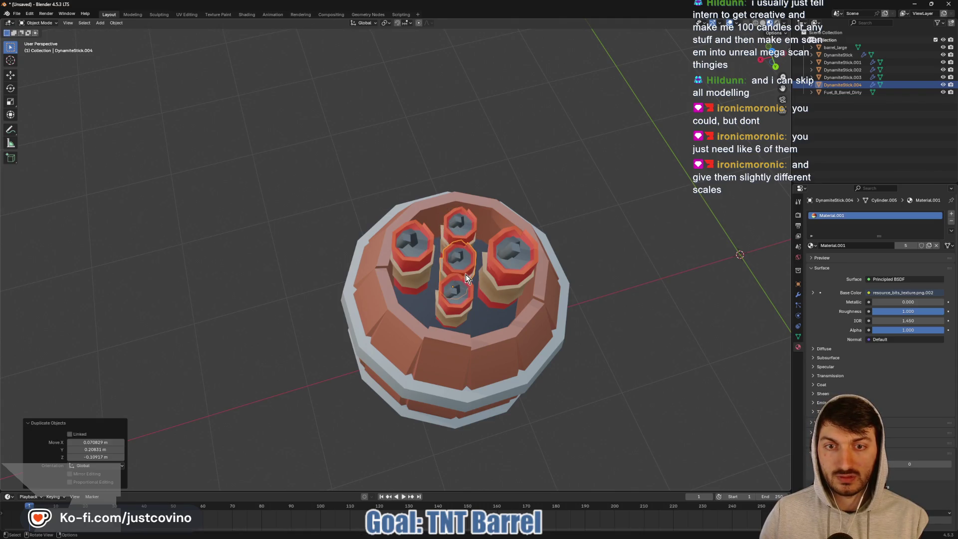
pyautogui.hotkey('shift', 'd')
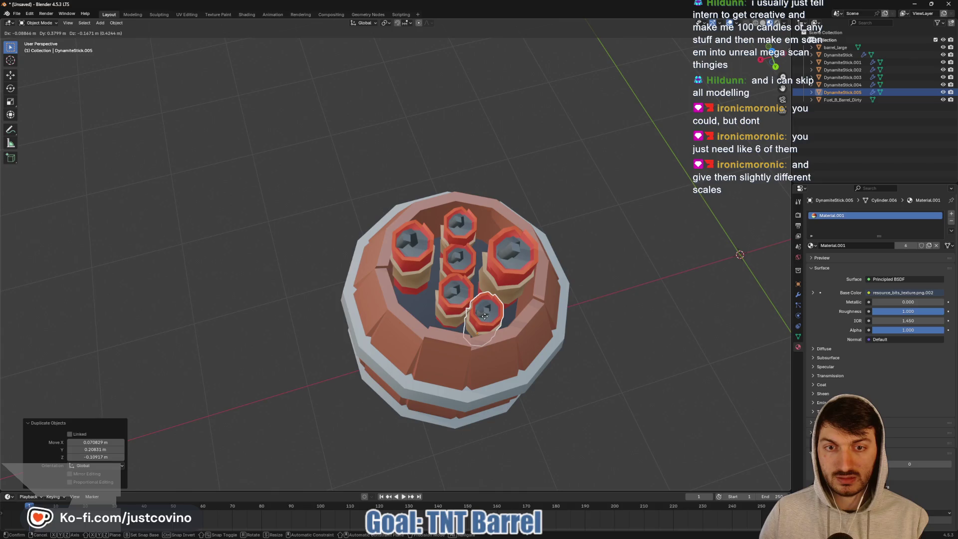
pyautogui.click(485, 316)
pyautogui.click(454, 296)
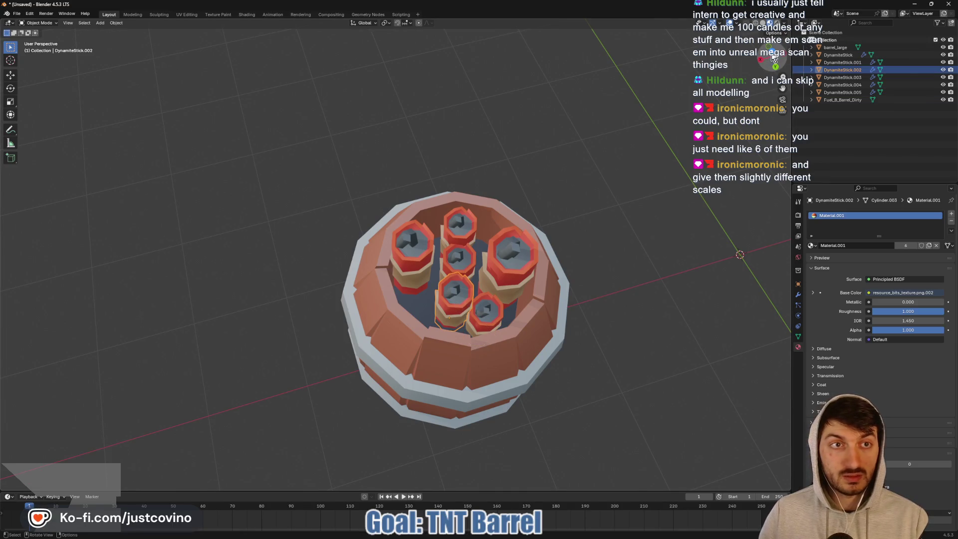
pyautogui.click(772, 56)
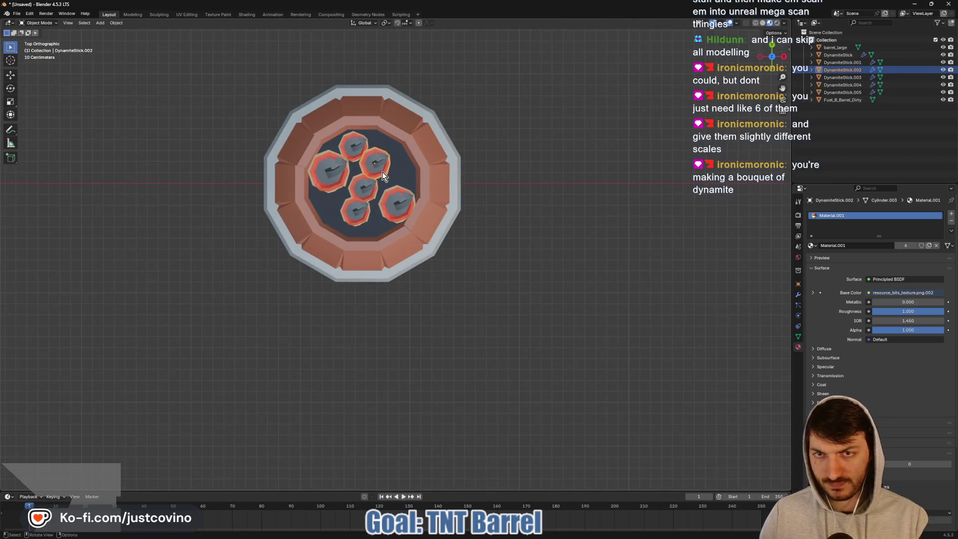
# - Reposition DynamiteStick.002, the centre stick and the bottom-left stick in top view
pyautogui.press('g')
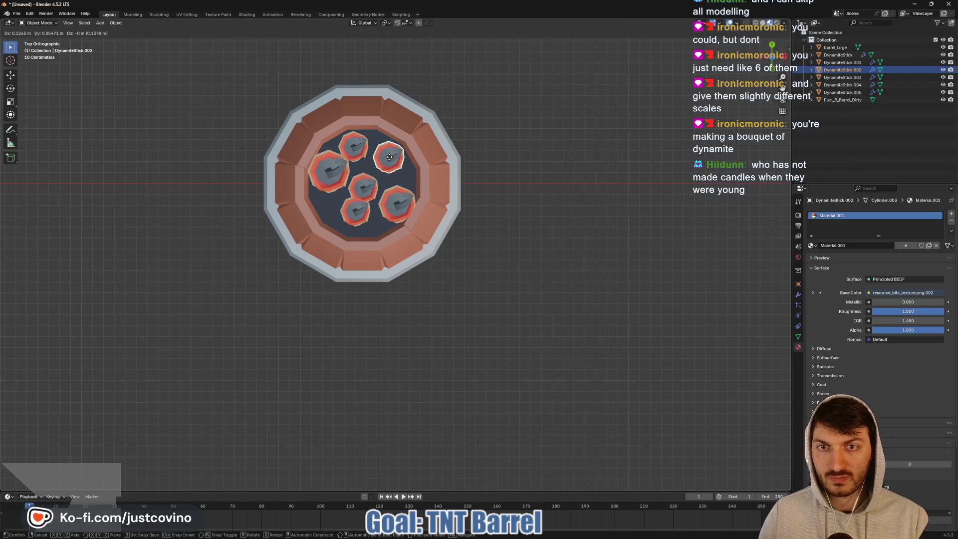
pyautogui.click(389, 157)
pyautogui.click(365, 187)
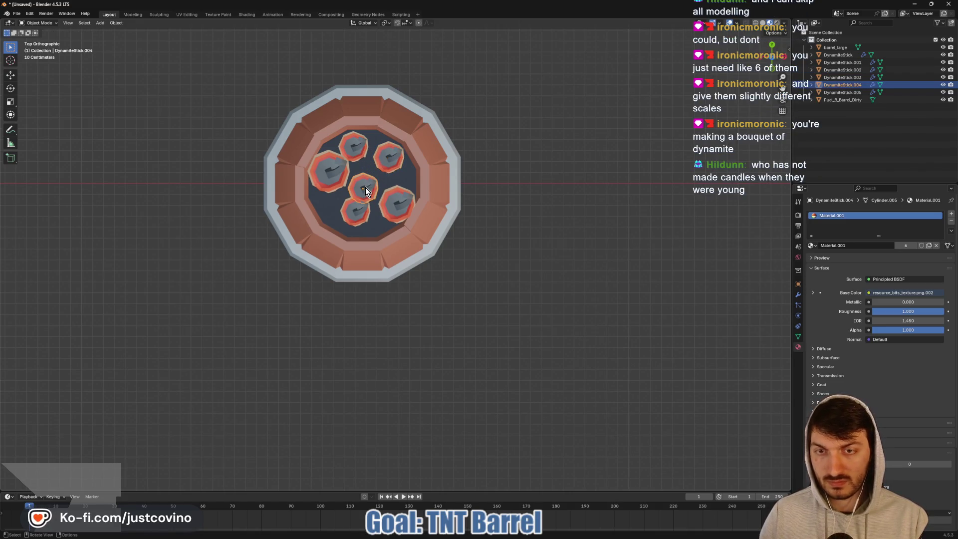
pyautogui.press('g')
pyautogui.click(366, 192)
pyautogui.click(355, 210)
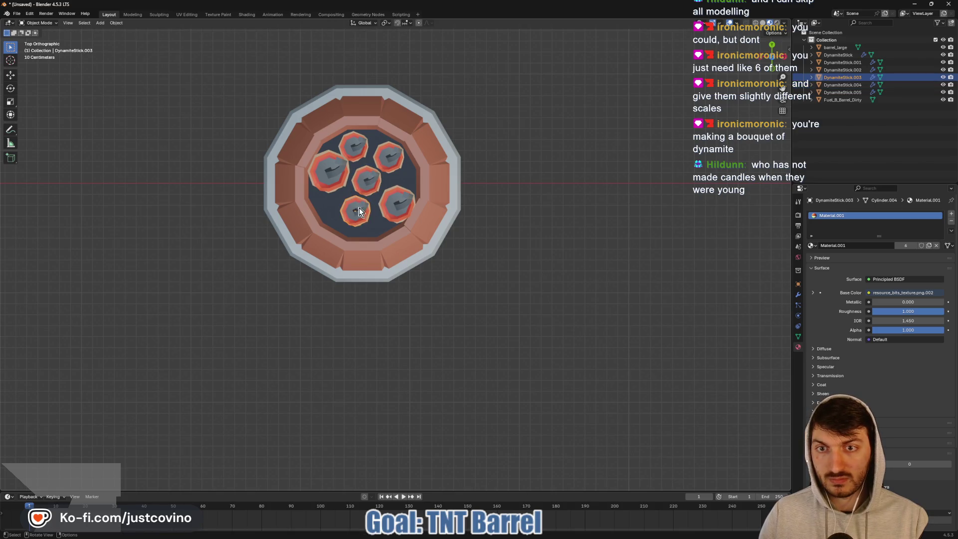
pyautogui.press('g')
pyautogui.click(366, 218)
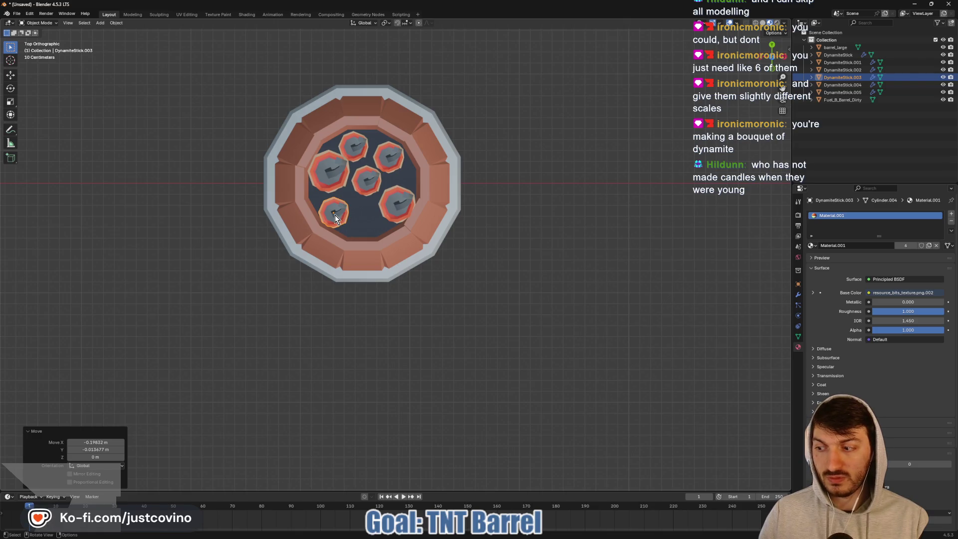
pyautogui.press('g')
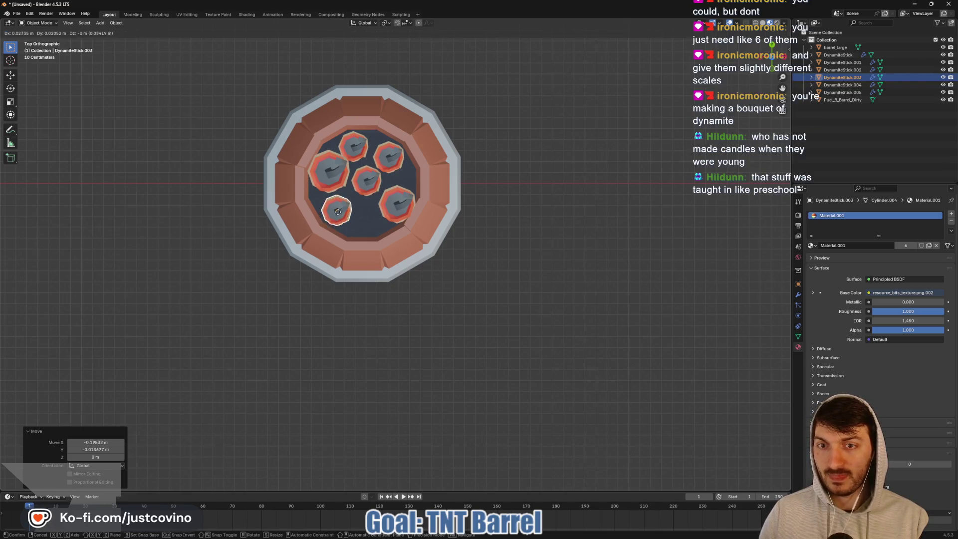
pyautogui.click(360, 225)
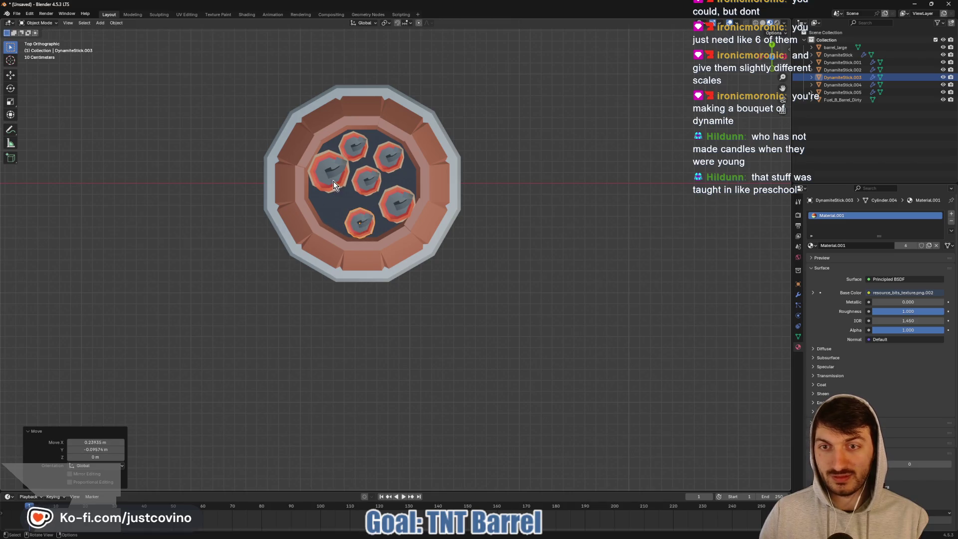
# - Nudge the centre stick down and shift the large left stick into a tighter spot
pyautogui.click(364, 188)
pyautogui.press('g')
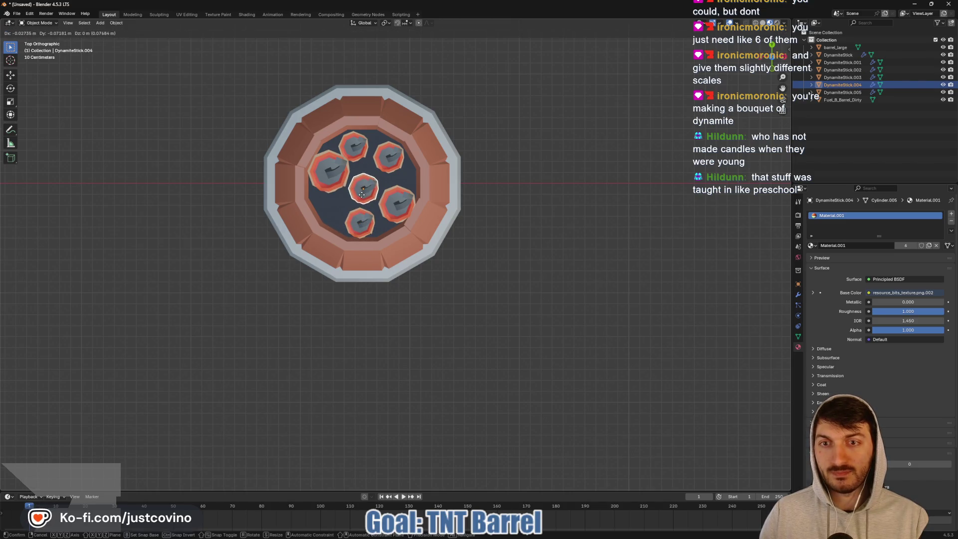
pyautogui.click(362, 194)
pyautogui.click(338, 186)
pyautogui.press('g')
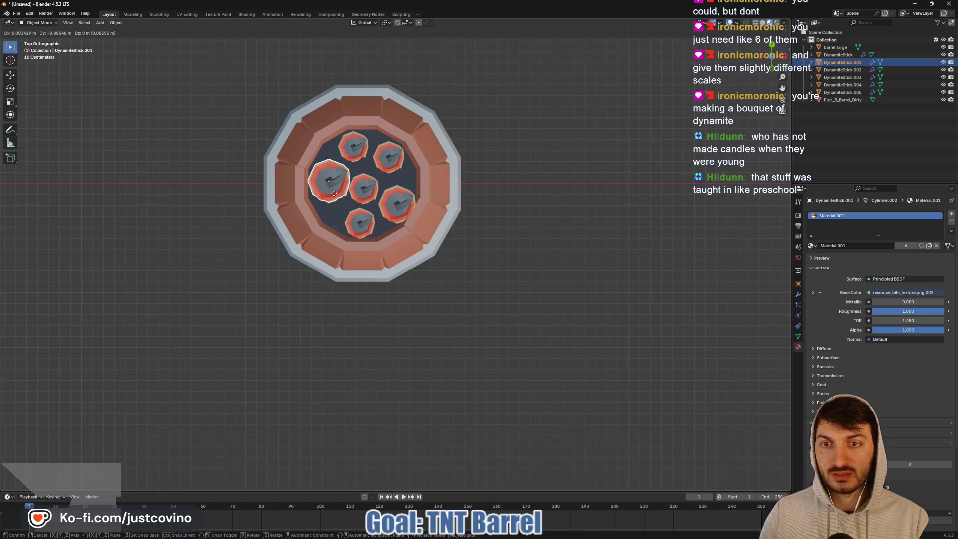
pyautogui.click(334, 194)
# - Lower the left dynamite stick straight down along Z
pyautogui.moveTo(421, 197)
pyautogui.mouseDown(button='middle')
pyautogui.moveTo(415, 172)
pyautogui.moveTo(438, 171)
pyautogui.moveTo(395, 196)
pyautogui.mouseUp(button='middle')
pyautogui.press('g')
pyautogui.press('z')
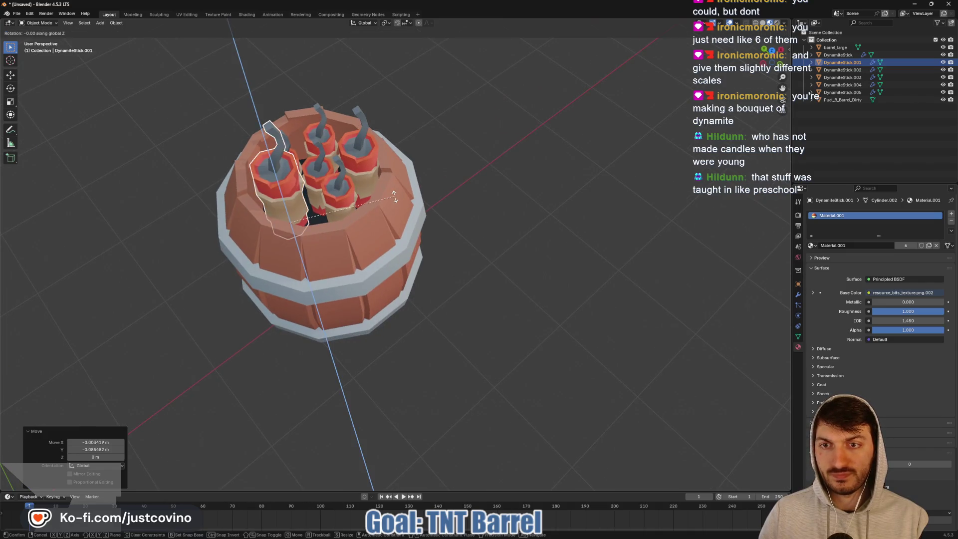
pyautogui.click(339, 238)
# - Spin DynamiteStick.003 about 92° and DynamiteStick 26.8° around the Z axis
pyautogui.click(343, 210)
pyautogui.press('r')
pyautogui.press('z')
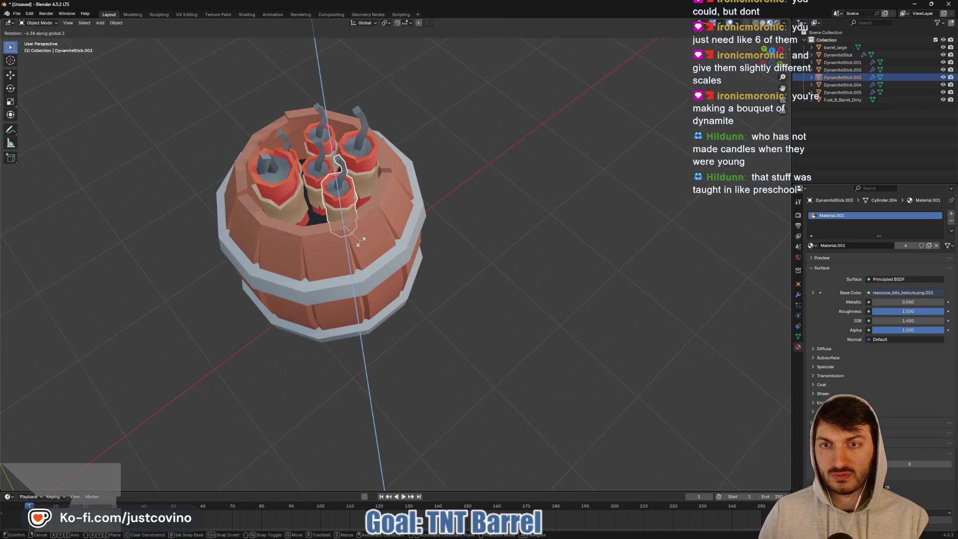
pyautogui.click(462, 65)
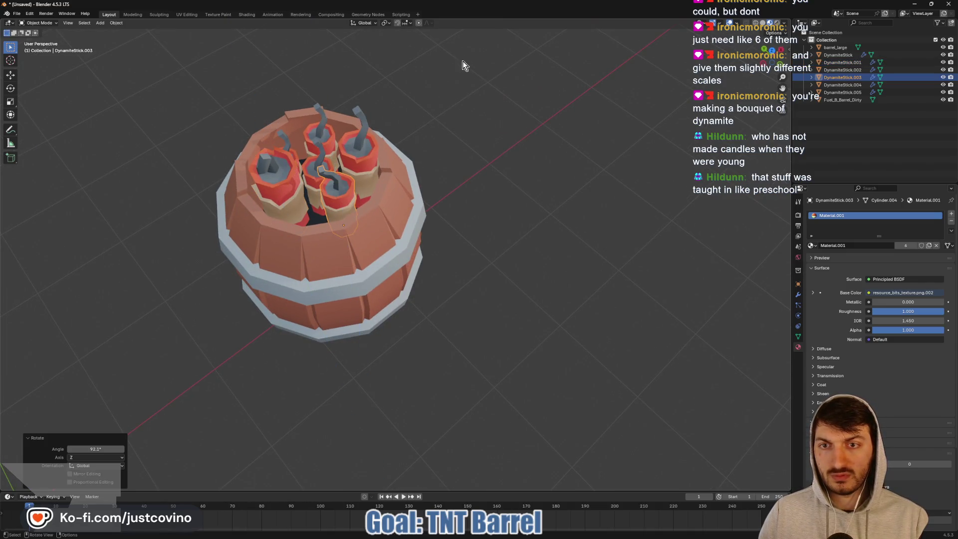
pyautogui.click(369, 152)
pyautogui.press('r')
pyautogui.press('z')
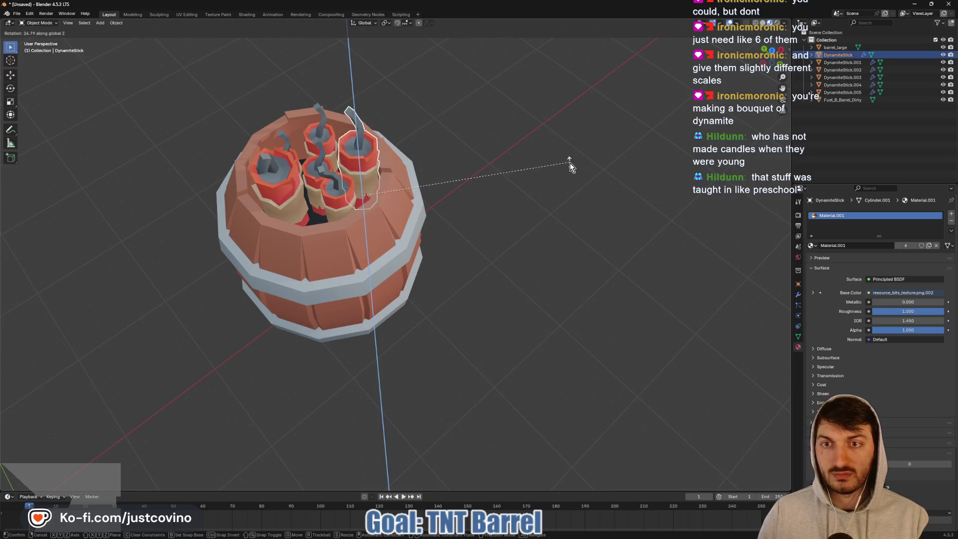
pyautogui.click(570, 163)
# - Enlarge DynamiteStick.004 to 1.407 and shrink DynamiteStick.001 to 0.85
pyautogui.click(310, 170)
pyautogui.press('s')
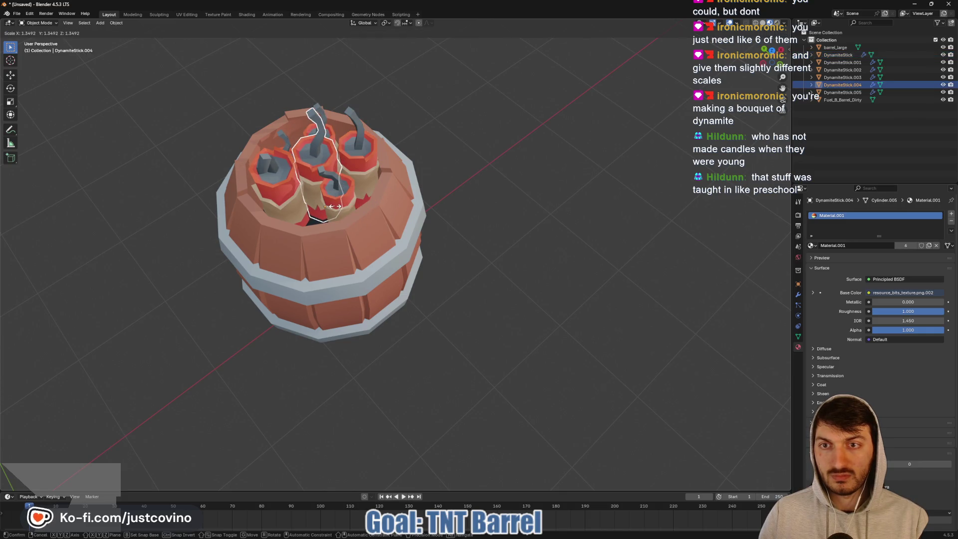
pyautogui.click(327, 202)
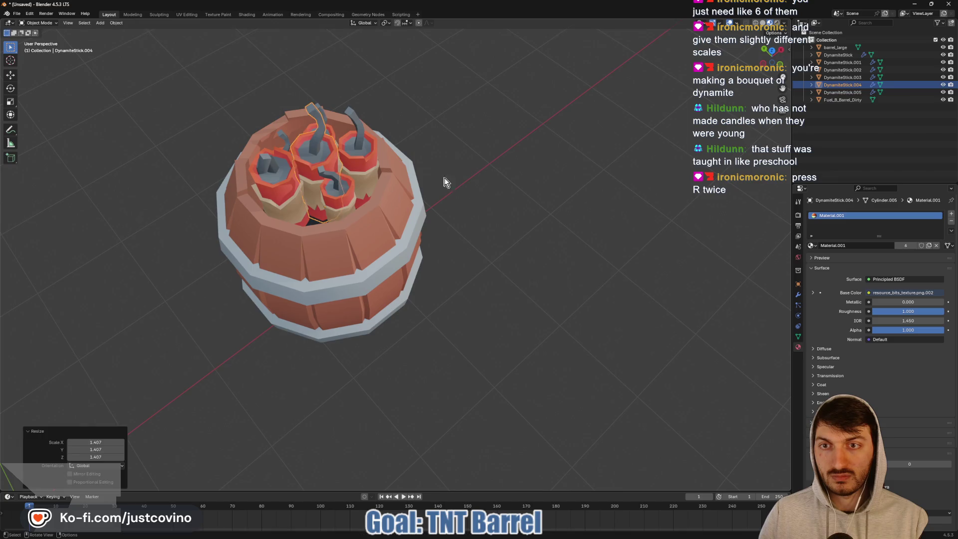
pyautogui.moveTo(445, 182)
pyautogui.mouseDown(button='middle')
pyautogui.moveTo(379, 180)
pyautogui.moveTo(340, 157)
pyautogui.moveTo(289, 158)
pyautogui.moveTo(505, 178)
pyautogui.mouseUp(button='middle')
pyautogui.click(505, 178)
pyautogui.write('s.85')
pyautogui.press('Return')
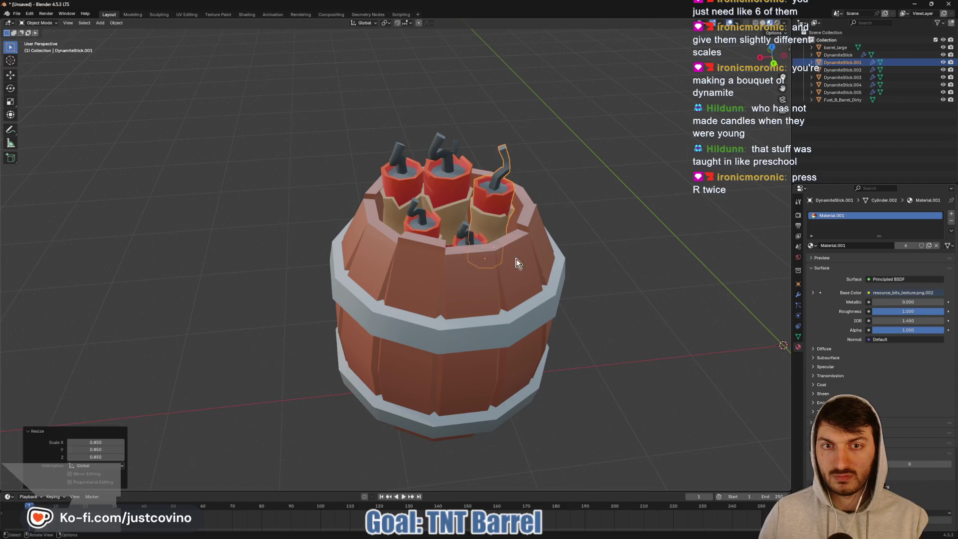
# - Slightly enlarge DynamiteStick.002 and spin it around the Z axis
pyautogui.moveTo(519, 264)
pyautogui.mouseDown(button='middle')
pyautogui.moveTo(459, 211)
pyautogui.moveTo(509, 215)
pyautogui.moveTo(457, 208)
pyautogui.moveTo(458, 237)
pyautogui.mouseUp(button='middle')
pyautogui.click(458, 224)
pyautogui.press('s')
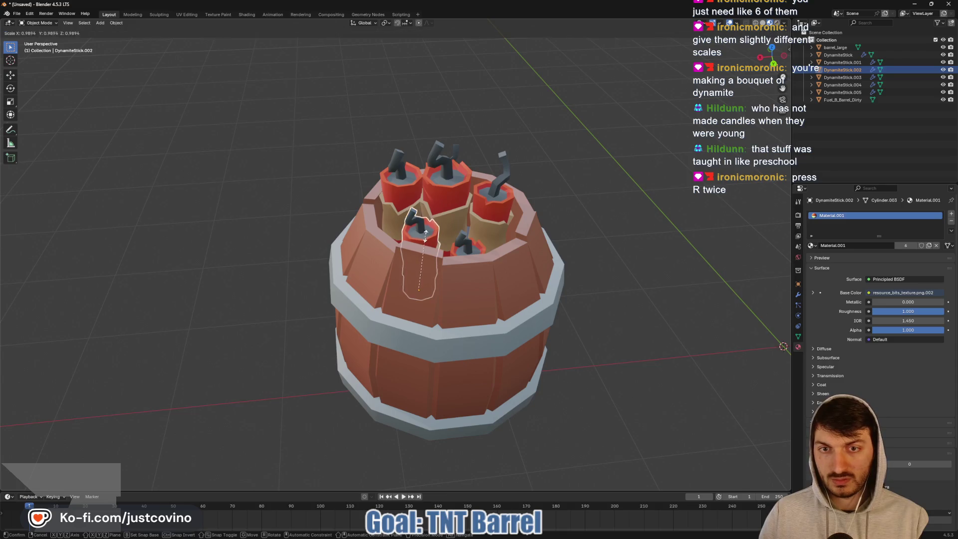
pyautogui.click(431, 229)
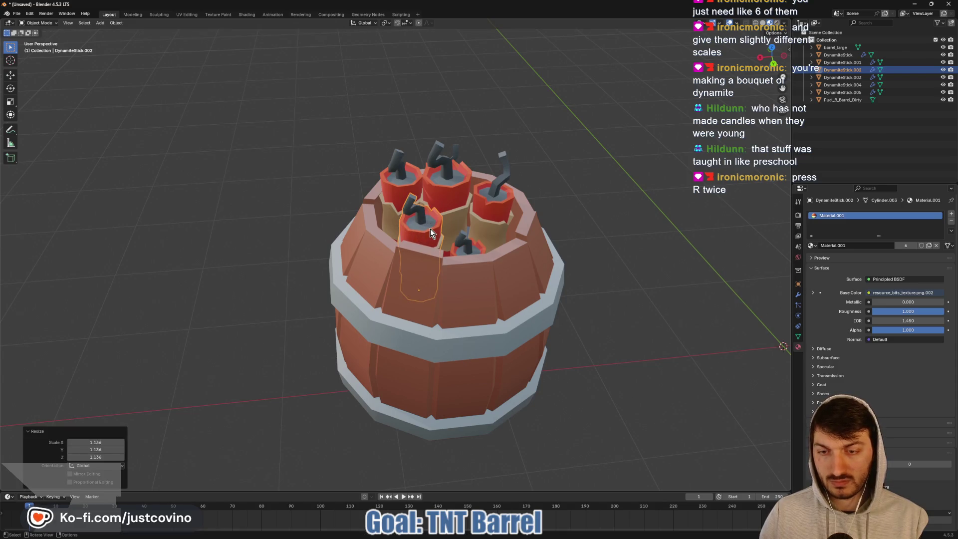
pyautogui.press('r')
pyautogui.press('z')
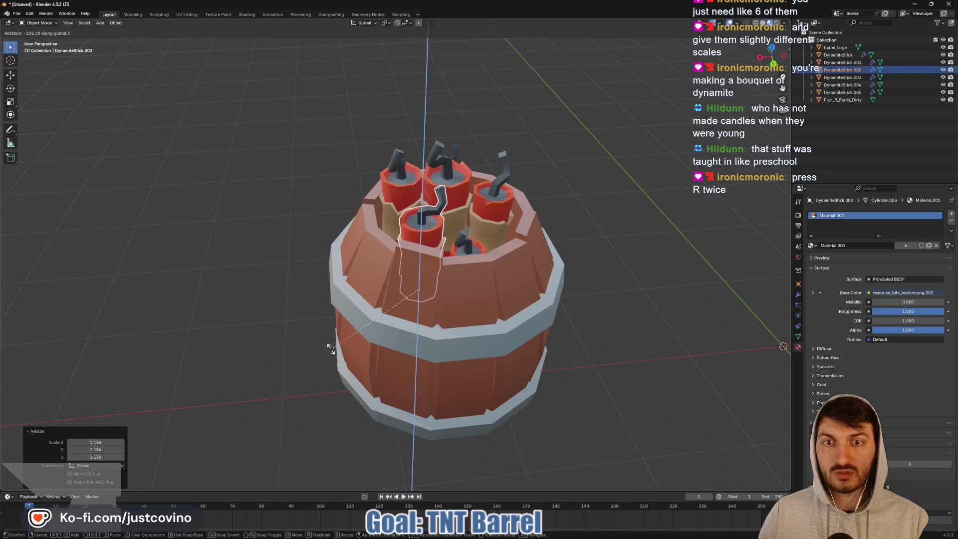
pyautogui.click(434, 232)
# - Raise the front dynamite stick 0.174 m and tilt it freely
pyautogui.moveTo(485, 267); pyautogui.dragTo(479, 280, button='middle')
pyautogui.click(477, 282)
pyautogui.moveTo(502, 319); pyautogui.dragTo(460, 295, button='middle')
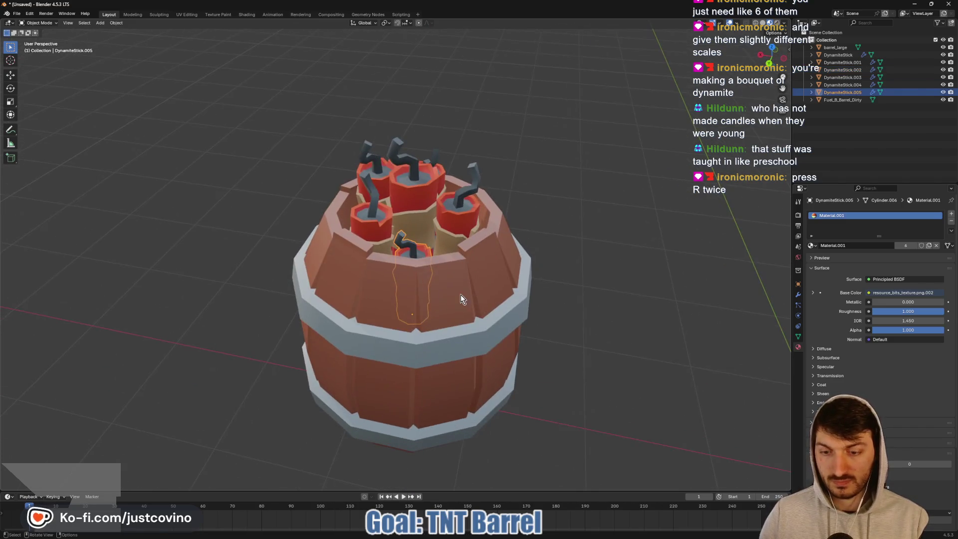
pyautogui.press('g')
pyautogui.press('z')
pyautogui.click(462, 276)
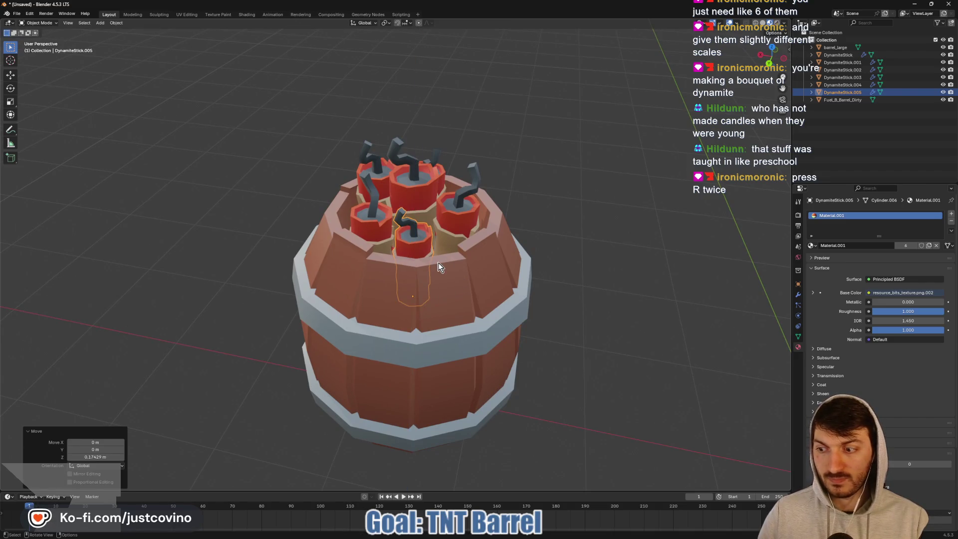
pyautogui.press('r')
pyautogui.press('r')
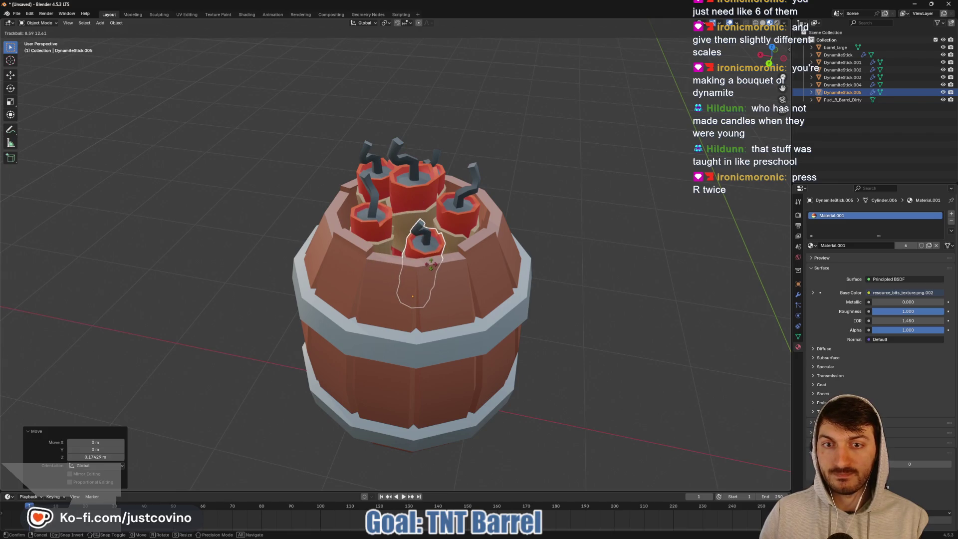
pyautogui.click(488, 268)
# - Trackball-tilt the right-hand stick and one more stick in different directions
pyautogui.moveTo(484, 236)
pyautogui.mouseDown(button='middle')
pyautogui.moveTo(525, 240)
pyautogui.moveTo(413, 243)
pyautogui.mouseUp(button='middle')
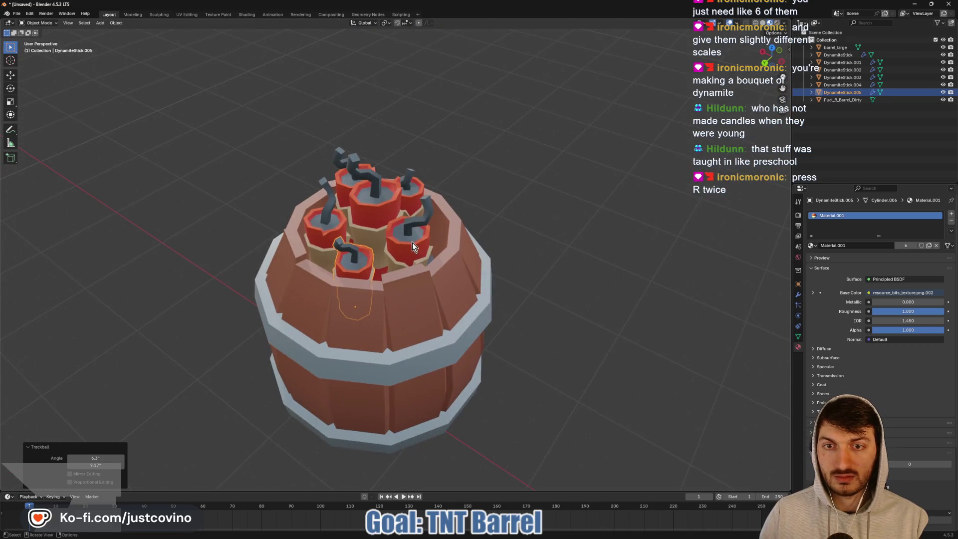
pyautogui.click(413, 248)
pyautogui.press('r')
pyautogui.press('r')
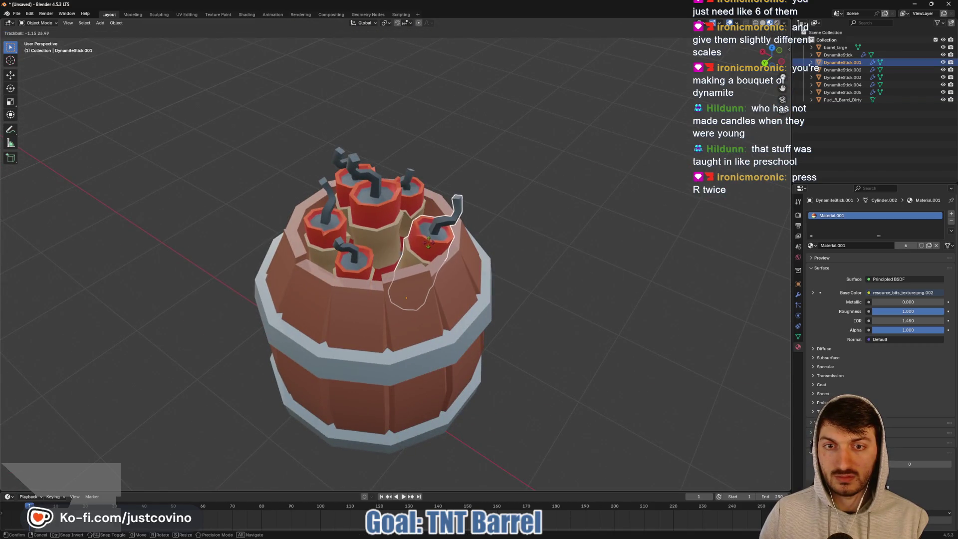
pyautogui.click(421, 245)
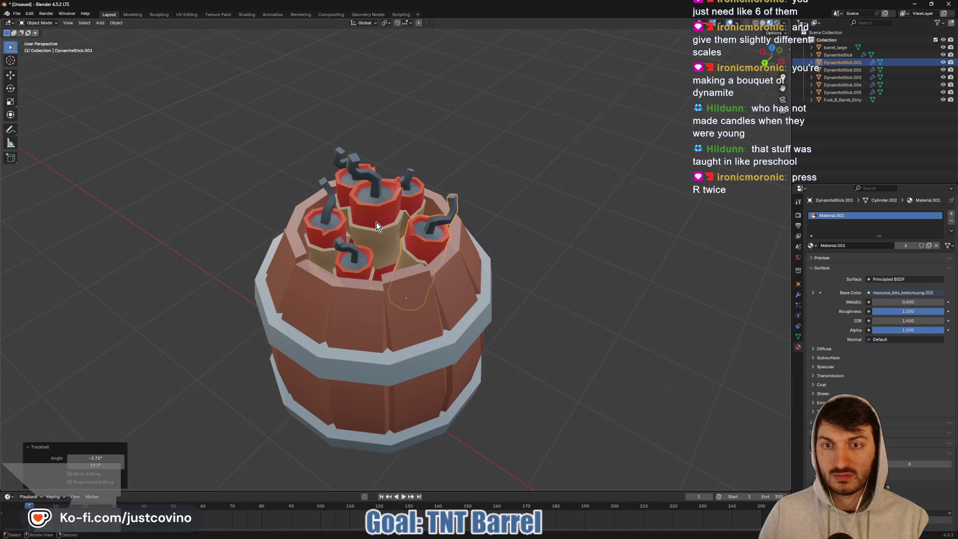
pyautogui.moveTo(407, 227)
pyautogui.mouseDown(button='middle')
pyautogui.moveTo(371, 241)
pyautogui.moveTo(342, 216)
pyautogui.mouseUp(button='middle')
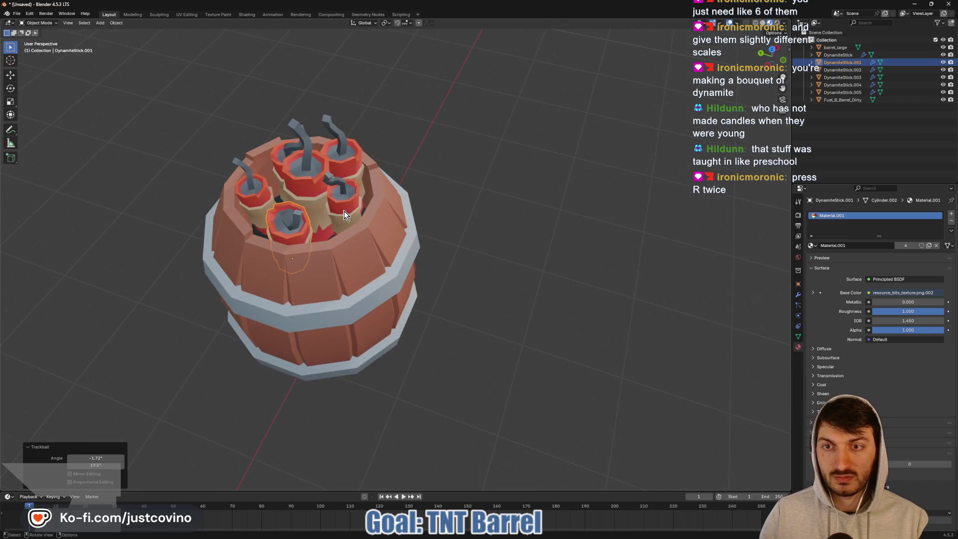
pyautogui.click(342, 213)
pyautogui.press('r')
pyautogui.press('r')
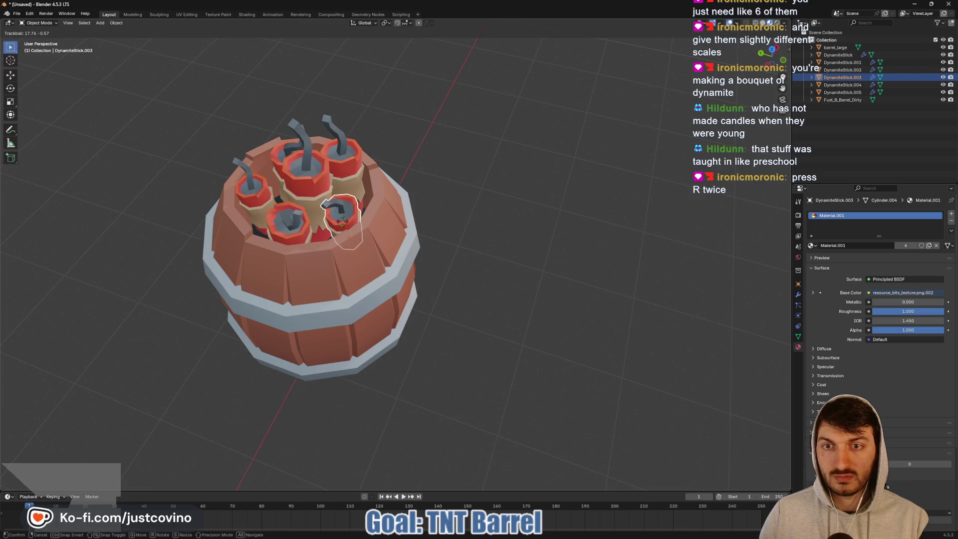
pyautogui.click(348, 218)
# - Tilt two more sticks, including the front-centre one, then deselect everything
pyautogui.moveTo(361, 217)
pyautogui.mouseDown(button='middle')
pyautogui.moveTo(326, 223)
pyautogui.moveTo(417, 172)
pyautogui.mouseUp(button='middle')
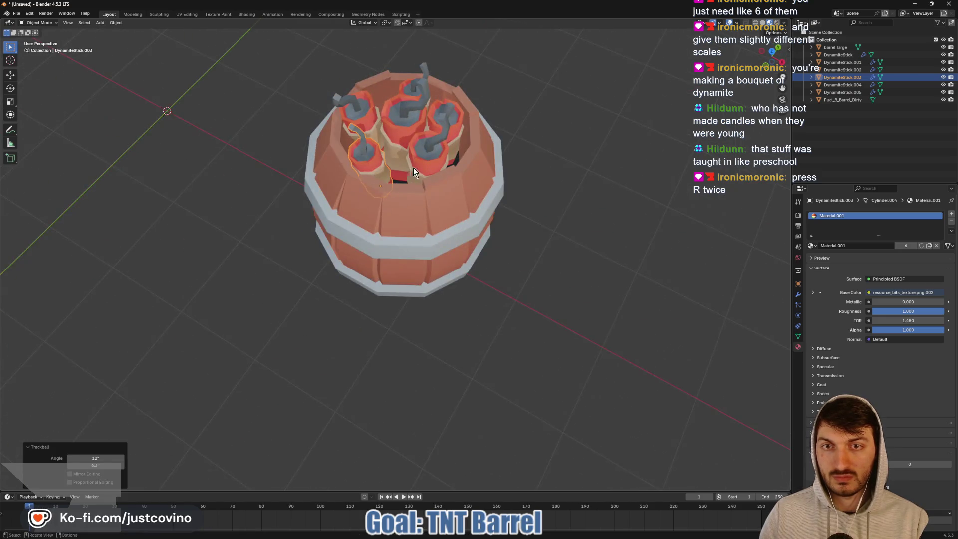
pyautogui.click(423, 161)
pyautogui.press('r')
pyautogui.press('r')
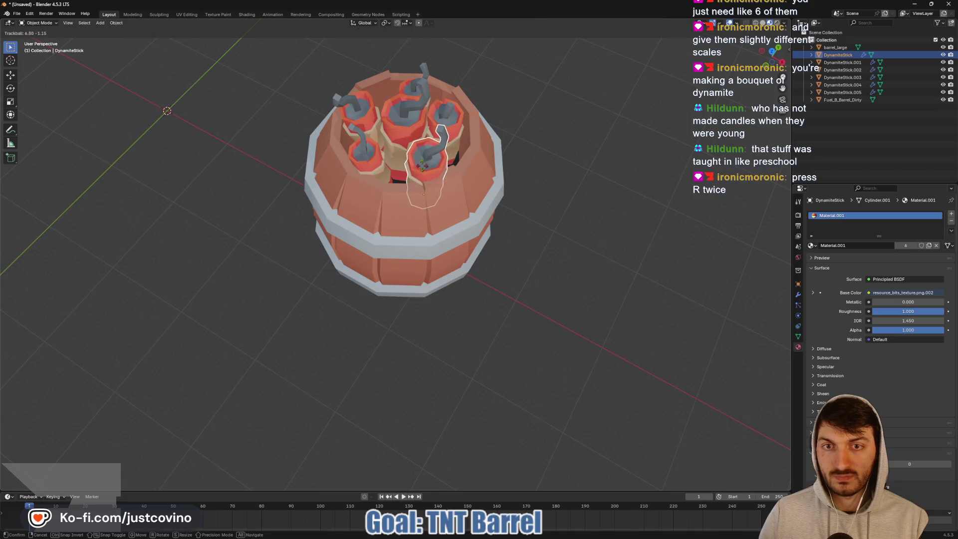
pyautogui.click(504, 172)
pyautogui.moveTo(504, 172); pyautogui.dragTo(463, 203, button='middle')
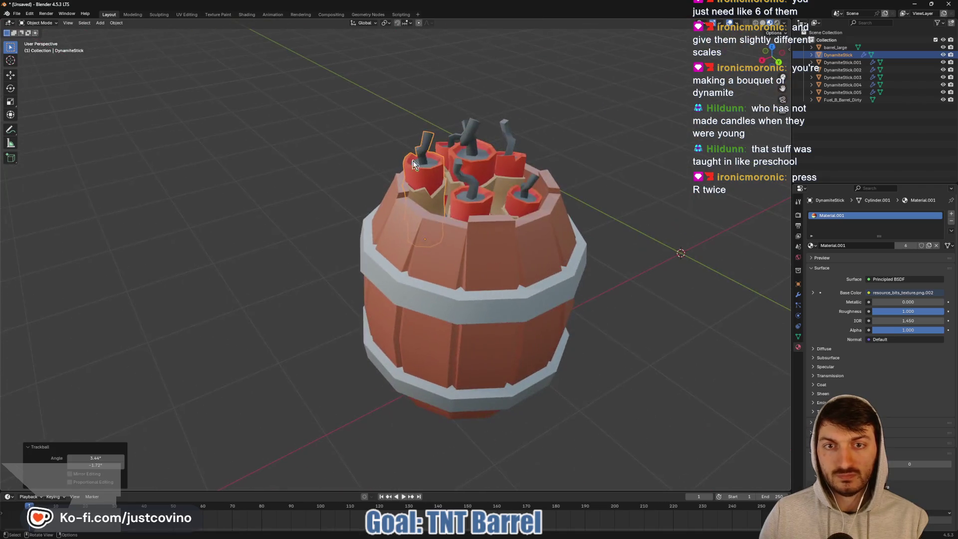
pyautogui.click(463, 203)
pyautogui.click(462, 203)
pyautogui.press('r')
pyautogui.press('r')
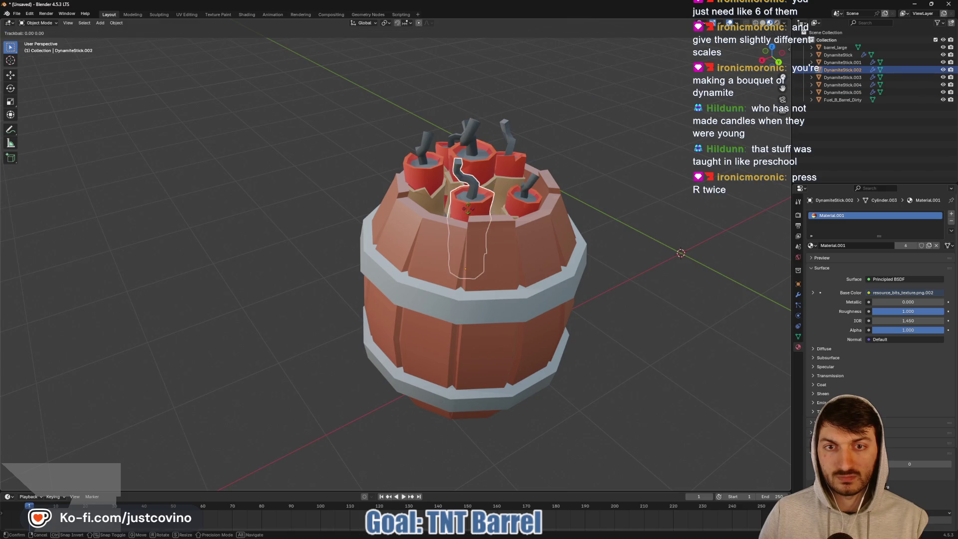
pyautogui.click(592, 204)
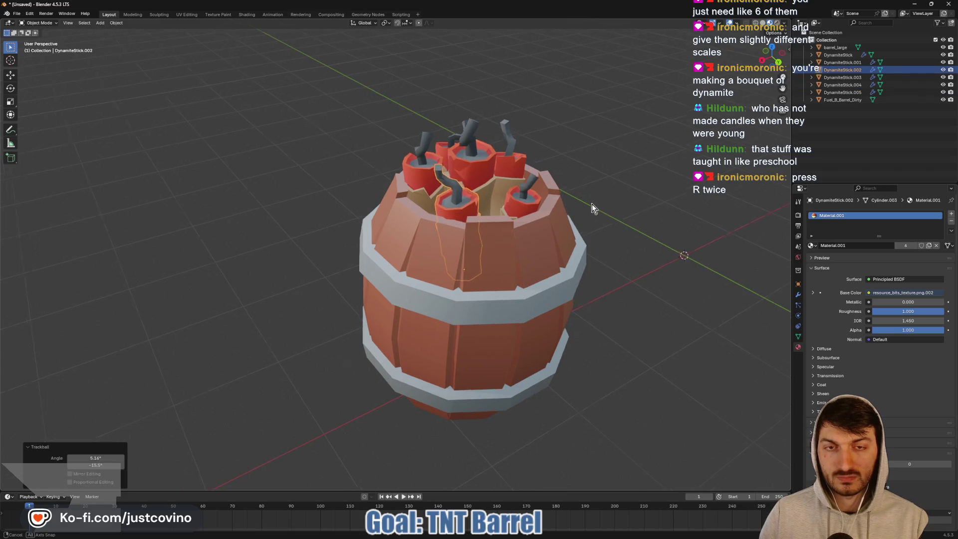
pyautogui.moveTo(591, 203); pyautogui.dragTo(520, 194, button='middle')
pyautogui.click(583, 207)
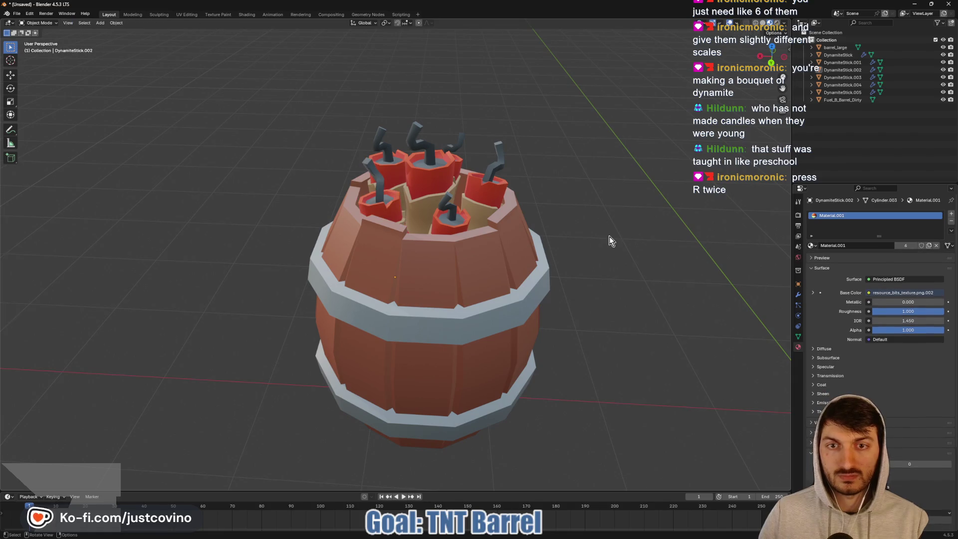
pyautogui.moveTo(610, 236)
pyautogui.mouseDown(button='middle')
pyautogui.moveTo(487, 219)
pyautogui.moveTo(529, 262)
pyautogui.moveTo(636, 251)
pyautogui.moveTo(620, 276)
pyautogui.moveTo(560, 272)
pyautogui.moveTo(674, 258)
pyautogui.moveTo(659, 294)
pyautogui.moveTo(600, 294)
pyautogui.moveTo(519, 263)
pyautogui.moveTo(490, 268)
pyautogui.moveTo(598, 276)
pyautogui.moveTo(533, 268)
pyautogui.moveTo(520, 284)
pyautogui.moveTo(572, 296)
pyautogui.moveTo(594, 284)
pyautogui.moveTo(599, 297)
pyautogui.mouseUp(button='middle')
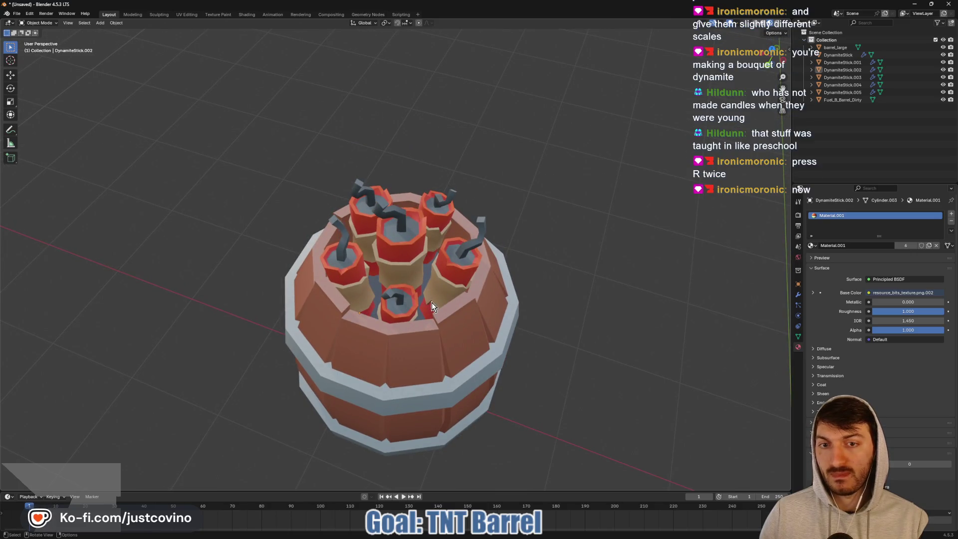
pyautogui.press('ctrl')
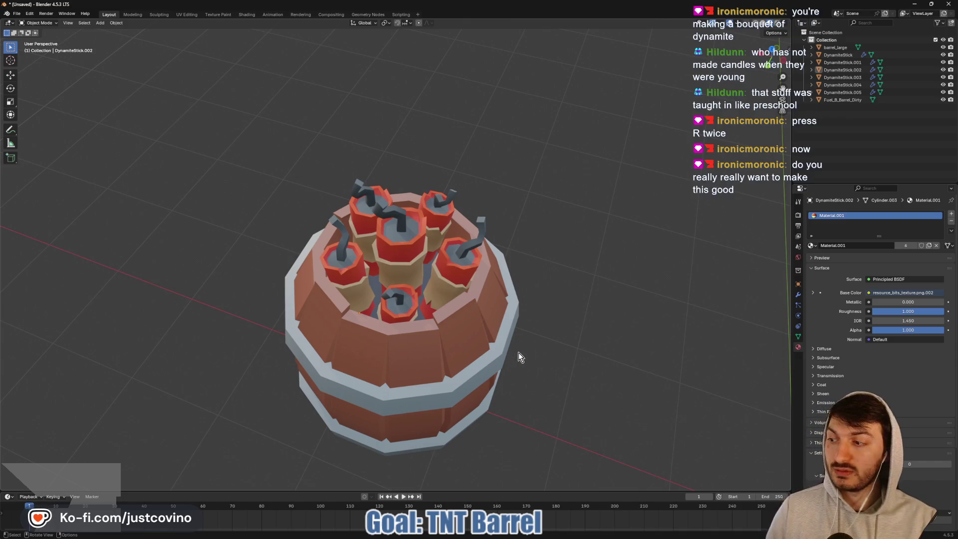
pyautogui.moveTo(518, 353)
pyautogui.mouseDown(button='middle')
pyautogui.moveTo(611, 317)
pyautogui.moveTo(540, 323)
pyautogui.mouseUp(button='middle')
pyautogui.moveTo(568, 276)
pyautogui.mouseDown(button='middle')
pyautogui.moveTo(569, 268)
pyautogui.moveTo(537, 260)
pyautogui.moveTo(588, 260)
pyautogui.mouseUp(button='middle')
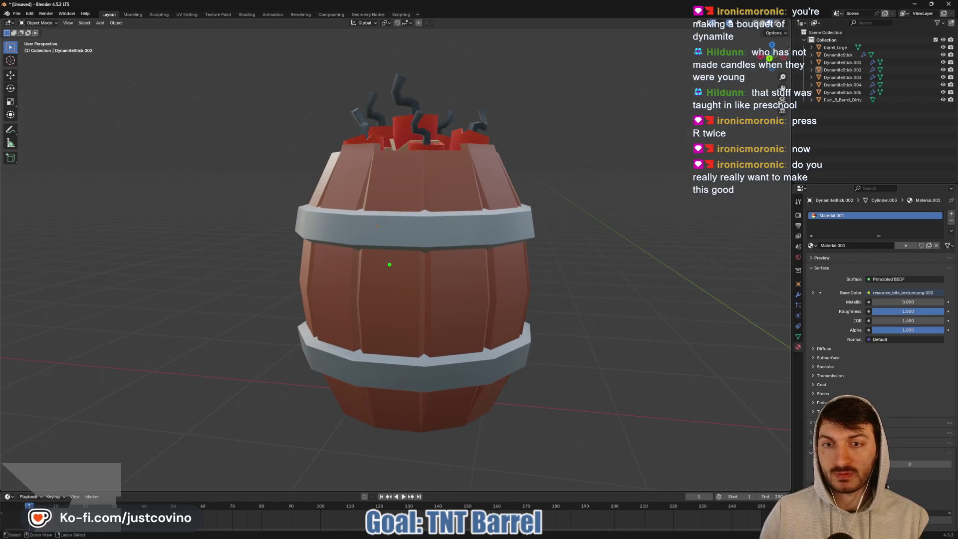
pyautogui.moveTo(412, 260); pyautogui.dragTo(359, 284)
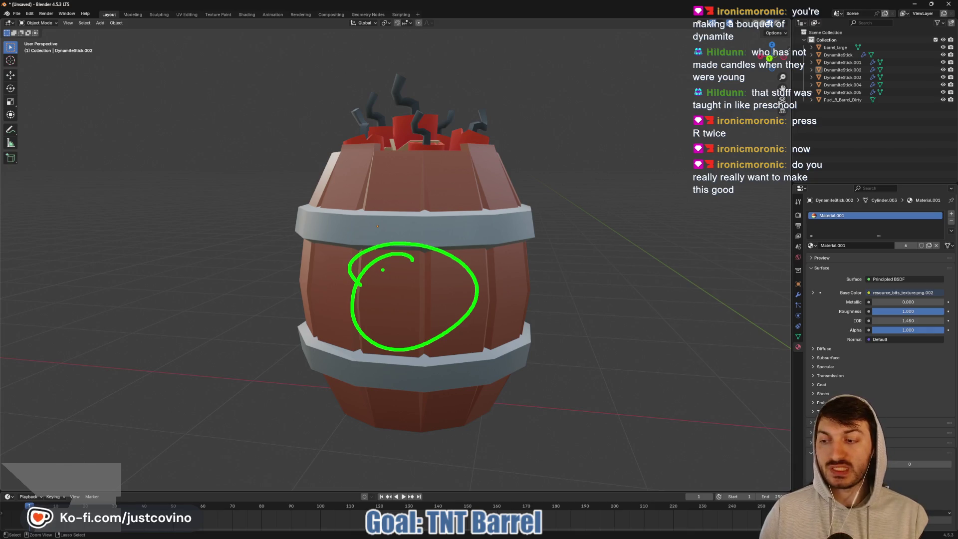
pyautogui.press('Escape')
pyautogui.moveTo(544, 250)
pyautogui.mouseDown(button='middle')
pyautogui.moveTo(490, 254)
pyautogui.moveTo(515, 261)
pyautogui.mouseUp(button='middle')
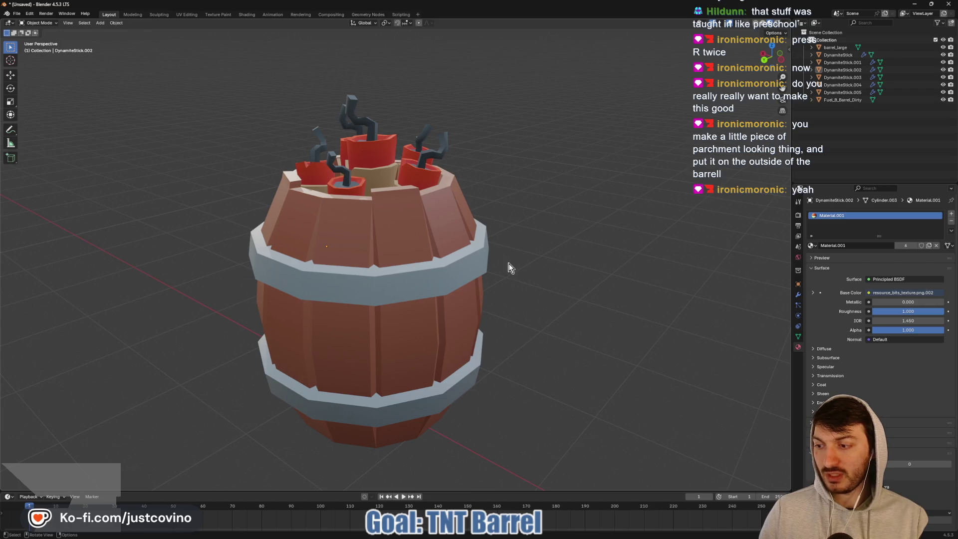
pyautogui.moveTo(463, 307); pyautogui.dragTo(474, 306, button='middle')
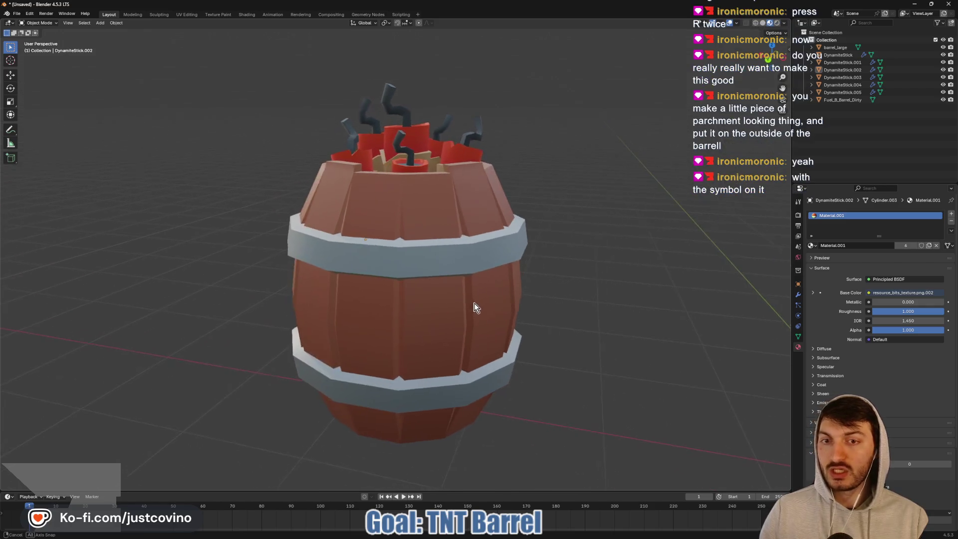
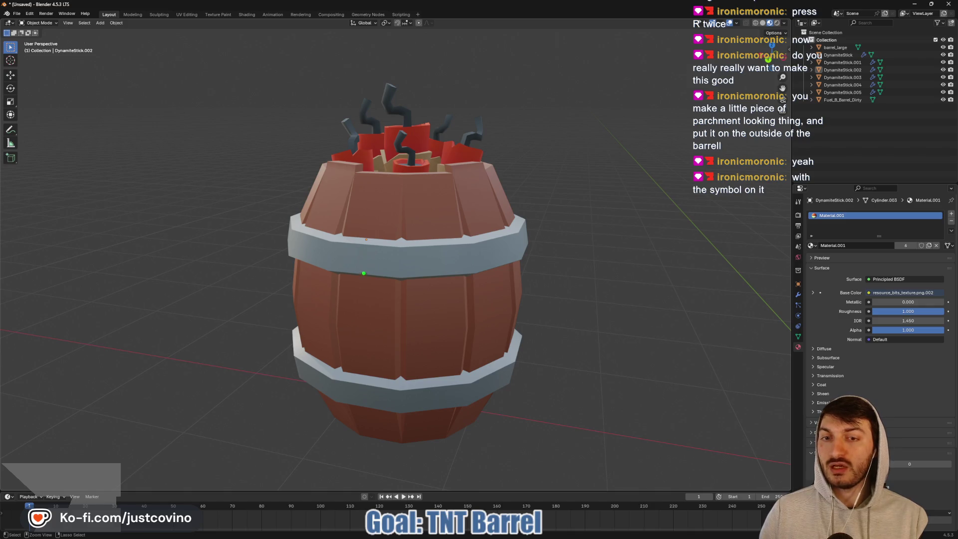
# - Draw an annotation stroke over the barrel, erase it, and orbit the view
pyautogui.moveTo(343, 272)
pyautogui.mouseDown()
pyautogui.moveTo(389, 359)
pyautogui.moveTo(432, 348)
pyautogui.moveTo(434, 356)
pyautogui.mouseUp()
pyautogui.press('e')
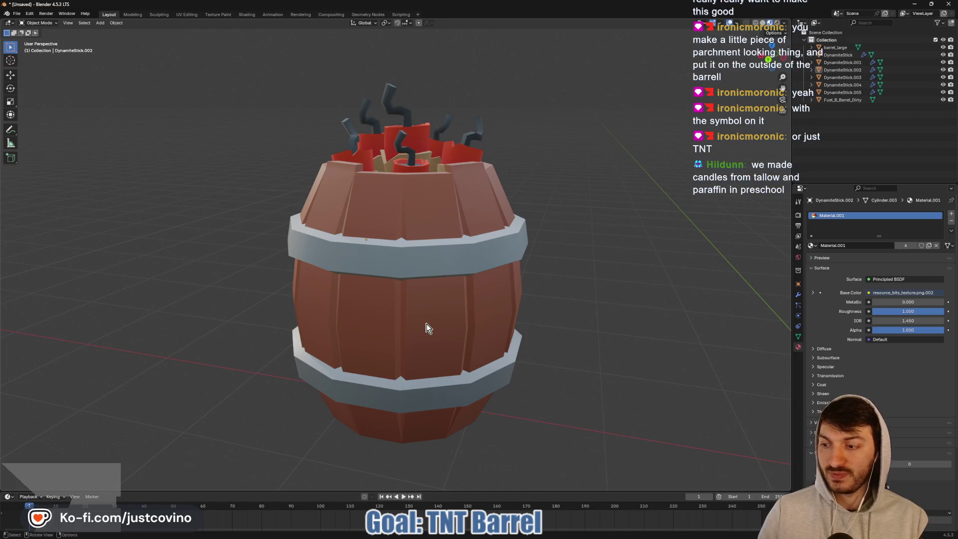
pyautogui.scroll(-3, 458, 285)
pyautogui.moveTo(481, 312)
pyautogui.mouseDown(button='middle')
pyautogui.moveTo(509, 302)
pyautogui.moveTo(619, 339)
pyautogui.mouseUp(button='middle')
# - Add a test cube at the scene origin, then delete it
pyautogui.hotkey('shift', 'a')
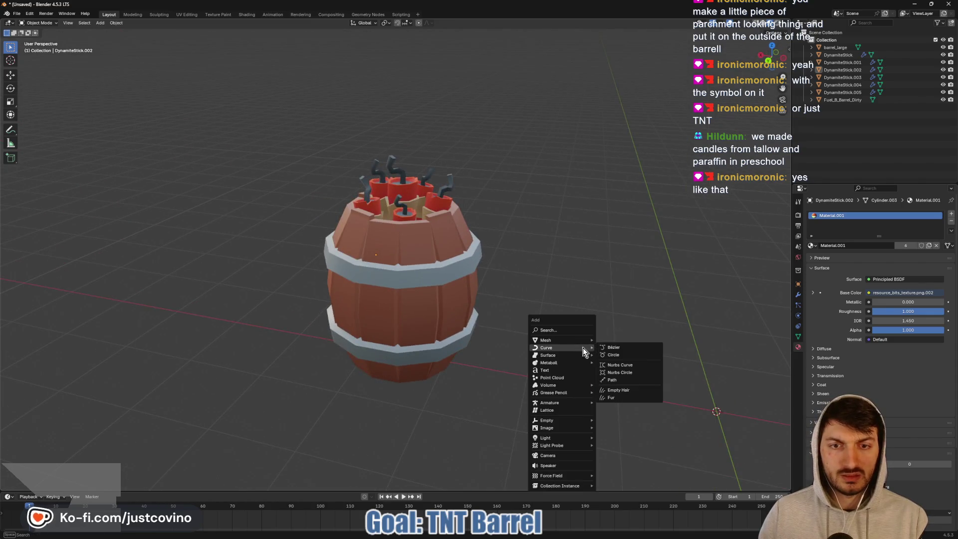
pyautogui.moveTo(575, 339)
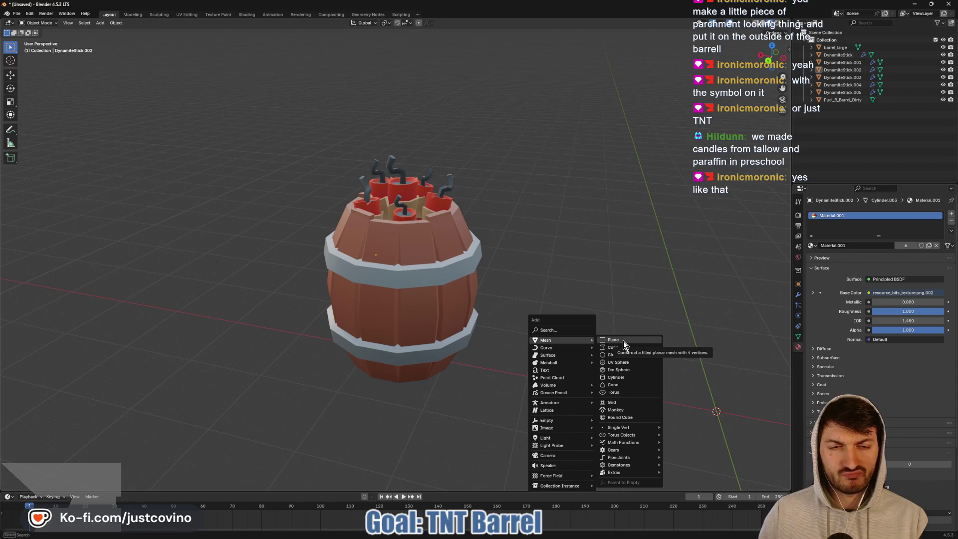
pyautogui.click(623, 348)
pyautogui.scroll(-3, 599, 354)
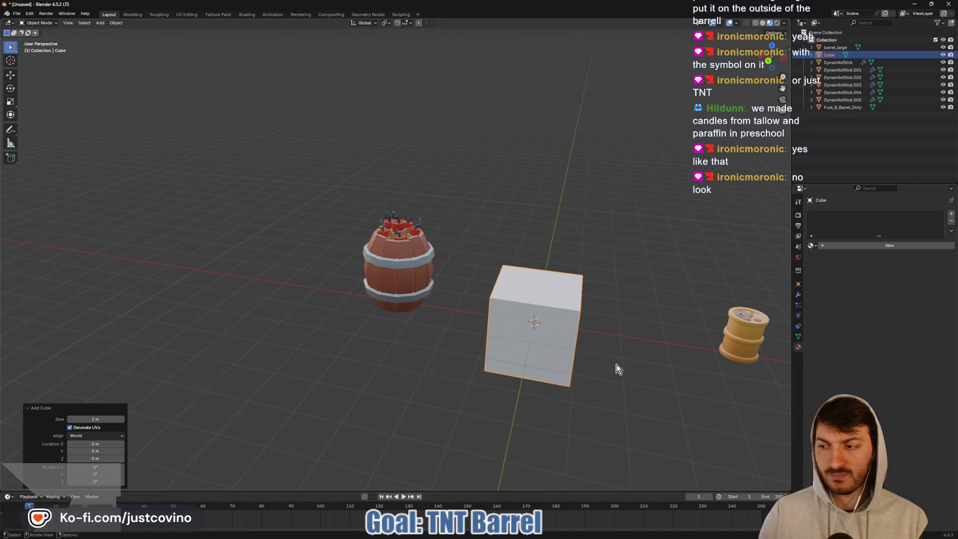
pyautogui.press('Tab')
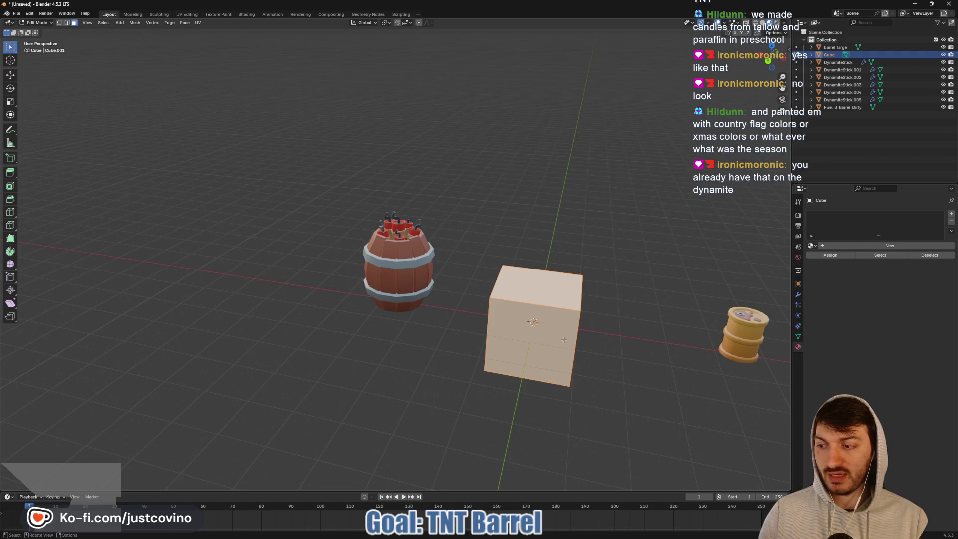
pyautogui.press('Tab')
pyautogui.press('x')
pyautogui.click(564, 335)
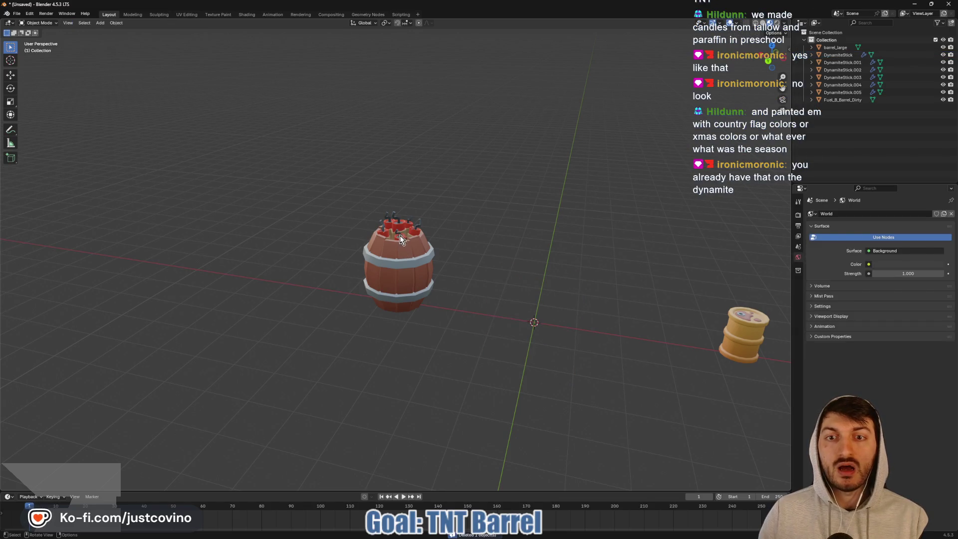
# - Select all of DynamiteStick.004's faces, including the fuse, in Edit Mode
pyautogui.click(400, 235)
pyautogui.press('KP_Decimal')
pyautogui.press('Tab')
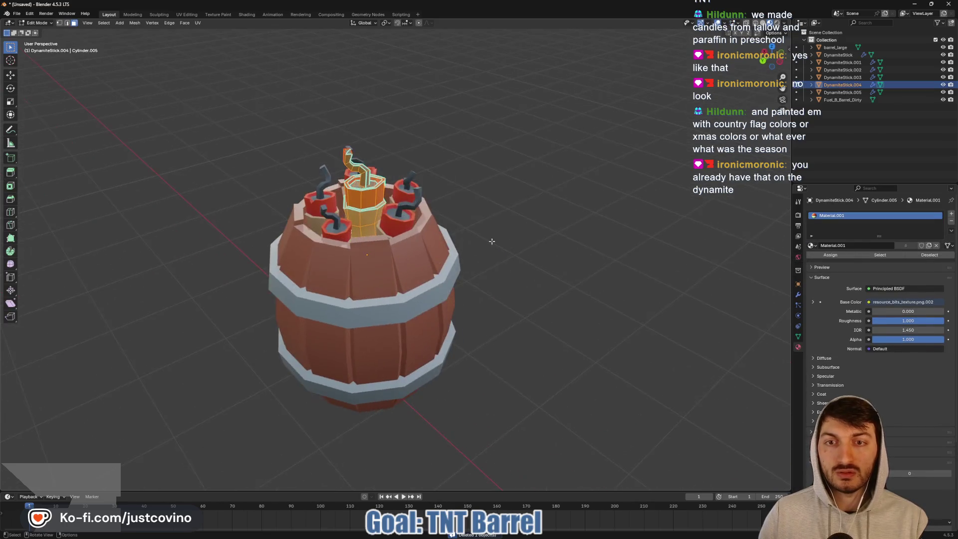
pyautogui.hotkey('alt', 'a')
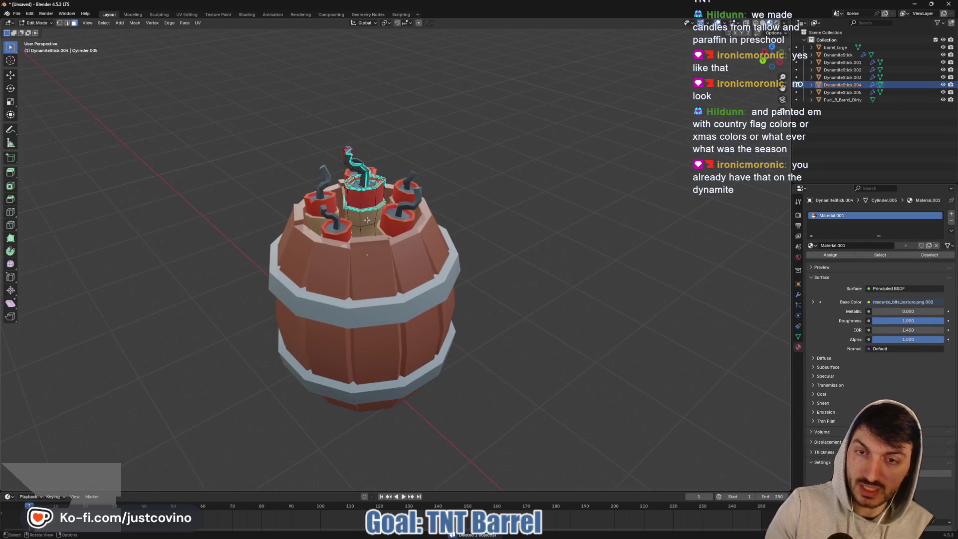
pyautogui.press('l')
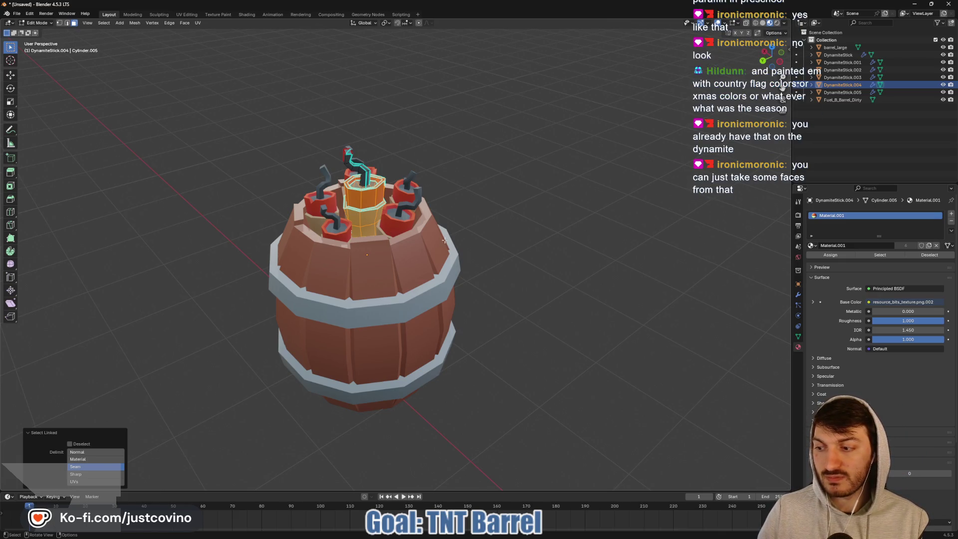
pyautogui.scroll(5, 444, 241)
pyautogui.scroll(-5, 410, 243)
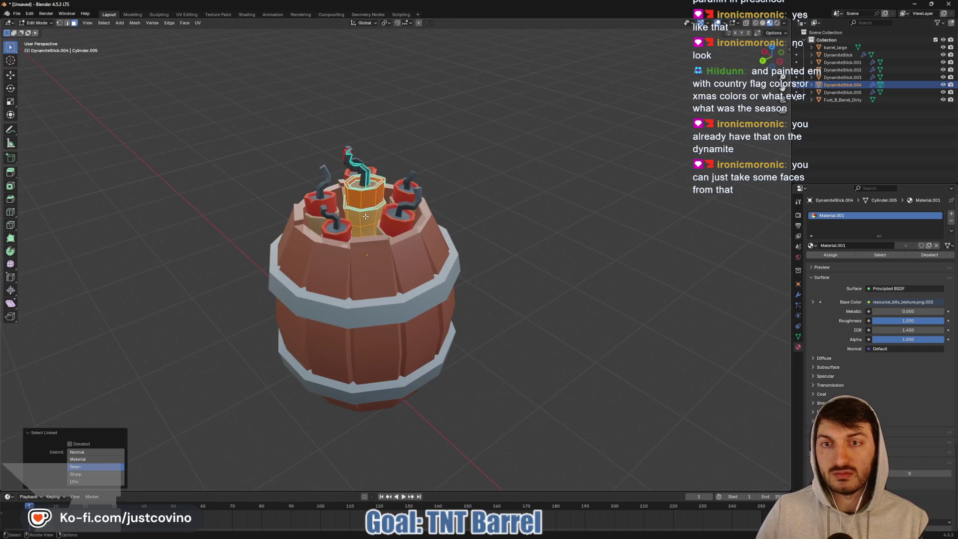
pyautogui.hotkey('ctrl', 'l')
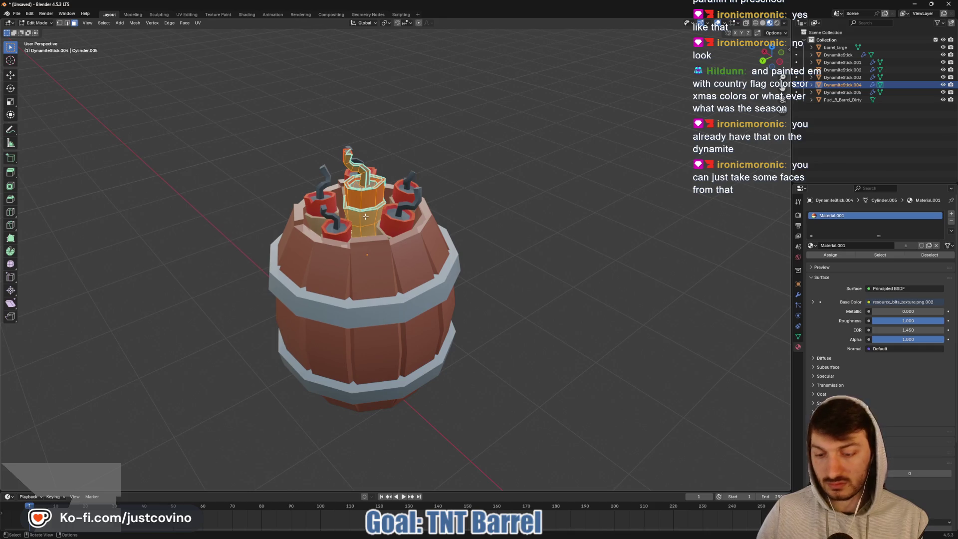
# - Lift the dynamite stick straight up out of the barrel along Z
pyautogui.press('g')
pyautogui.press('z')
pyautogui.click(367, 120)
pyautogui.moveTo(366, 120)
pyautogui.mouseDown(button='middle')
pyautogui.moveTo(524, 166)
pyautogui.moveTo(400, 169)
pyautogui.mouseUp(button='middle')
pyautogui.click(519, 167)
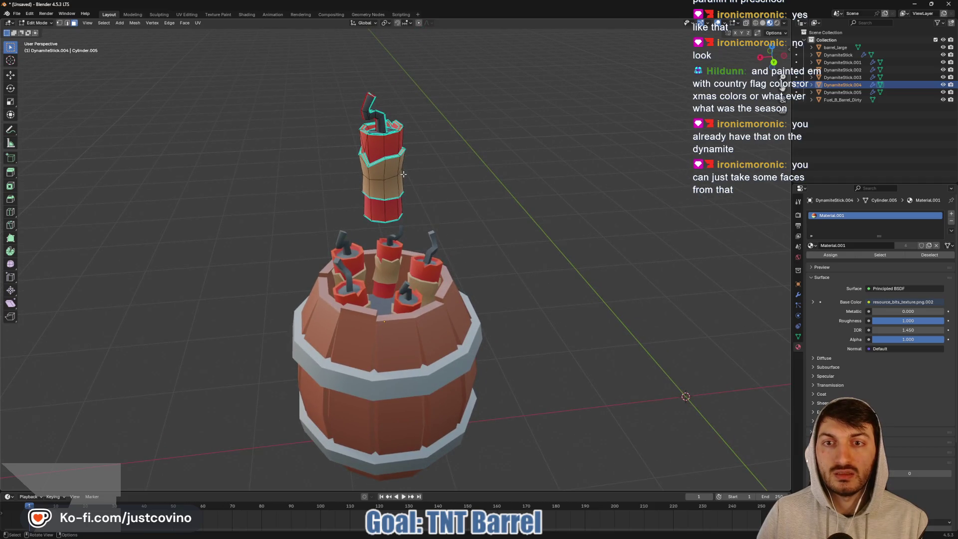
pyautogui.press('l')
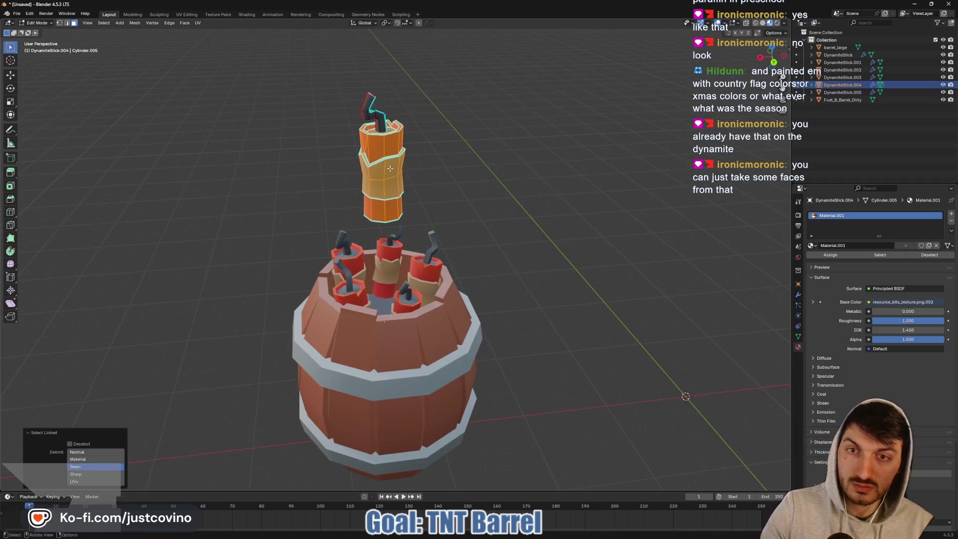
pyautogui.hotkey('ctrl', 'z')
pyautogui.scroll(5, 466, 143)
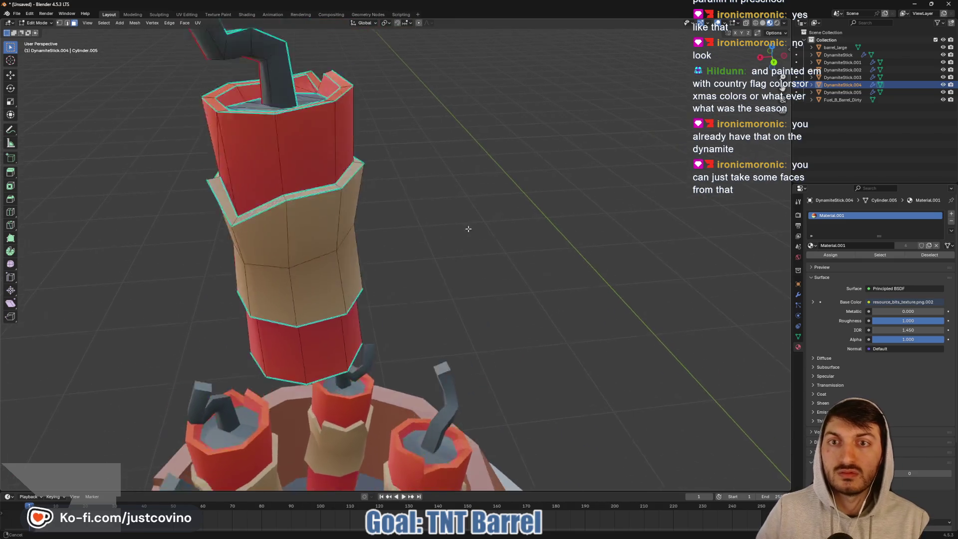
pyautogui.press('Home')
# - Select the tan paper band faces on the raised stick
pyautogui.click(324, 237)
pyautogui.keyDown('shift'); pyautogui.click(294, 287); pyautogui.keyUp('shift')
pyautogui.keyDown('alt'); pyautogui.keyDown('shift'); pyautogui.click(294, 288); pyautogui.keyUp('shift'); pyautogui.keyUp('alt')
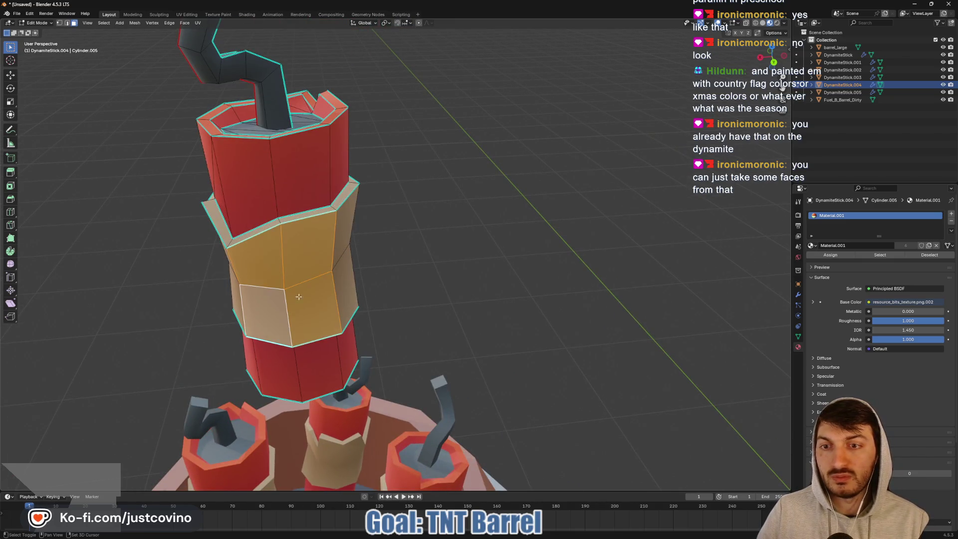
pyautogui.keyDown('shift'); pyautogui.click(343, 208); pyautogui.keyUp('shift')
pyautogui.keyDown('shift'); pyautogui.click(343, 197); pyautogui.keyUp('shift')
pyautogui.keyDown('shift'); pyautogui.click(306, 217); pyautogui.keyUp('shift')
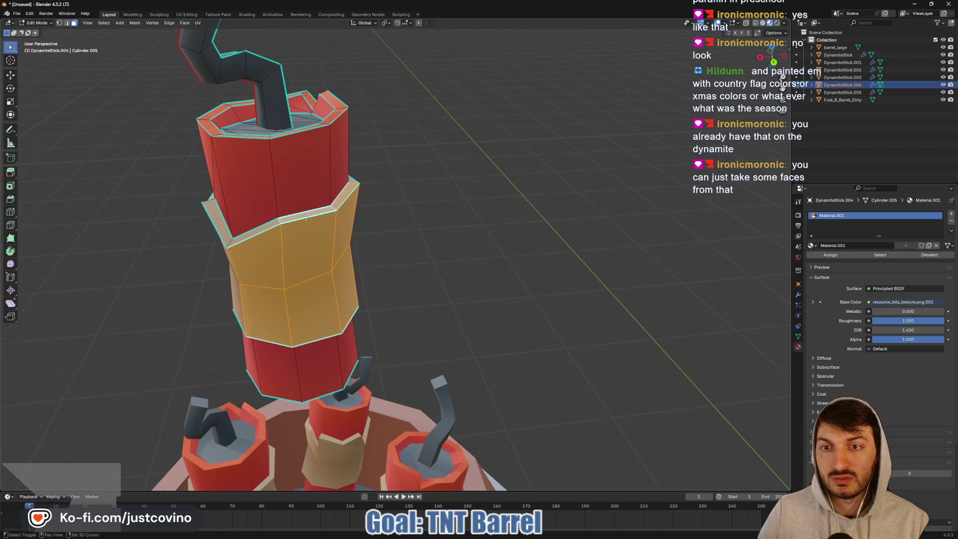
pyautogui.moveTo(267, 227)
pyautogui.mouseDown(button='middle')
pyautogui.moveTo(198, 59)
pyautogui.moveTo(359, 122)
pyautogui.mouseUp(button='middle')
pyautogui.scroll(-2, 454, 203)
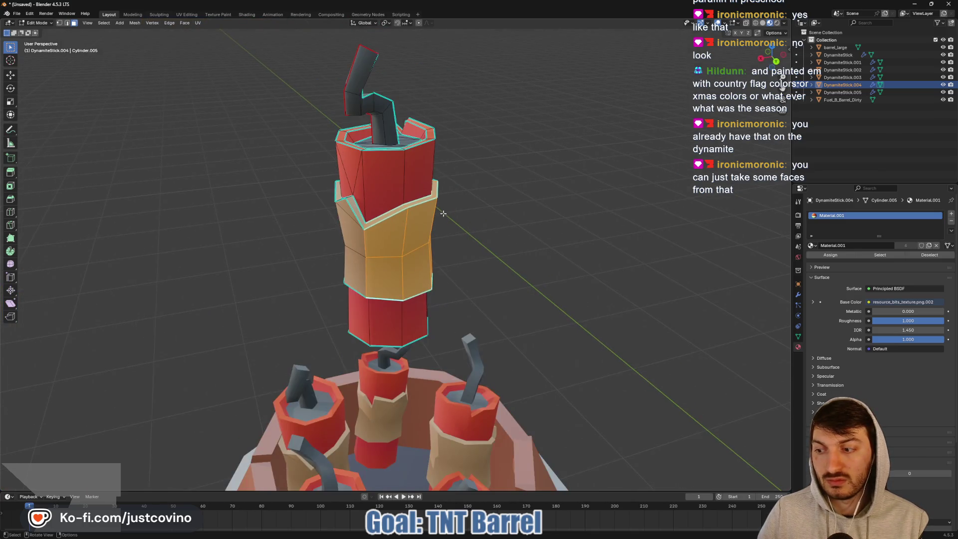
# - Duplicate the tan band faces and separate the copy into its own object
pyautogui.hotkey('shift', 'd')
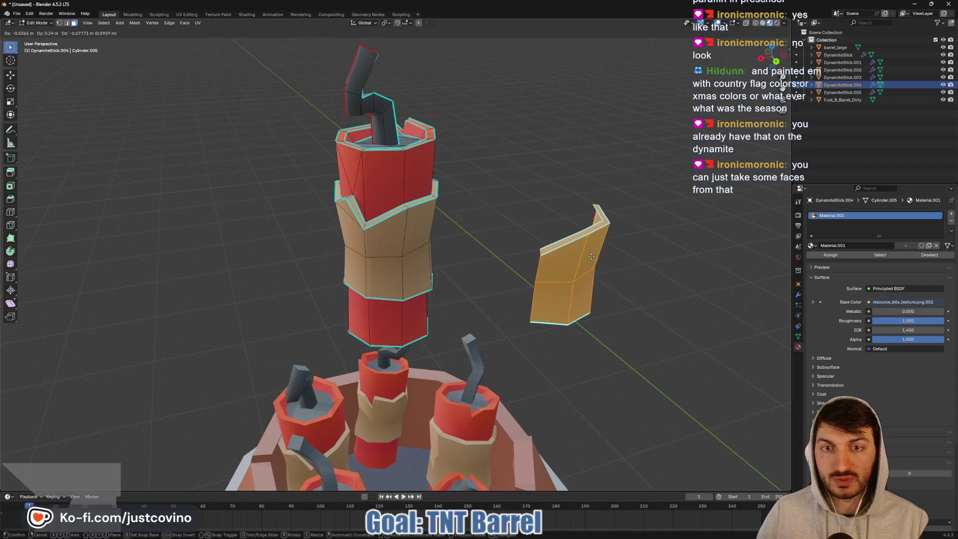
pyautogui.click(592, 257)
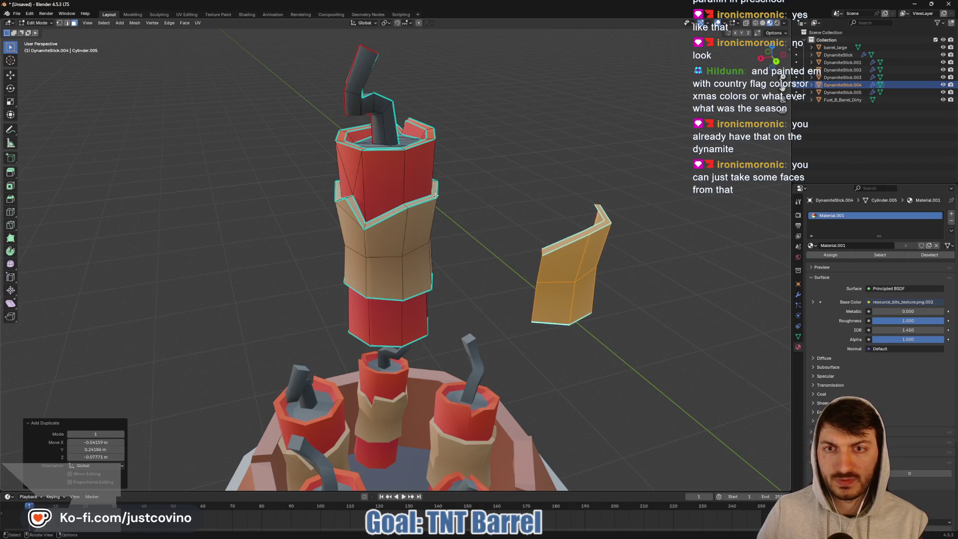
pyautogui.press('p')
pyautogui.click(567, 260)
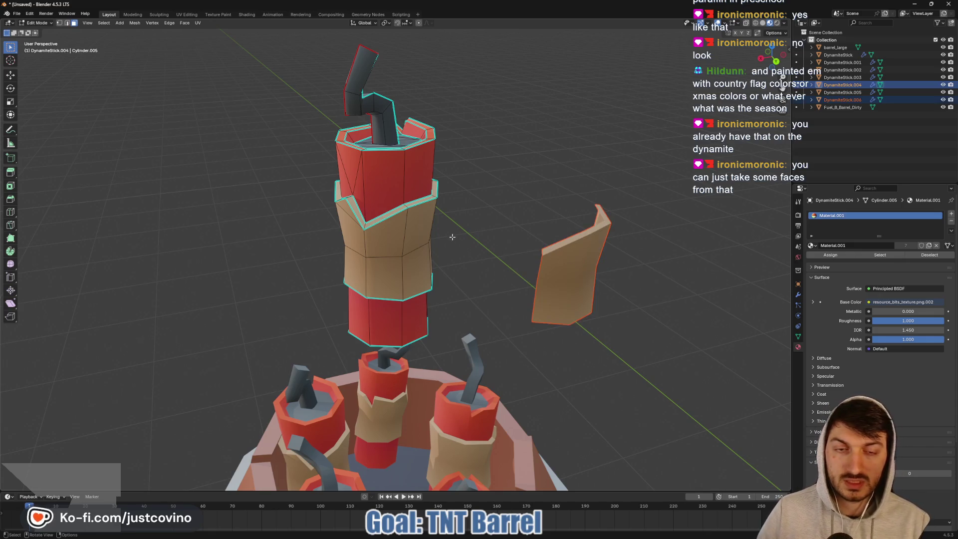
# - Lower the dynamite stick back into the barrel along Z and return to Object Mode
pyautogui.moveTo(452, 239); pyautogui.dragTo(379, 235, button='middle')
pyautogui.click(305, 190)
pyautogui.hotkey('ctrl', 'l')
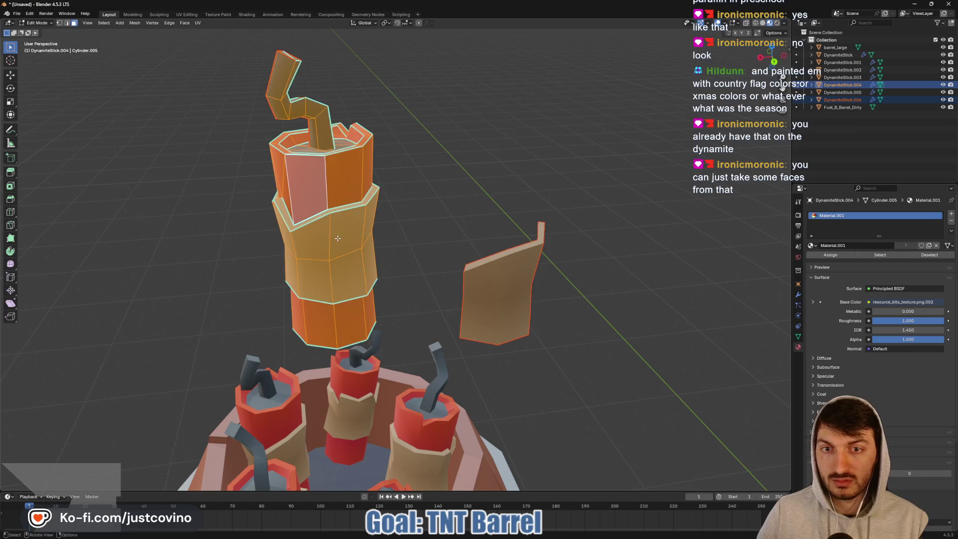
pyautogui.press('g')
pyautogui.press('z')
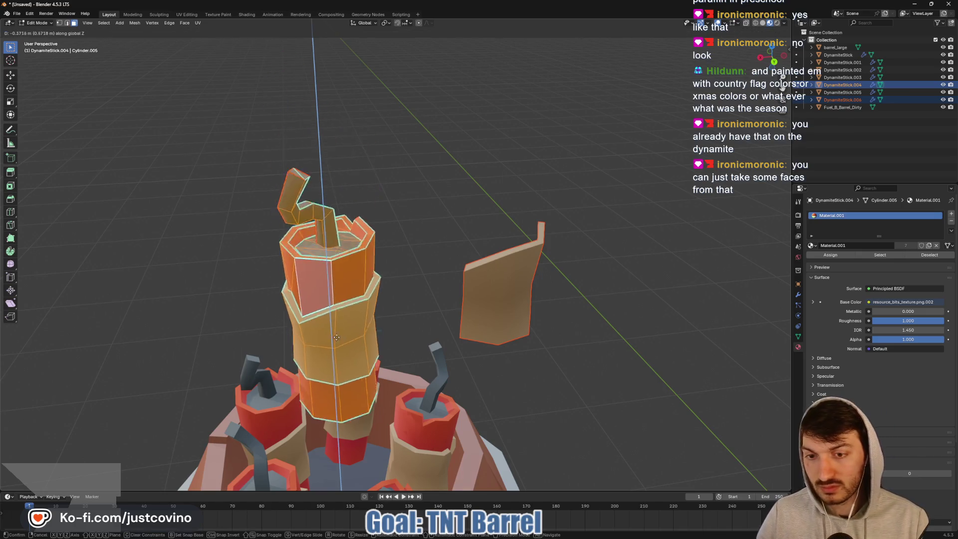
pyautogui.click(350, 379)
pyautogui.moveTo(350, 379)
pyautogui.mouseDown(button='middle')
pyautogui.moveTo(565, 422)
pyautogui.moveTo(523, 387)
pyautogui.moveTo(447, 389)
pyautogui.mouseUp(button='middle')
pyautogui.scroll(-3, 565, 423)
pyautogui.press('g')
pyautogui.press('z')
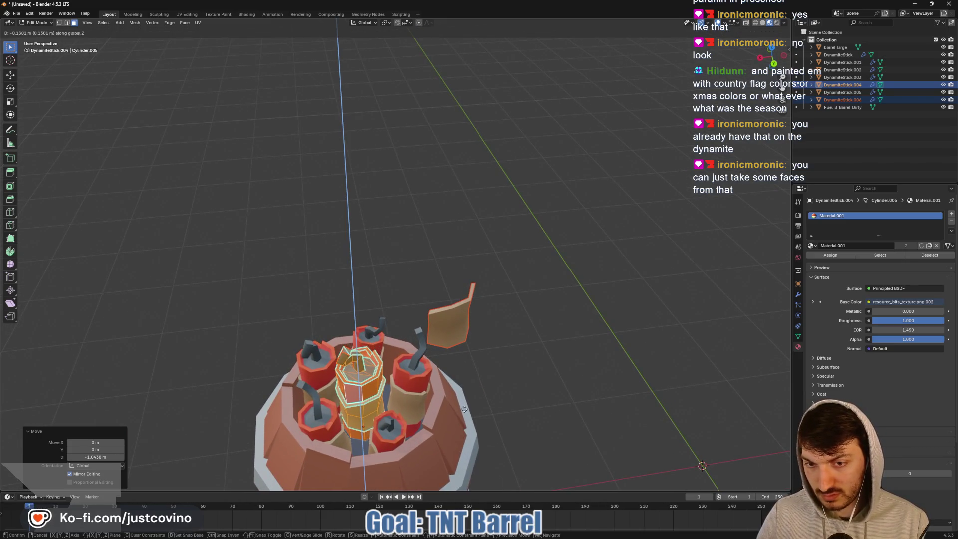
pyautogui.click(480, 393)
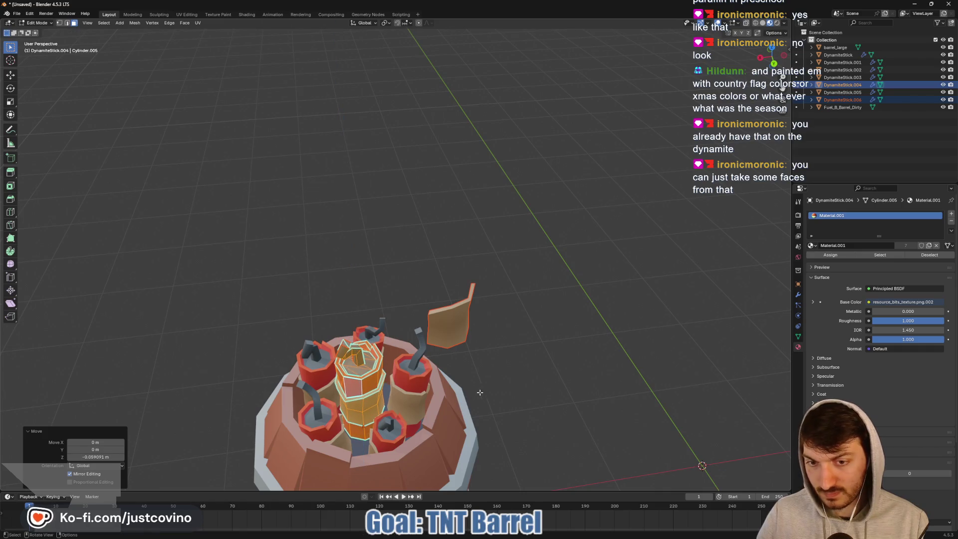
pyautogui.click(568, 350)
pyautogui.press('Tab')
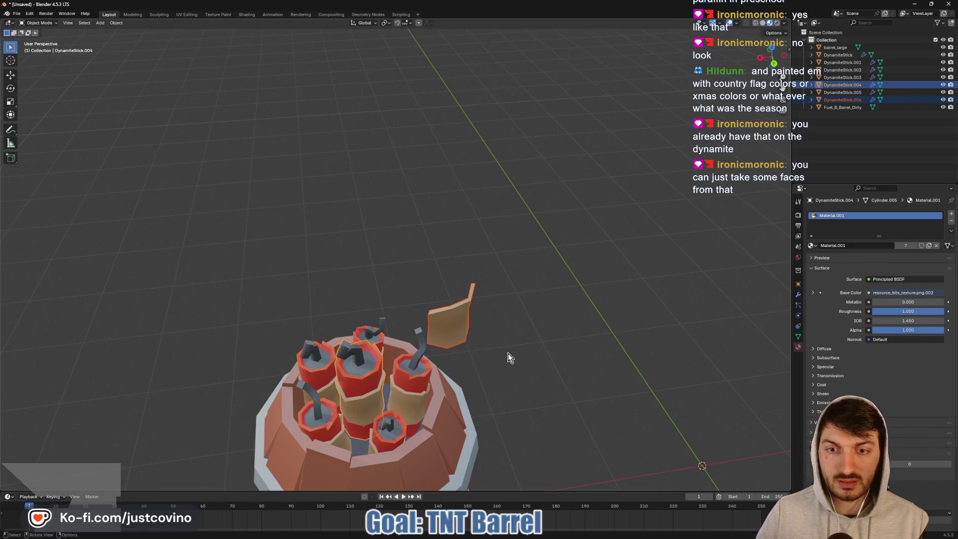
# - Scale the separated paper piece up slightly and set its origin to geometry
pyautogui.click(465, 327)
pyautogui.moveTo(481, 350)
pyautogui.mouseDown(button='middle')
pyautogui.moveTo(496, 328)
pyautogui.moveTo(483, 310)
pyautogui.mouseUp(button='middle')
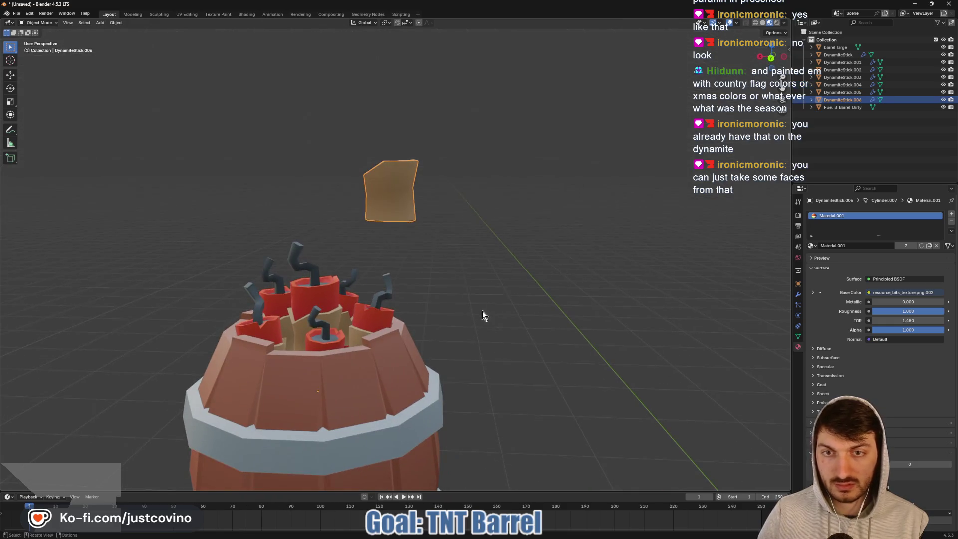
pyautogui.press('s')
pyautogui.click(517, 346)
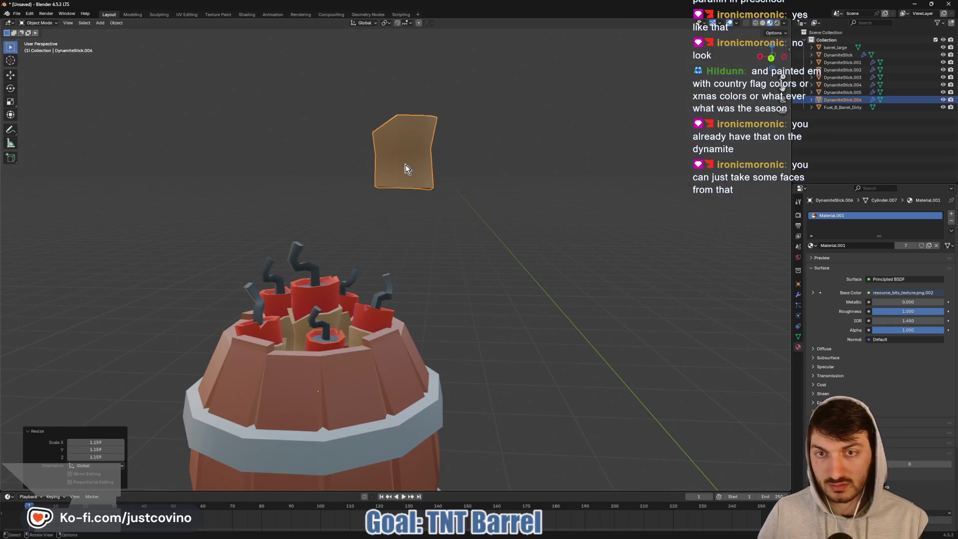
pyautogui.rightClick(405, 167)
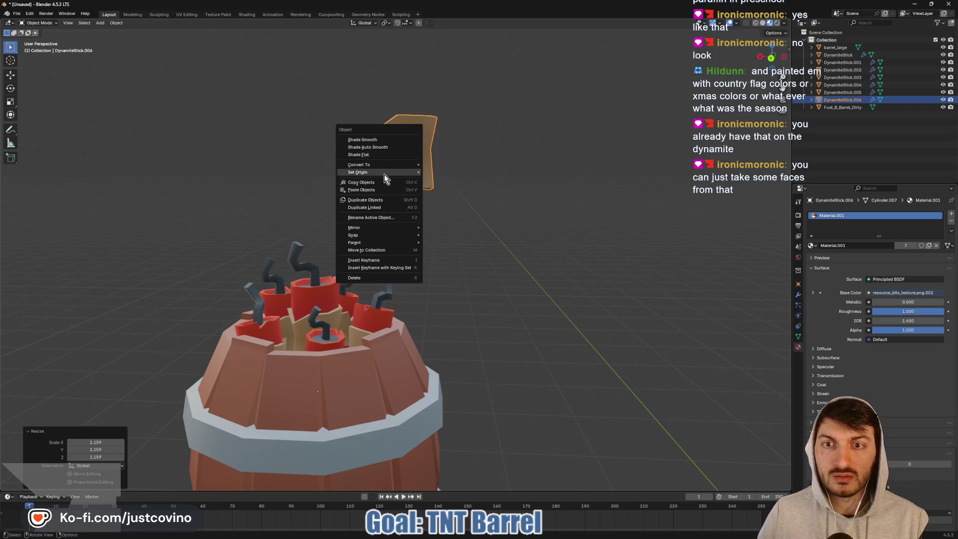
pyautogui.click(452, 180)
pyautogui.scroll(-4, 501, 196)
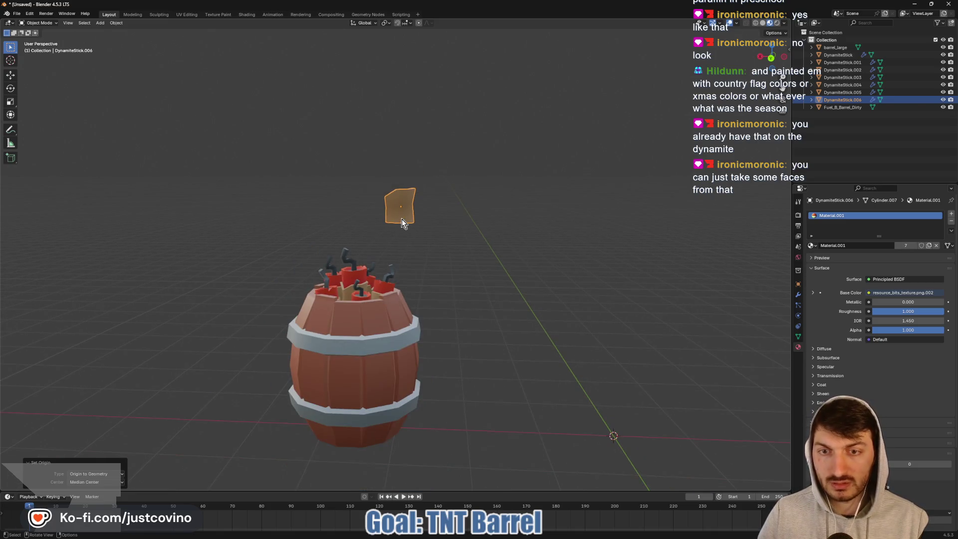
# - Drop the label onto the barrel's side along Z and scale it up about 2.5×
pyautogui.press('g')
pyautogui.press('z')
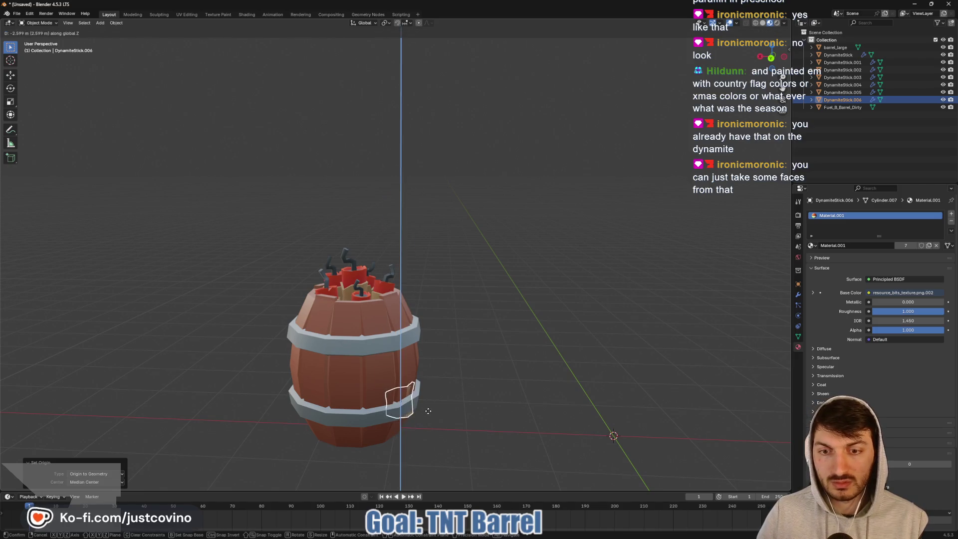
pyautogui.click(430, 387)
pyautogui.press('s')
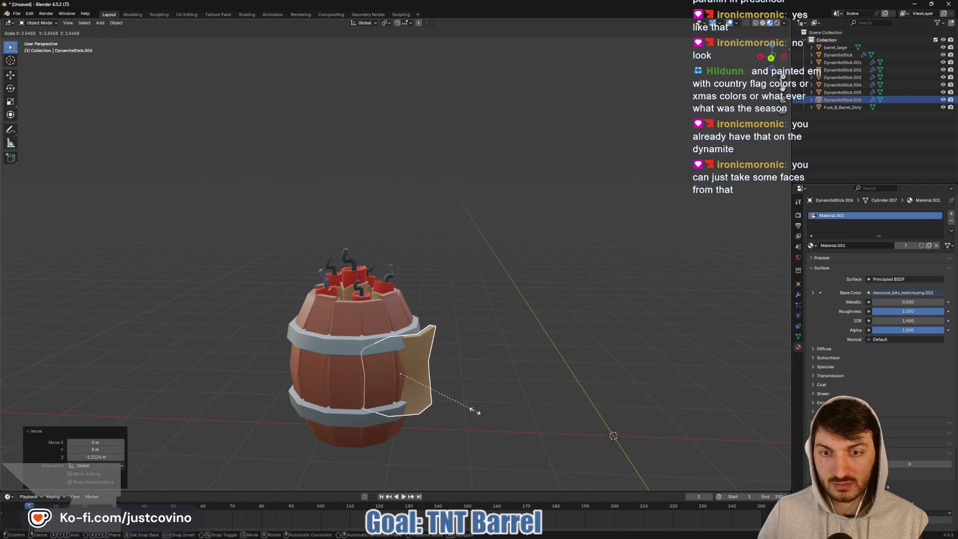
pyautogui.click(458, 375)
# - Nudge the label along Z, X and Y to sit against the barrel
pyautogui.press('g')
pyautogui.press('z')
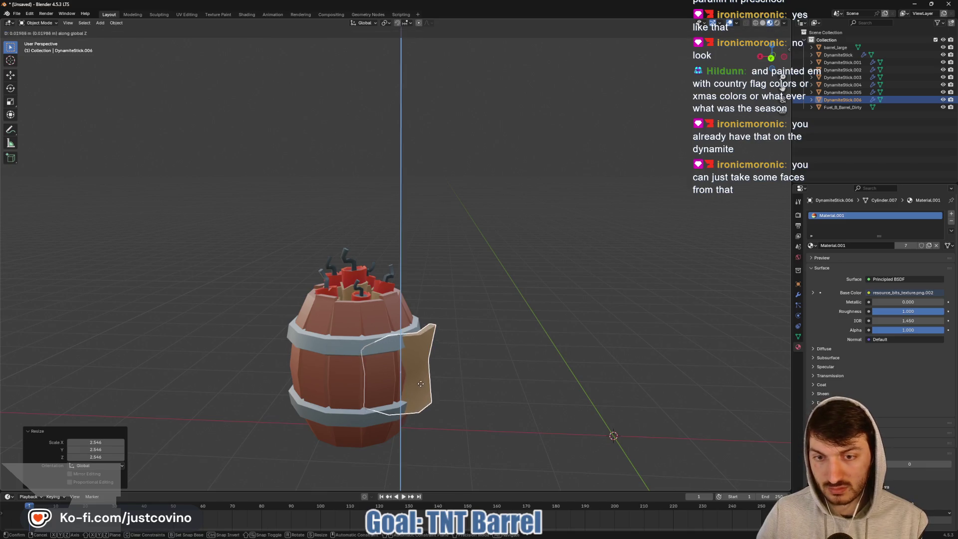
pyautogui.click(437, 388)
pyautogui.press('g')
pyautogui.press('x')
pyautogui.click(372, 389)
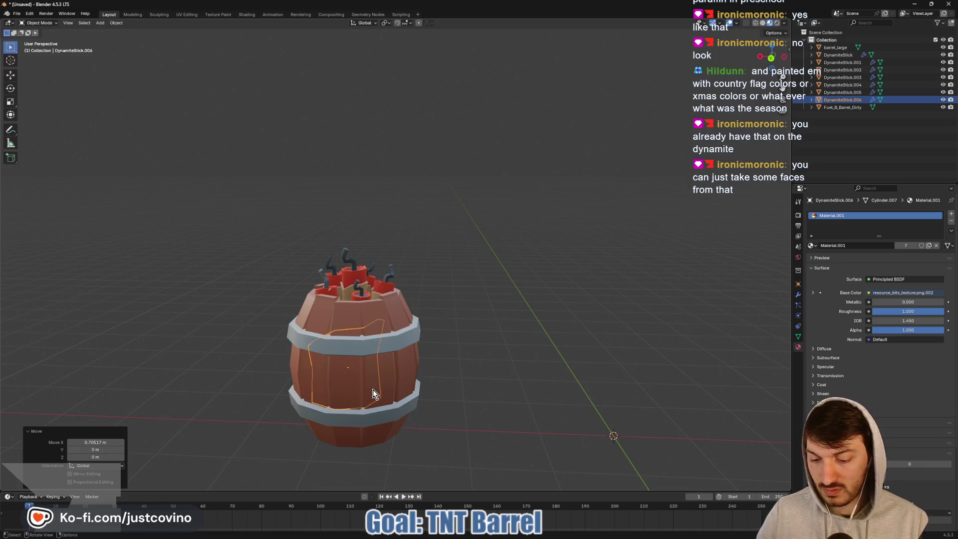
pyautogui.press('g')
pyautogui.press('y')
pyautogui.click(432, 410)
pyautogui.moveTo(432, 409)
pyautogui.mouseDown(button='middle')
pyautogui.moveTo(417, 385)
pyautogui.moveTo(514, 413)
pyautogui.mouseUp(button='middle')
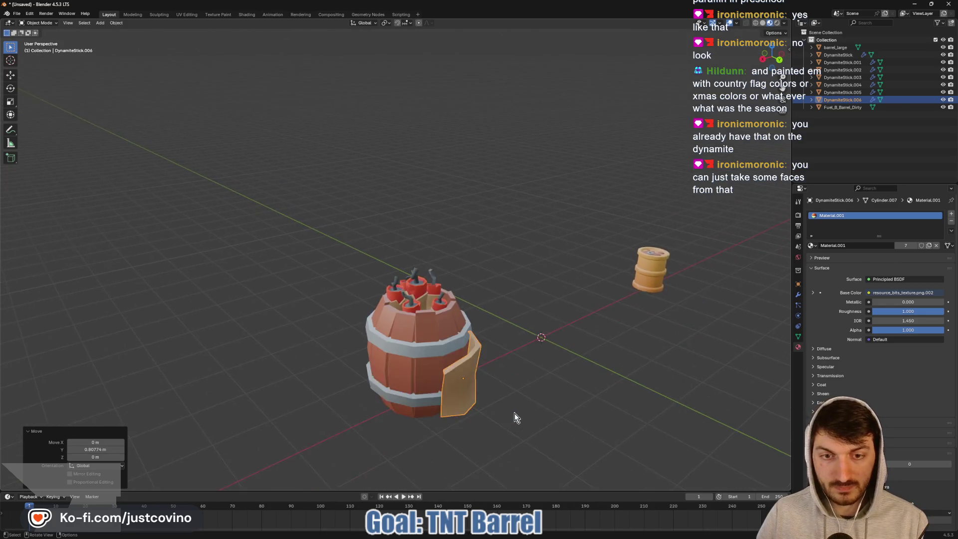
pyautogui.scroll(3, 514, 413)
# - In Edit Mode, bend the label faces along Y with proportional falloff
pyautogui.press('Tab')
pyautogui.moveTo(542, 354)
pyautogui.mouseDown(button='middle')
pyautogui.moveTo(553, 385)
pyautogui.moveTo(564, 366)
pyautogui.moveTo(343, 389)
pyautogui.moveTo(388, 361)
pyautogui.moveTo(320, 369)
pyautogui.mouseUp(button='middle')
pyautogui.scroll(3, 563, 366)
pyautogui.scroll(-5, 414, 353)
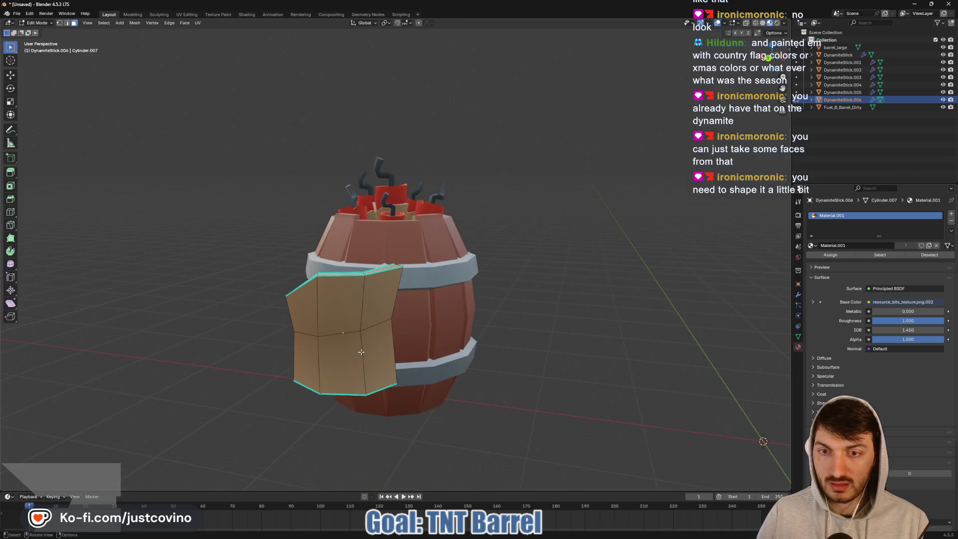
pyautogui.moveTo(365, 344); pyautogui.dragTo(398, 335, button='middle')
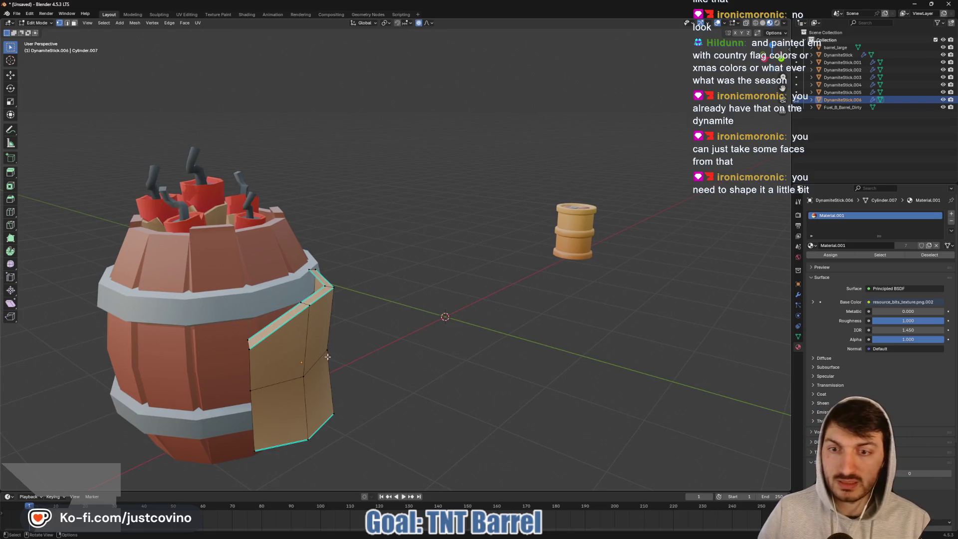
pyautogui.moveTo(365, 370); pyautogui.dragTo(374, 376, button='middle')
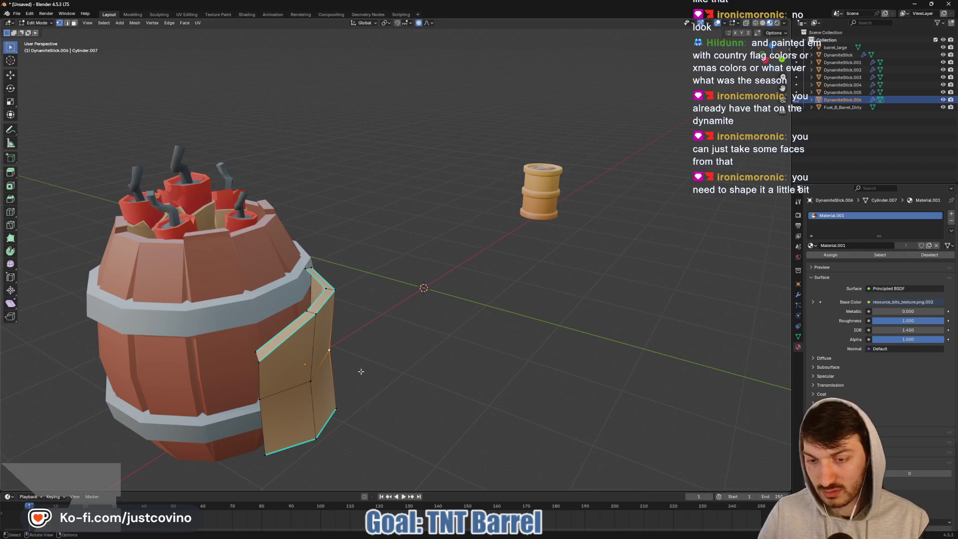
pyautogui.press('g')
pyautogui.press('y')
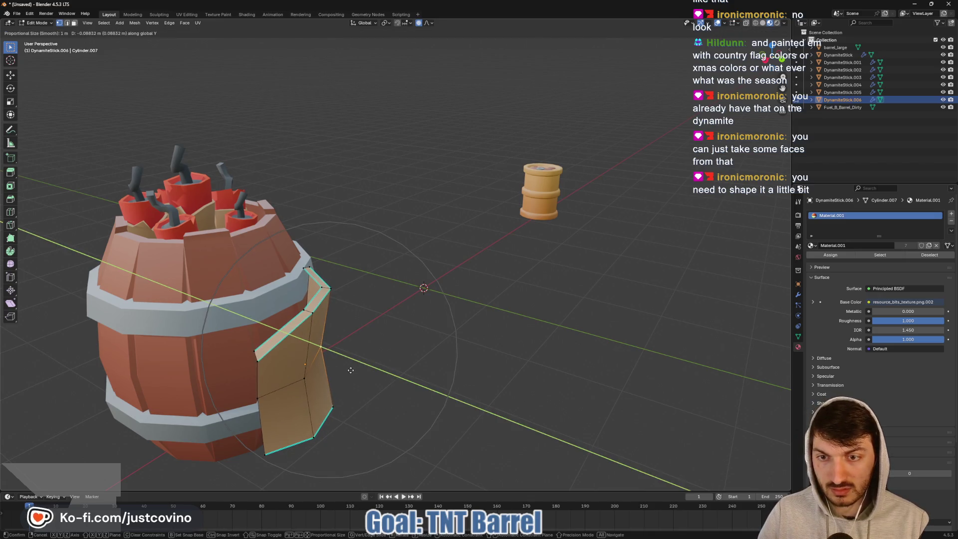
pyautogui.scroll(1, 346, 369)
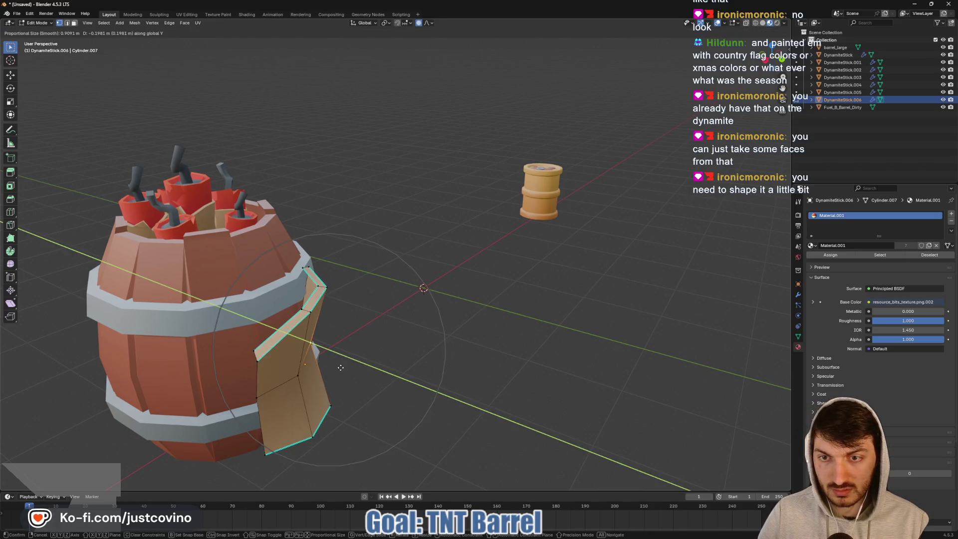
pyautogui.click(358, 370)
# - Bend the faces again along Y so the label hugs the barrel's curve
pyautogui.moveTo(373, 367)
pyautogui.mouseDown(button='middle')
pyautogui.moveTo(380, 379)
pyautogui.moveTo(395, 369)
pyautogui.moveTo(392, 353)
pyautogui.moveTo(350, 357)
pyautogui.mouseUp(button='middle')
pyautogui.press('g')
pyautogui.press('y')
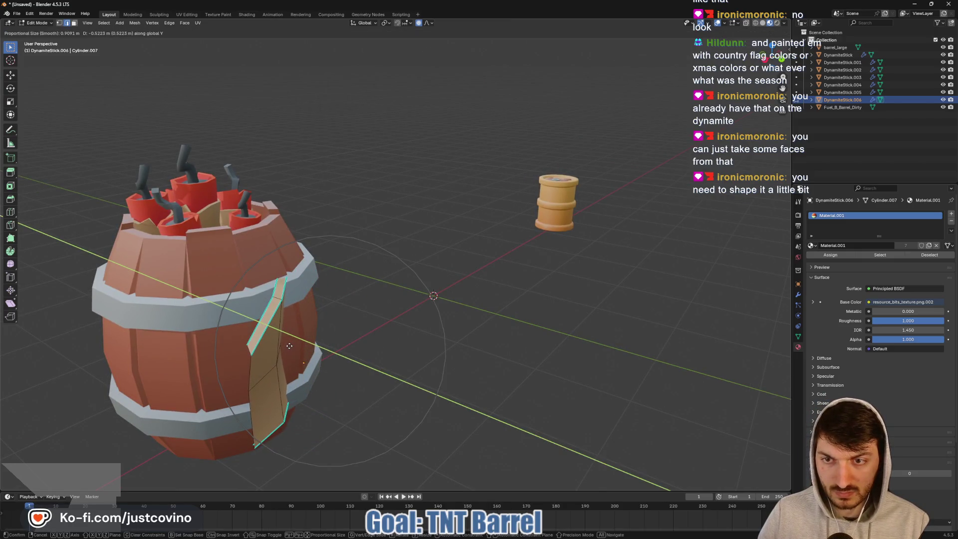
pyautogui.click(289, 346)
# - Back in Object Mode, move the label along Y and rotate it -15.8°
pyautogui.press('a')
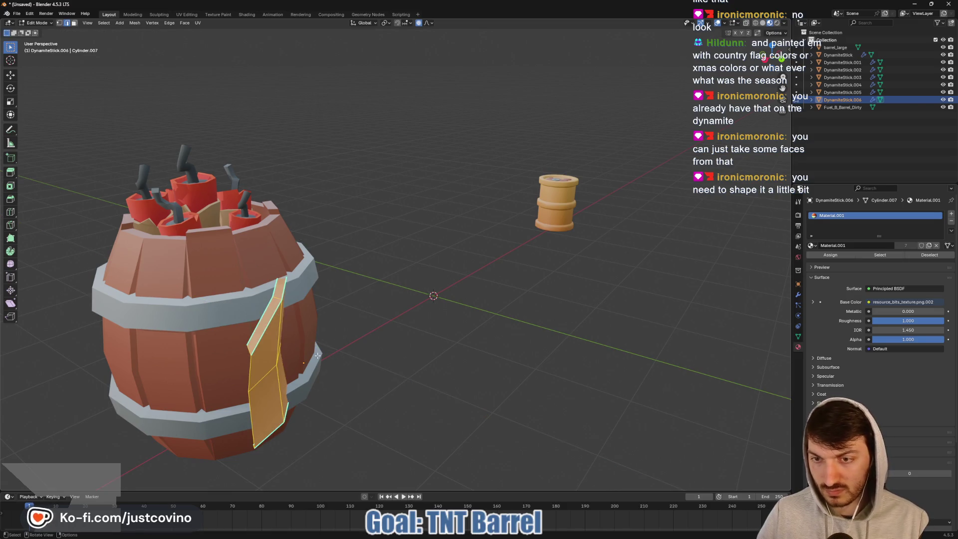
pyautogui.press('Tab')
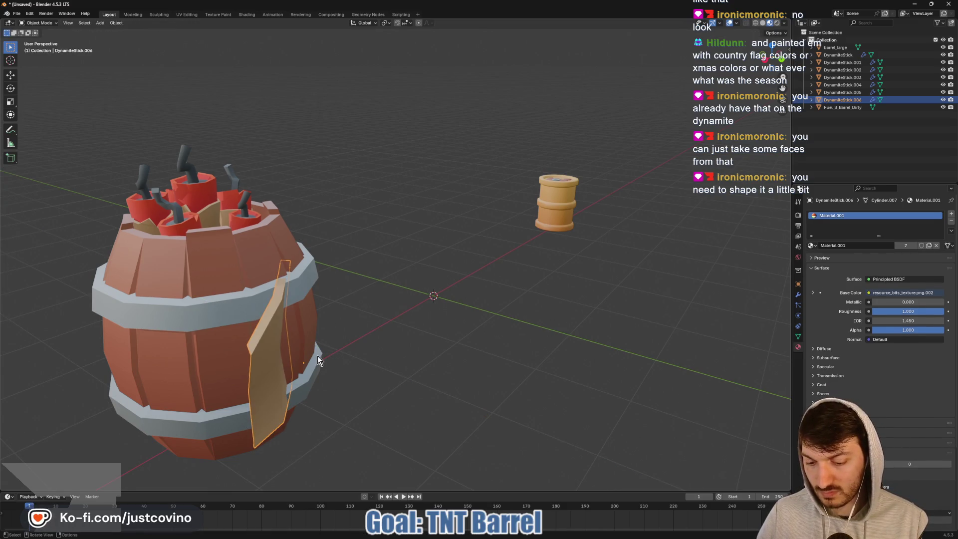
pyautogui.press('g')
pyautogui.press('y')
pyautogui.click(411, 374)
pyautogui.moveTo(411, 374)
pyautogui.mouseDown(button='middle')
pyautogui.moveTo(365, 373)
pyautogui.moveTo(391, 336)
pyautogui.moveTo(325, 331)
pyautogui.moveTo(254, 363)
pyautogui.moveTo(337, 373)
pyautogui.moveTo(415, 350)
pyautogui.moveTo(426, 369)
pyautogui.mouseUp(button='middle')
pyautogui.press('r')
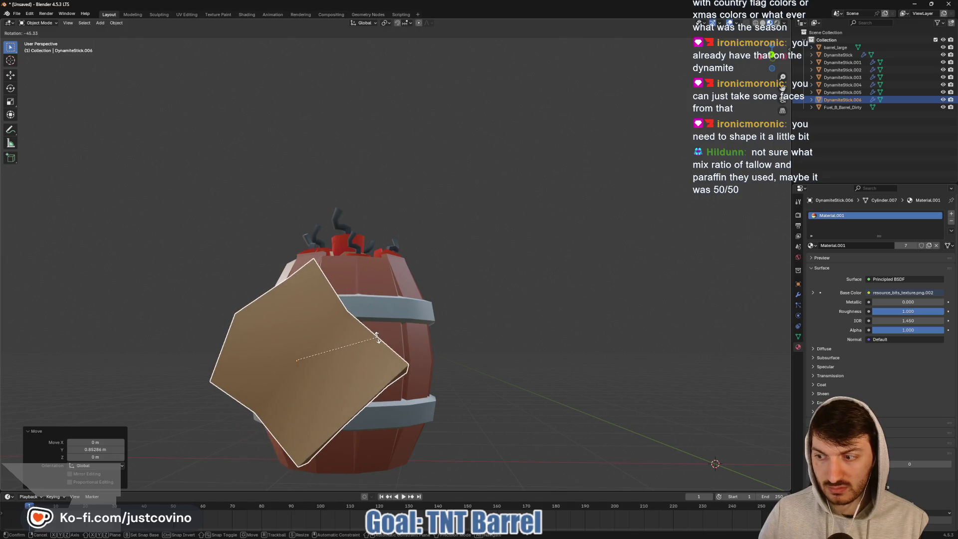
pyautogui.click(473, 355)
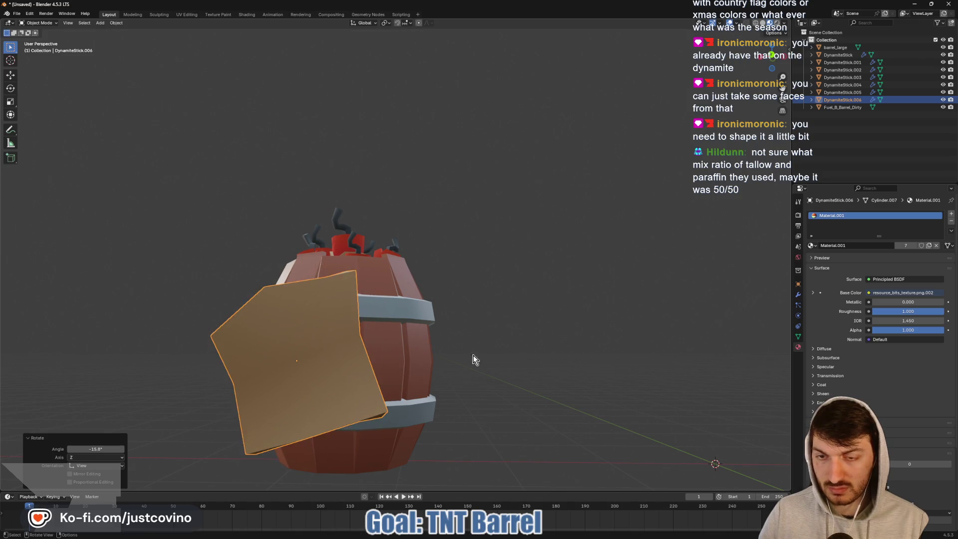
# - Reposition the label in back view and set its origin to geometry
pyautogui.moveTo(473, 355)
pyautogui.mouseDown(button='middle')
pyautogui.moveTo(534, 356)
pyautogui.moveTo(451, 358)
pyautogui.mouseUp(button='middle')
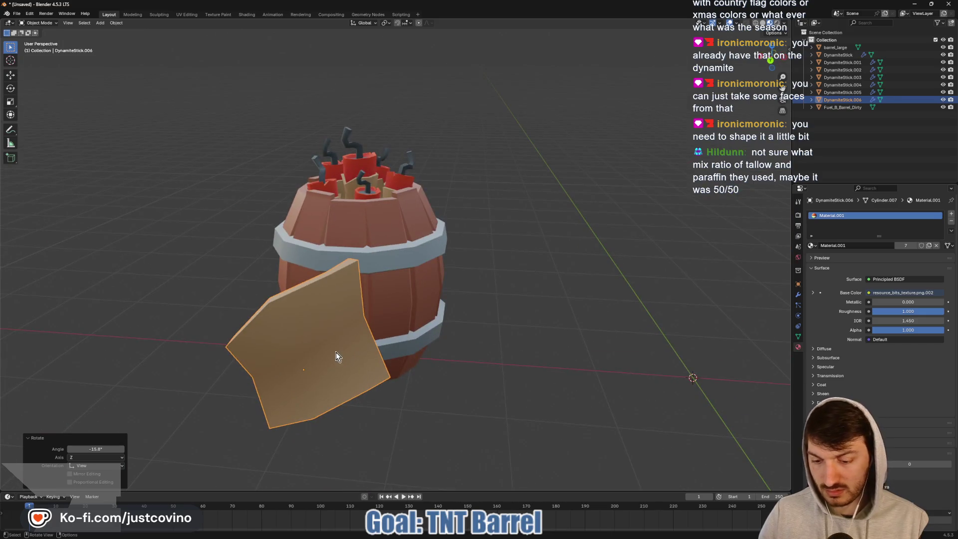
pyautogui.click(771, 61)
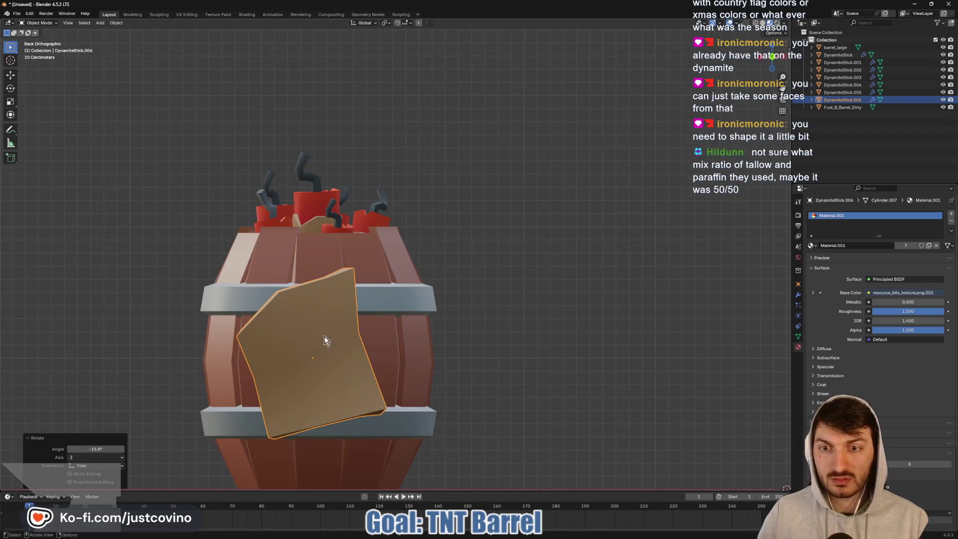
pyautogui.press('g')
pyautogui.click(338, 334)
pyautogui.moveTo(338, 333); pyautogui.dragTo(399, 361, button='middle')
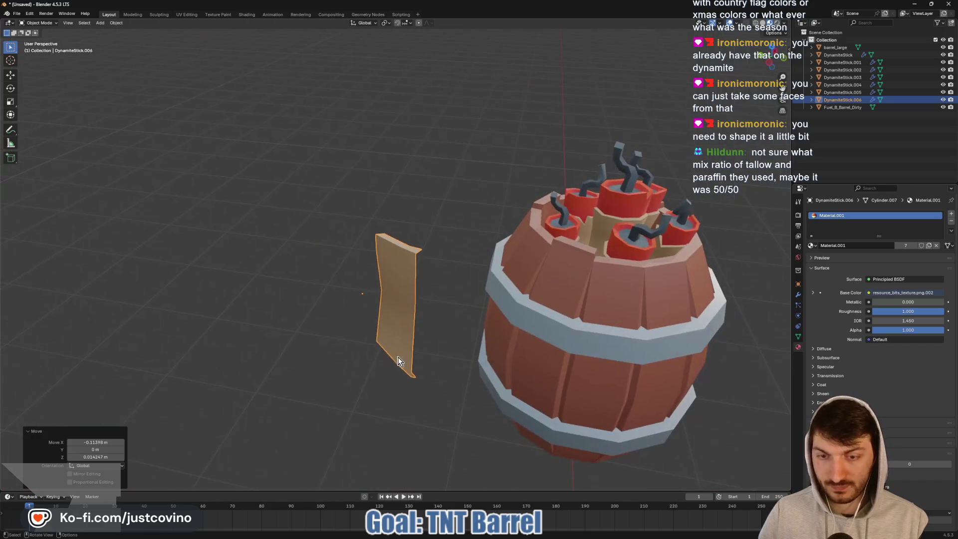
pyautogui.rightClick(396, 321)
pyautogui.moveTo(397, 322)
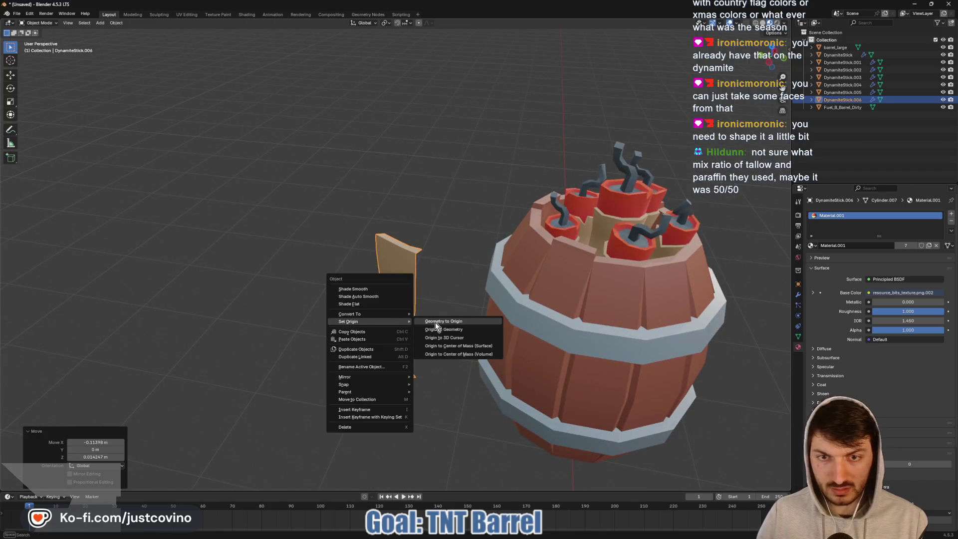
pyautogui.click(441, 330)
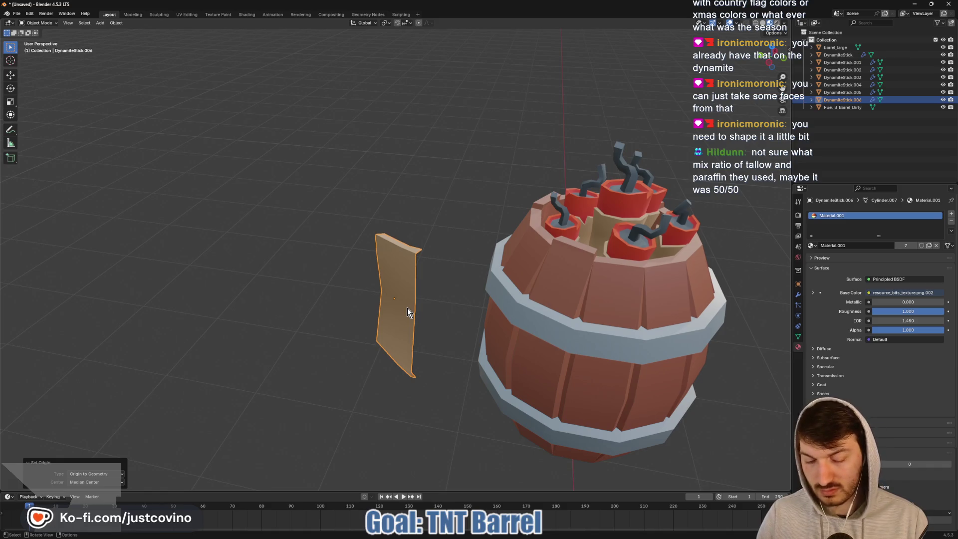
# - Move the label along Y onto the barrel and trackball-rotate it
pyautogui.press('g')
pyautogui.press('y')
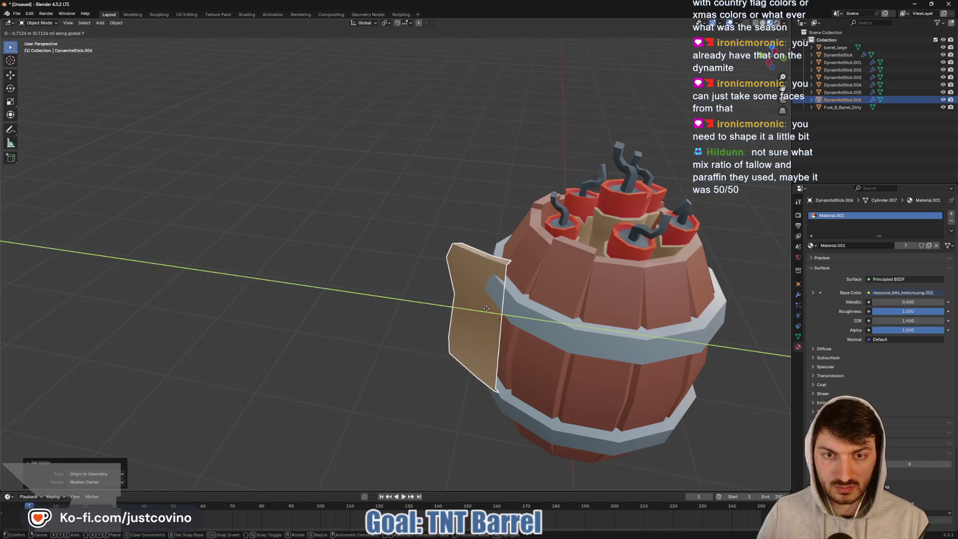
pyautogui.click(487, 310)
pyautogui.moveTo(520, 324); pyautogui.dragTo(627, 290, button='middle')
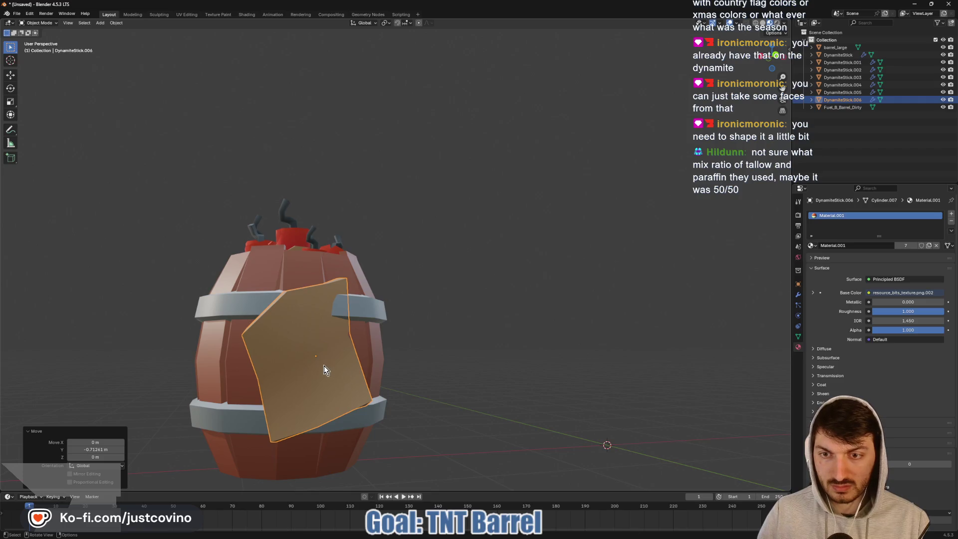
pyautogui.press('r')
pyautogui.press('r')
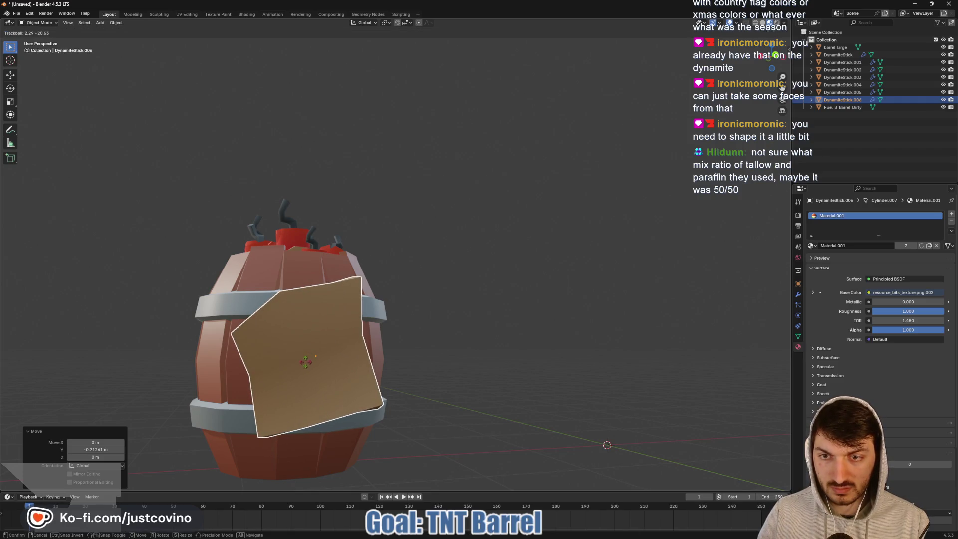
pyautogui.click(417, 344)
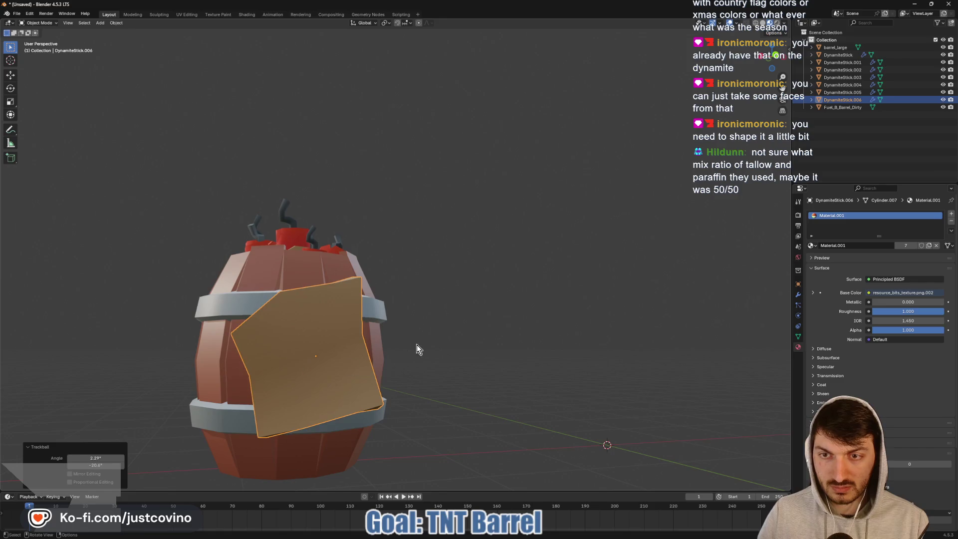
# - Push the label against the barrel along Y and rotate it again to lie flat
pyautogui.moveTo(417, 345)
pyautogui.mouseDown(button='middle')
pyautogui.moveTo(406, 400)
pyautogui.moveTo(493, 357)
pyautogui.moveTo(400, 385)
pyautogui.mouseUp(button='middle')
pyautogui.press('g')
pyautogui.press('y')
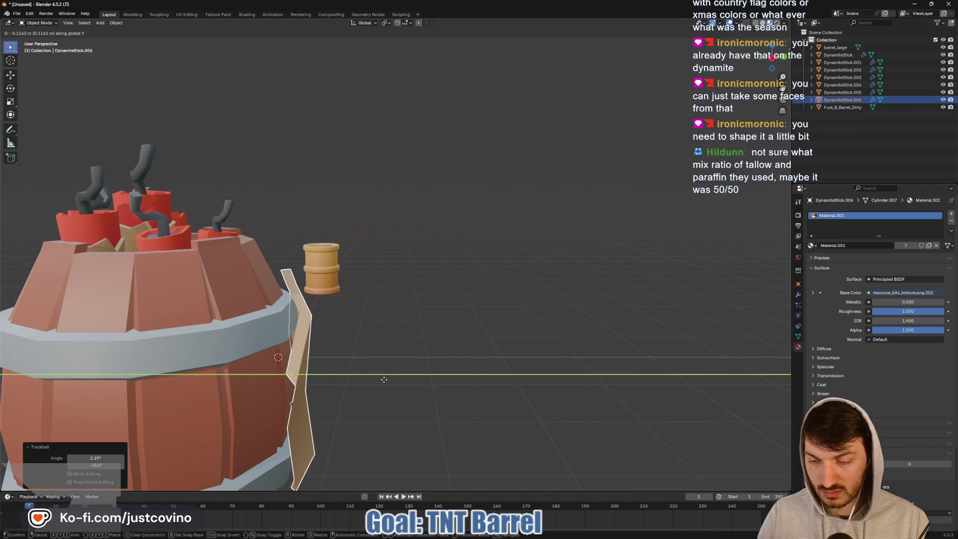
pyautogui.click(384, 379)
pyautogui.scroll(-3, 408, 378)
pyautogui.moveTo(408, 378); pyautogui.dragTo(401, 358, button='middle')
pyautogui.press('Tab')
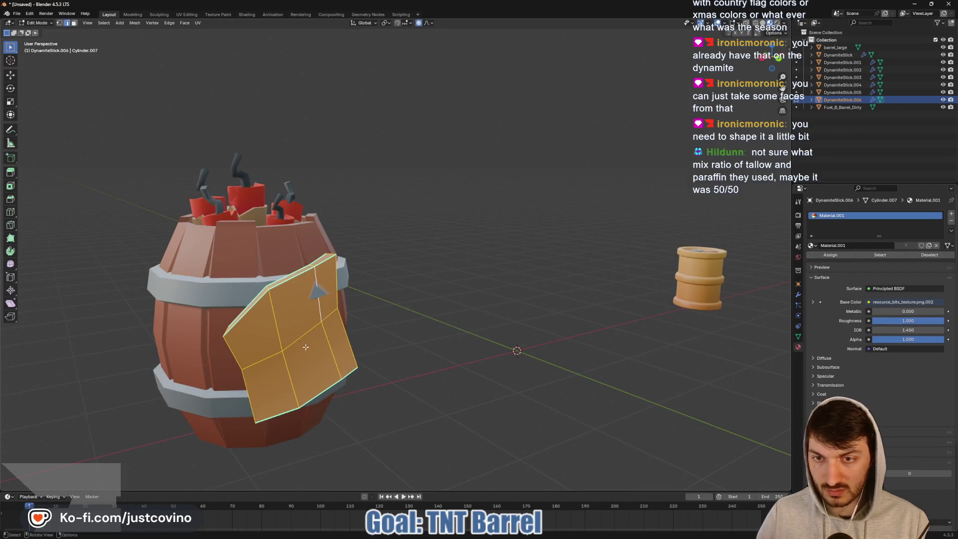
pyautogui.press('Tab')
pyautogui.press('r')
pyautogui.press('r')
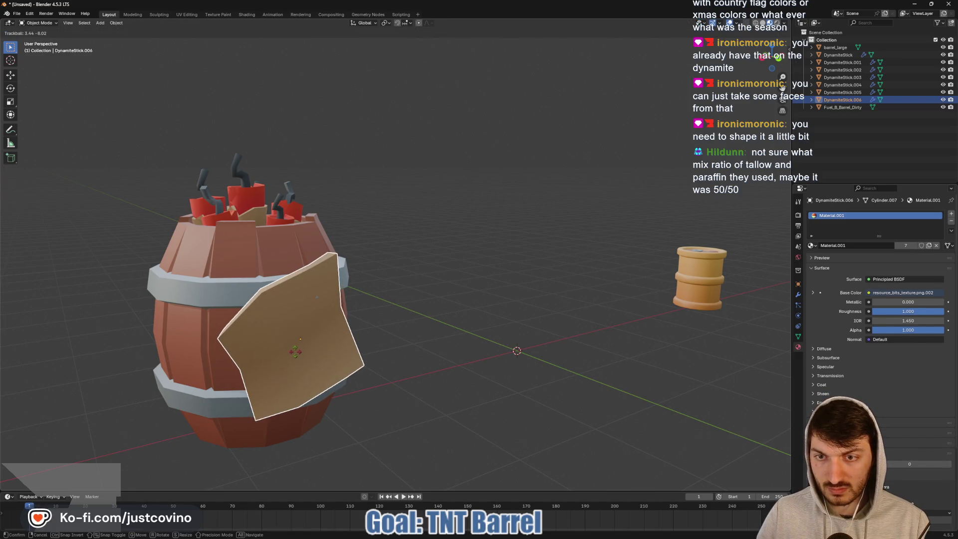
pyautogui.click(340, 356)
# - Deselect the label, inspect it from several angles, then reselect it into Edit Mode
pyautogui.moveTo(340, 355); pyautogui.dragTo(406, 339, button='middle')
pyautogui.click(552, 345)
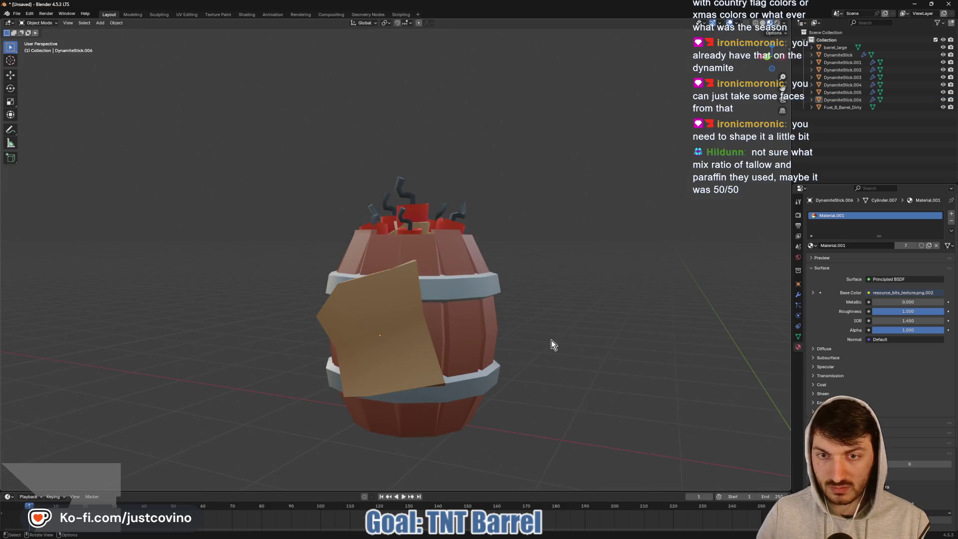
pyautogui.moveTo(588, 334)
pyautogui.mouseDown(button='middle')
pyautogui.moveTo(574, 331)
pyautogui.moveTo(712, 340)
pyautogui.moveTo(613, 327)
pyautogui.mouseUp(button='middle')
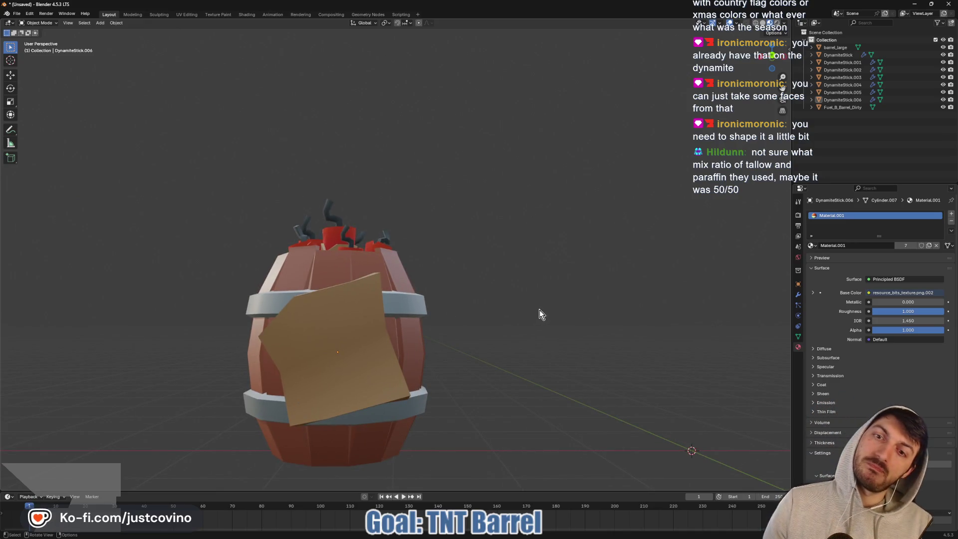
pyautogui.moveTo(540, 311); pyautogui.dragTo(420, 316, button='middle')
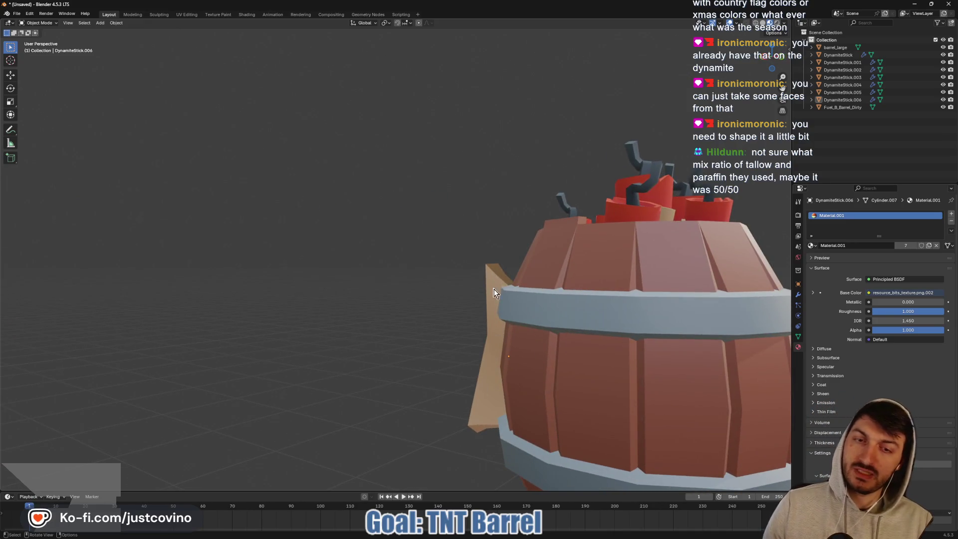
pyautogui.keyDown('shift'); pyautogui.moveTo(521, 351); pyautogui.dragTo(461, 347, button='middle'); pyautogui.keyUp('shift')
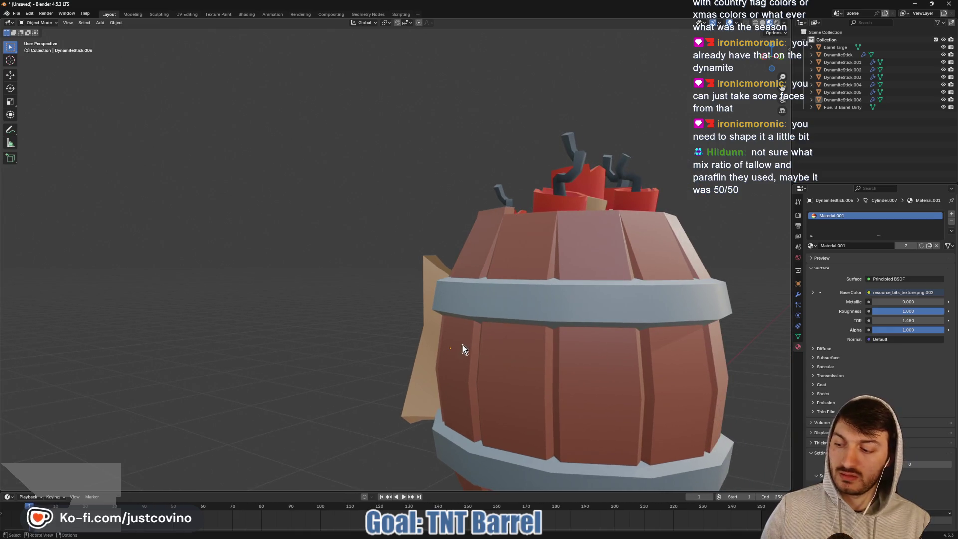
pyautogui.scroll(8, 442, 335)
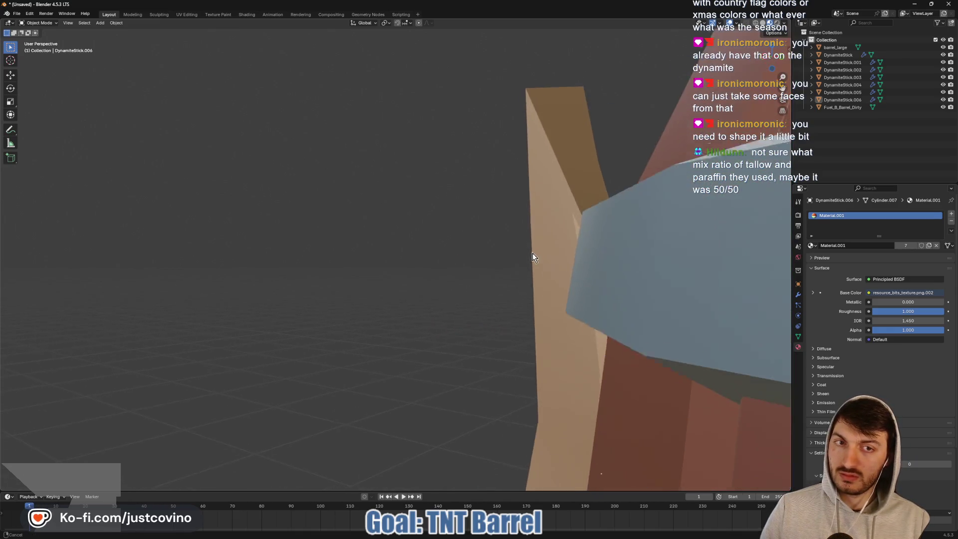
pyautogui.click(545, 283)
pyautogui.press('Tab')
# - In vertex select mode, select a top corner vertex of the paper piece
pyautogui.press('1')
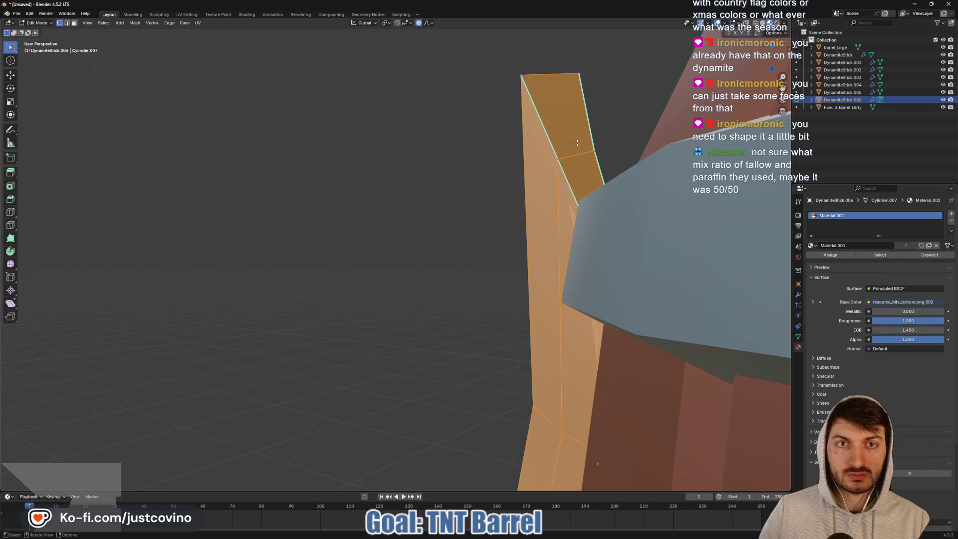
pyautogui.click(578, 74)
pyautogui.moveTo(578, 77)
pyautogui.mouseDown(button='middle')
pyautogui.moveTo(587, 222)
pyautogui.moveTo(584, 234)
pyautogui.moveTo(582, 200)
pyautogui.moveTo(587, 215)
pyautogui.moveTo(523, 320)
pyautogui.moveTo(519, 354)
pyautogui.mouseUp(button='middle')
# - Move the whole paper piece out along Y to sit beside the barrel
pyautogui.press('Tab')
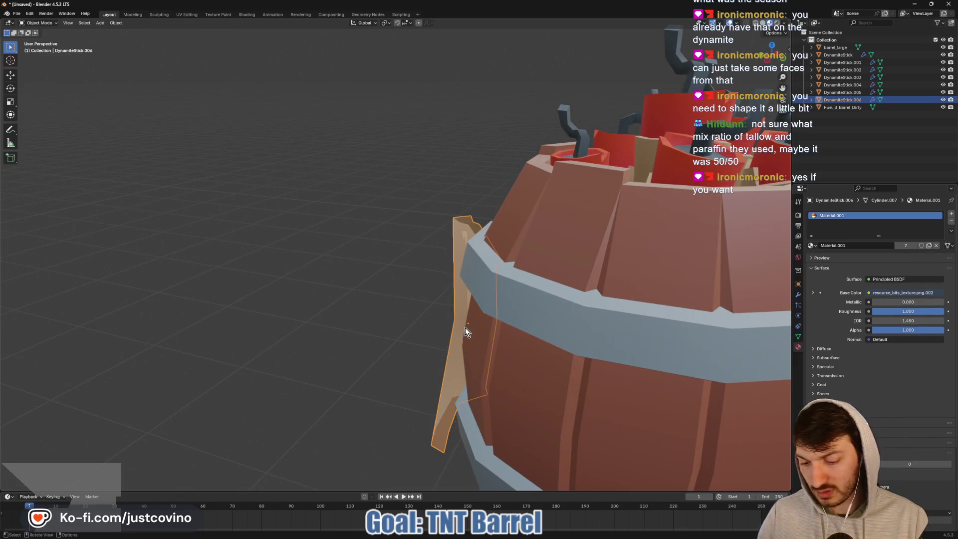
pyautogui.press('g')
pyautogui.press('y')
pyautogui.click(379, 325)
# - Back in Edit Mode, keep one bottom vertex selected and start a loop cut across the piece
pyautogui.press('Tab')
pyautogui.scroll(3, 398, 321)
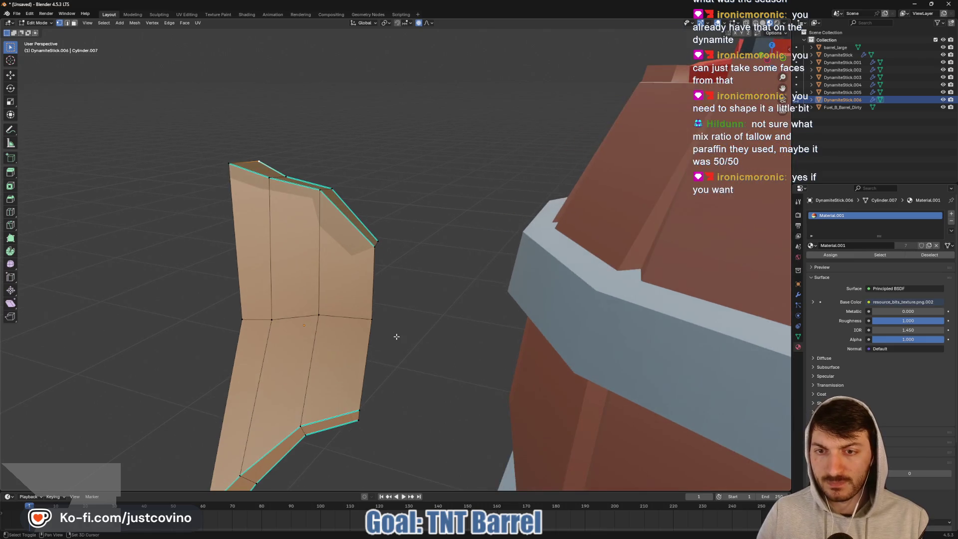
pyautogui.moveTo(398, 321); pyautogui.dragTo(558, 336, button='middle')
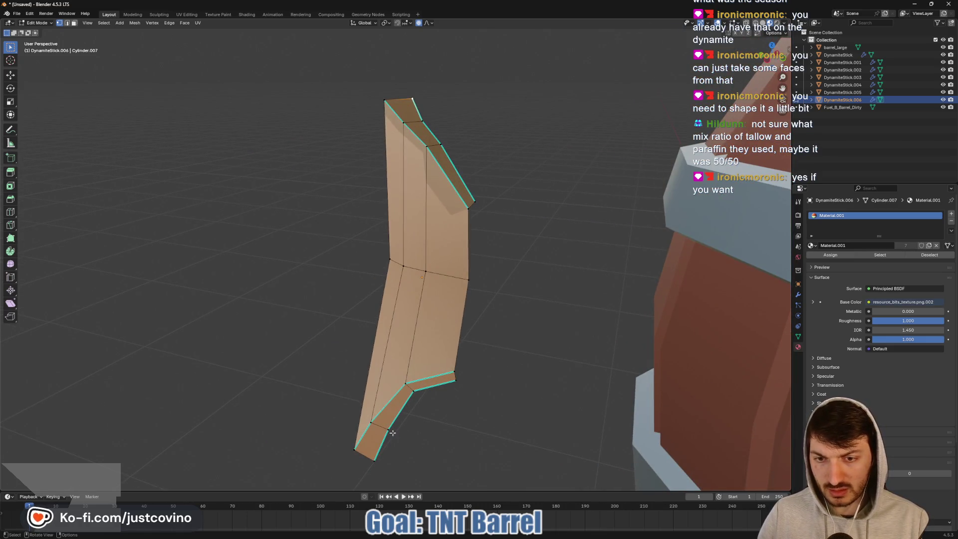
pyautogui.keyDown('shift'); pyautogui.click(388, 433); pyautogui.keyUp('shift')
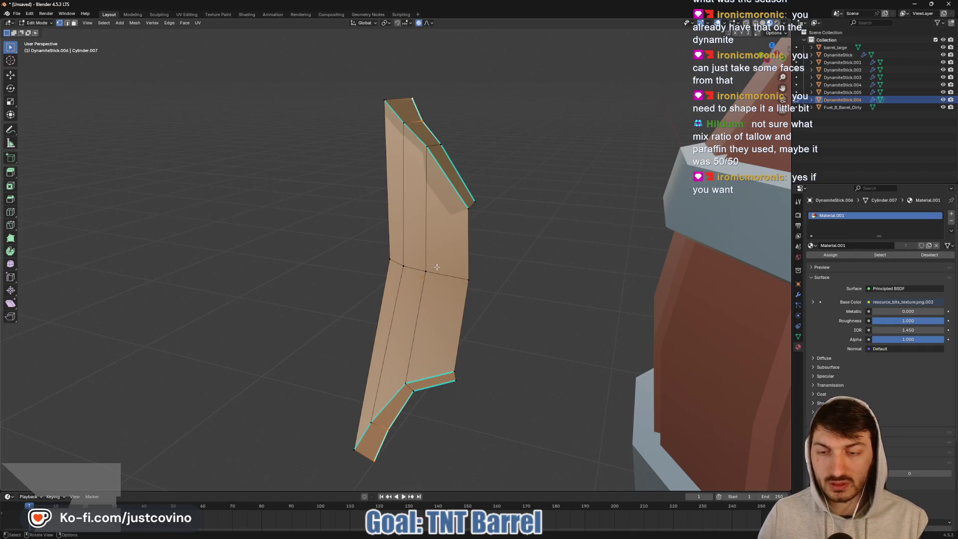
pyautogui.press('j')
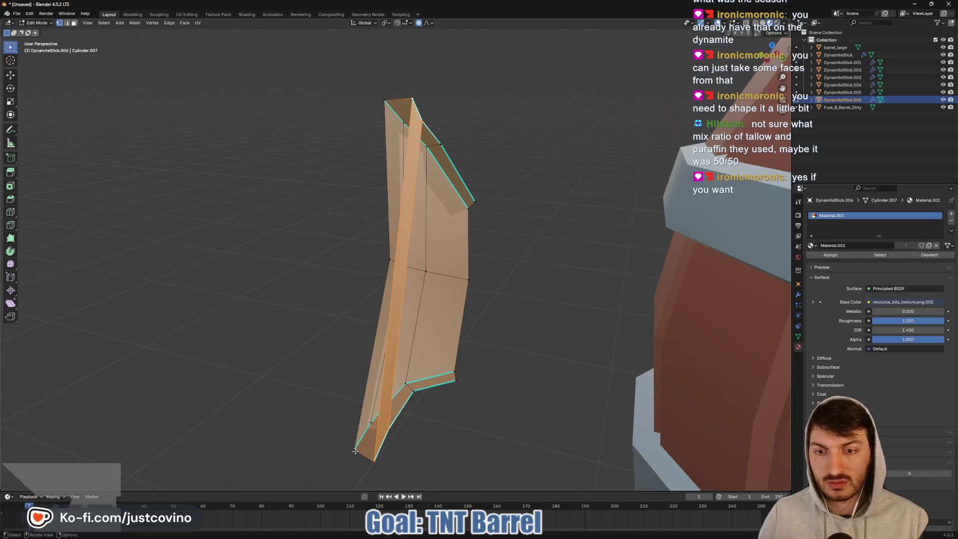
pyautogui.click(374, 461)
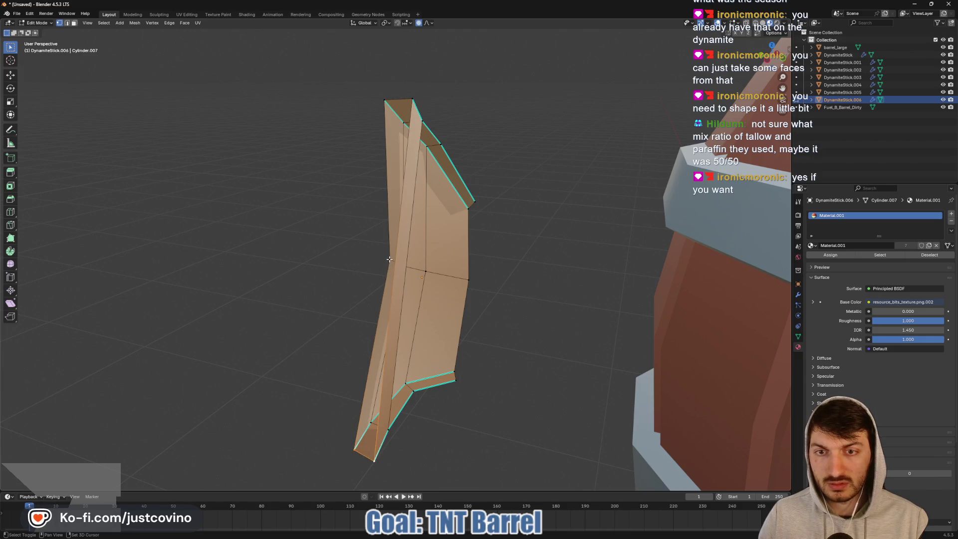
pyautogui.scroll(3, 424, 277)
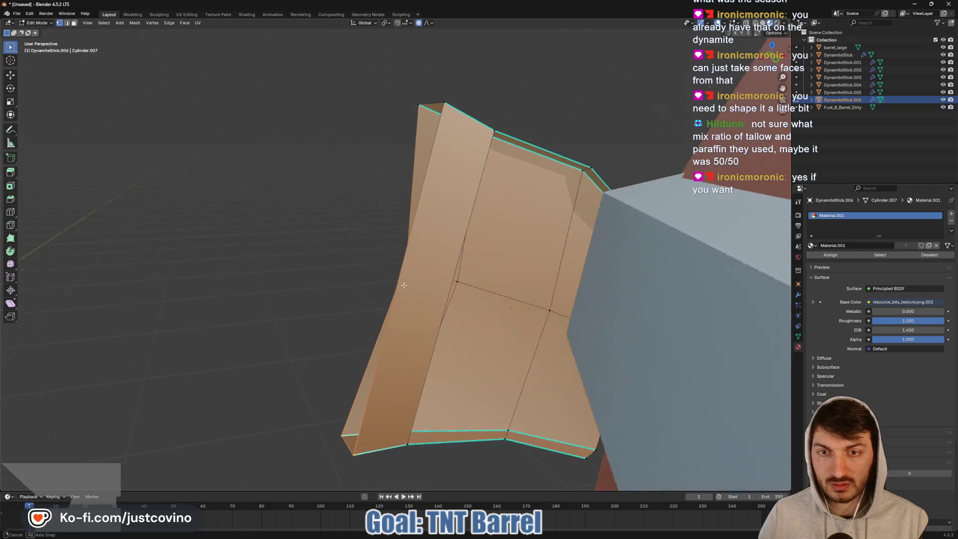
pyautogui.scroll(-3, 424, 277)
pyautogui.moveTo(434, 295)
pyautogui.mouseDown(button='middle')
pyautogui.moveTo(449, 316)
pyautogui.moveTo(433, 301)
pyautogui.mouseUp(button='middle')
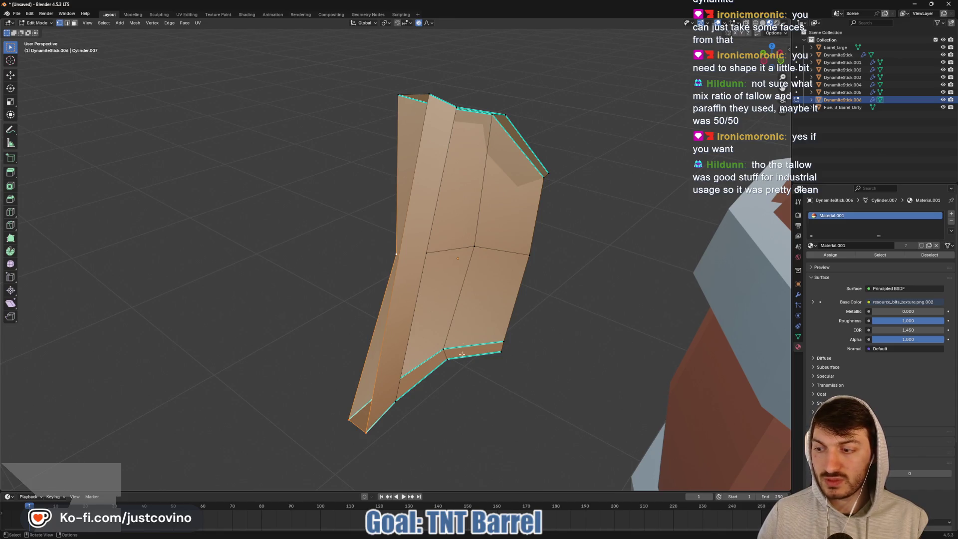
pyautogui.hotkey('ctrl', 'r')
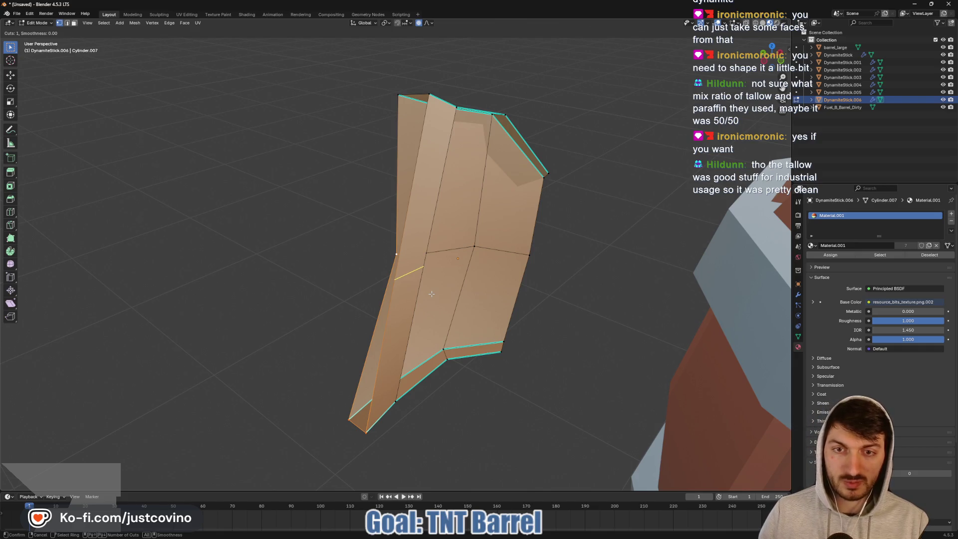
# - Place and slide the first edge loop across the paper piece
pyautogui.click(408, 286)
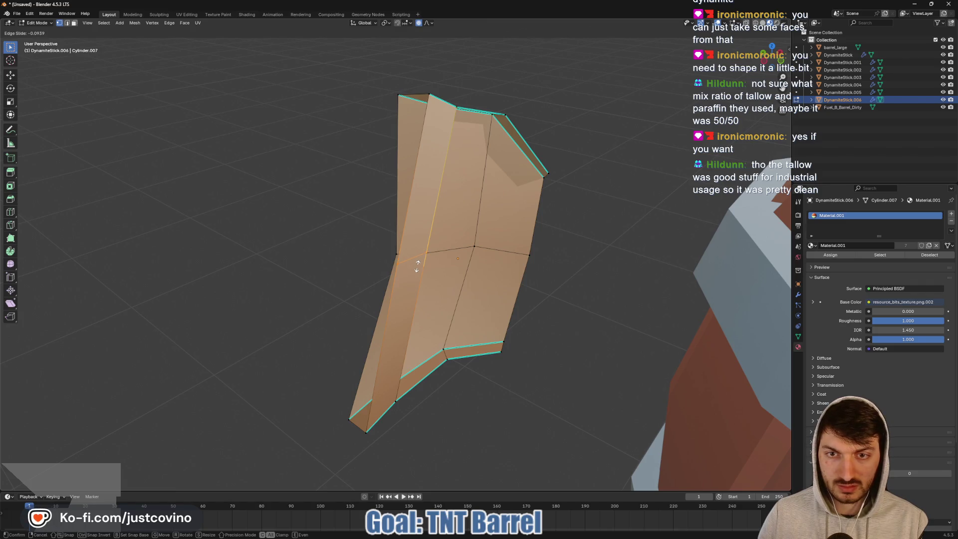
pyautogui.click(417, 266)
pyautogui.moveTo(418, 266)
pyautogui.mouseDown(button='middle')
pyautogui.moveTo(554, 277)
pyautogui.moveTo(521, 264)
pyautogui.mouseUp(button='middle')
pyautogui.click(387, 452)
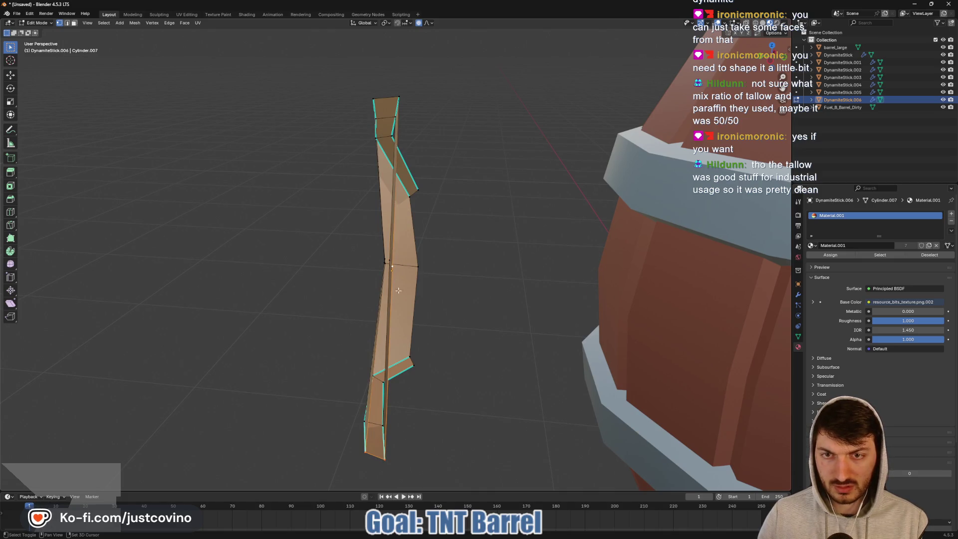
pyautogui.moveTo(441, 304)
pyautogui.mouseDown(button='middle')
pyautogui.moveTo(484, 309)
pyautogui.moveTo(454, 317)
pyautogui.moveTo(542, 301)
pyautogui.moveTo(379, 263)
pyautogui.moveTo(419, 274)
pyautogui.mouseUp(button='middle')
pyautogui.keyDown('shift'); pyautogui.click(376, 261); pyautogui.keyUp('shift')
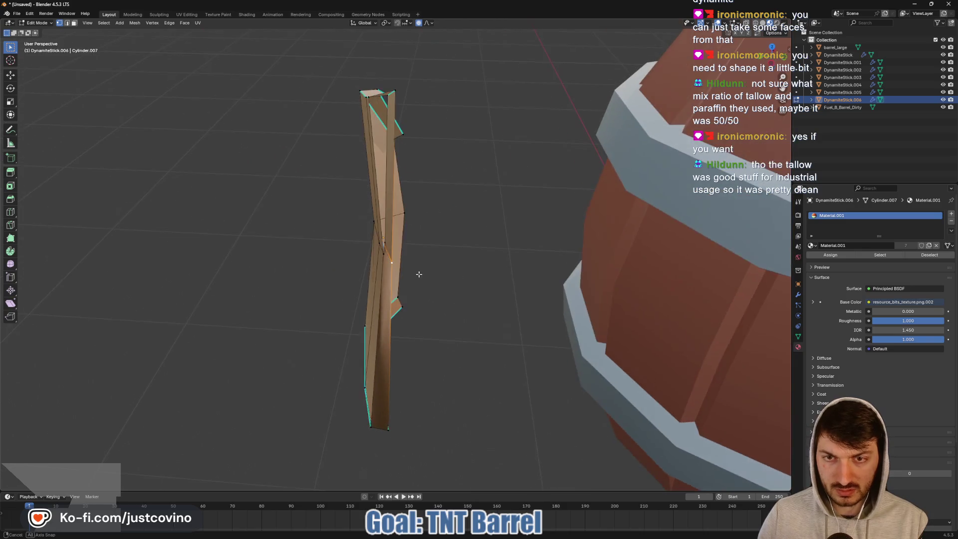
pyautogui.scroll(5, 415, 268)
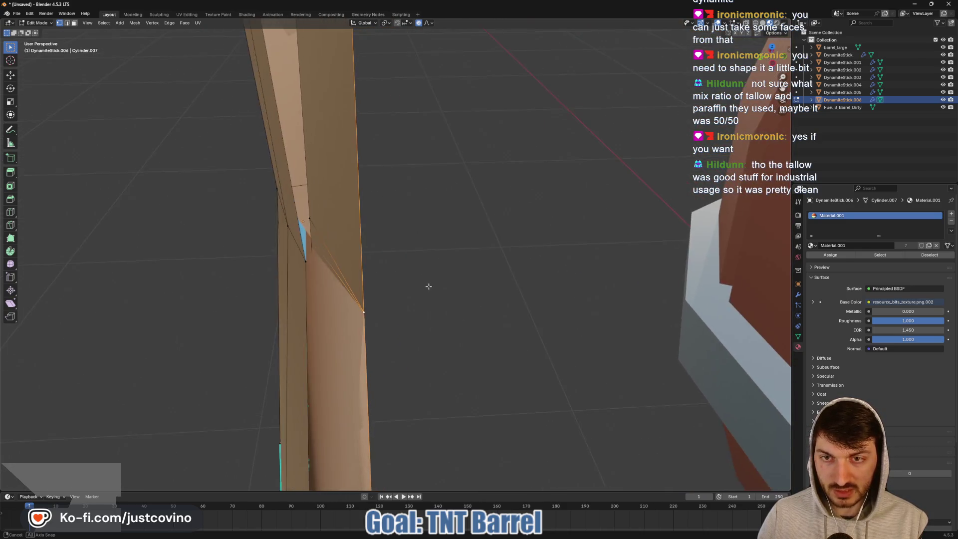
pyautogui.hotkey('ctrl', 'z')
pyautogui.hotkey('ctrl', 'z')
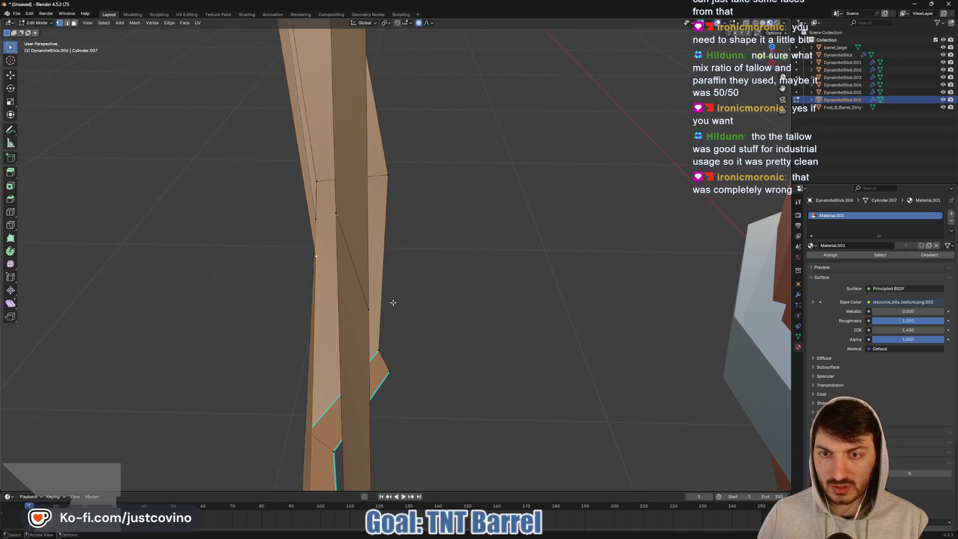
pyautogui.moveTo(391, 242)
pyautogui.mouseDown(button='middle')
pyautogui.moveTo(342, 385)
pyautogui.moveTo(489, 322)
pyautogui.mouseUp(button='middle')
pyautogui.scroll(-8, 489, 322)
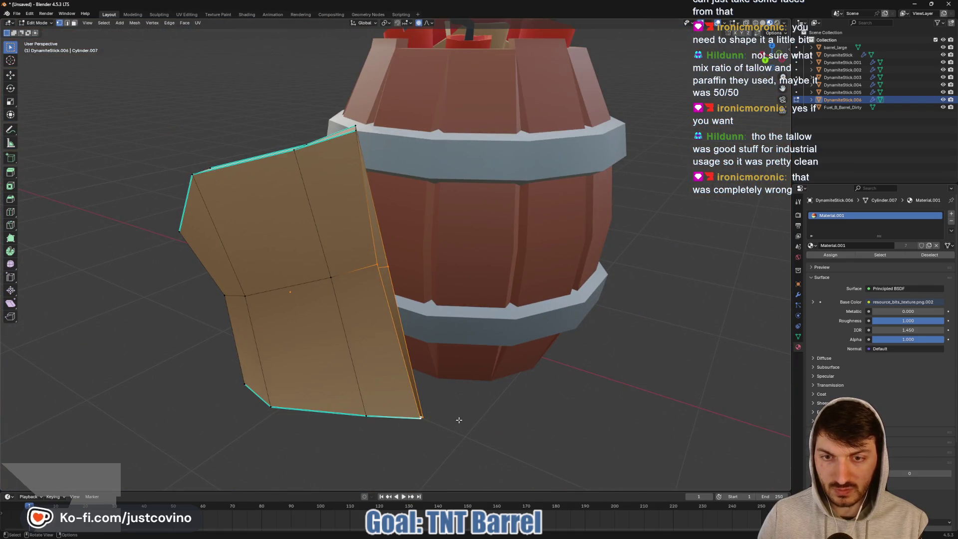
pyautogui.moveTo(421, 418)
pyautogui.mouseDown(button='middle')
pyautogui.moveTo(429, 379)
pyautogui.moveTo(399, 324)
pyautogui.moveTo(387, 261)
pyautogui.mouseUp(button='middle')
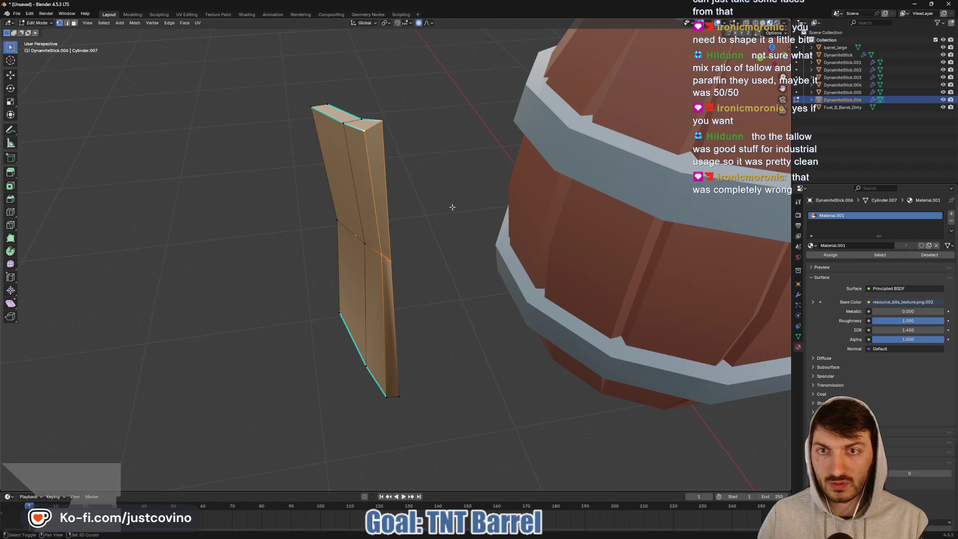
pyautogui.moveTo(434, 260)
pyautogui.mouseDown(button='middle')
pyautogui.moveTo(438, 231)
pyautogui.moveTo(335, 291)
pyautogui.moveTo(474, 361)
pyautogui.moveTo(498, 321)
pyautogui.mouseUp(button='middle')
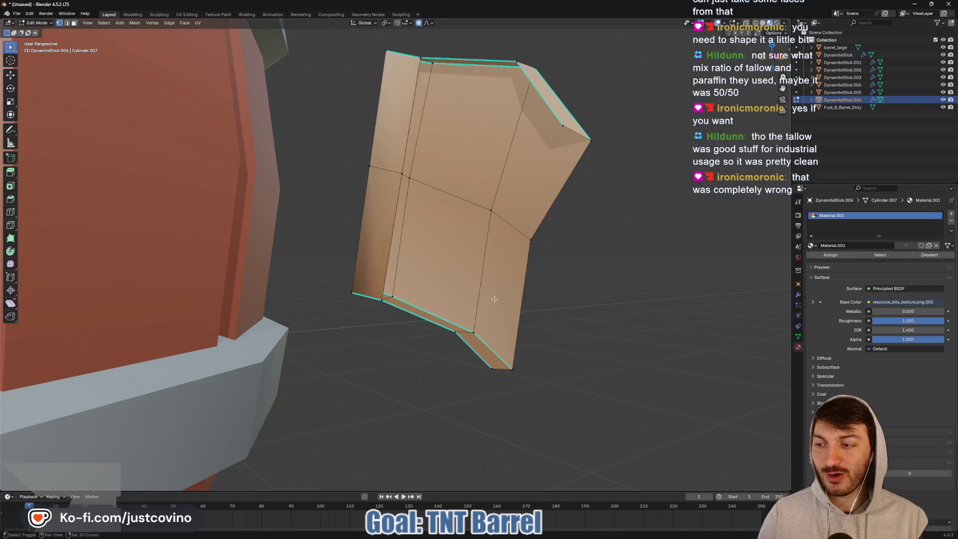
pyautogui.scroll(3, 494, 299)
pyautogui.scroll(-1, 379, 377)
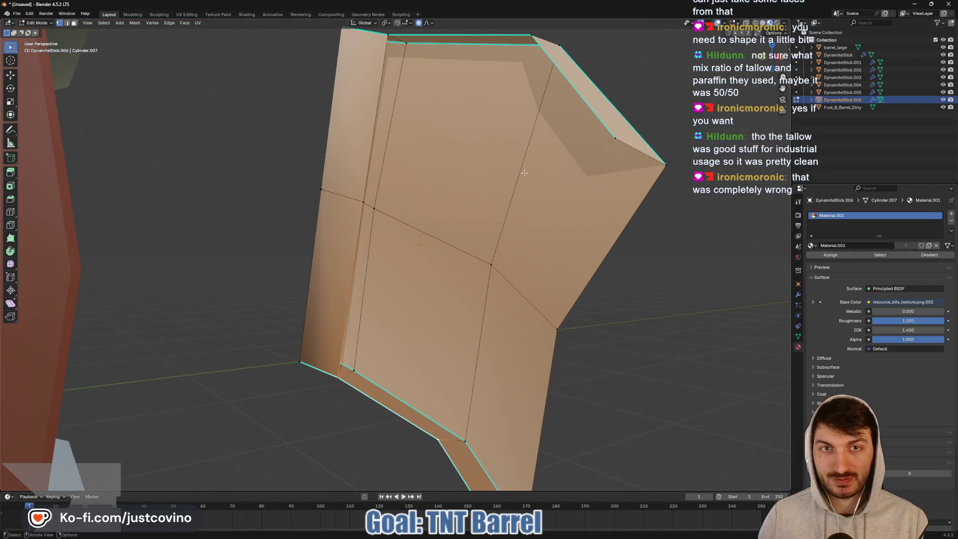
# - Add a second edge loop across the piece near its bottom edge
pyautogui.keyDown('shift'); pyautogui.click(462, 129); pyautogui.keyUp('shift')
pyautogui.keyDown('shift'); pyautogui.click(532, 34); pyautogui.keyUp('shift')
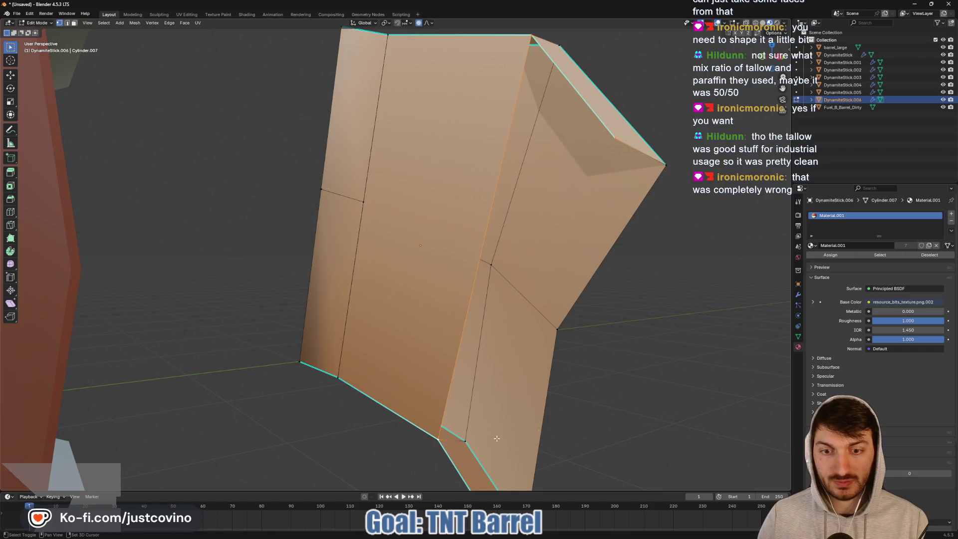
pyautogui.moveTo(497, 439)
pyautogui.keyDown('shift'); pyautogui.mouseDown(button='middle')
pyautogui.moveTo(567, 397)
pyautogui.moveTo(454, 437)
pyautogui.moveTo(559, 395)
pyautogui.moveTo(529, 326)
pyautogui.moveTo(539, 331)
pyautogui.moveTo(524, 278)
pyautogui.mouseUp(button='middle'); pyautogui.keyUp('shift')
pyautogui.hotkey('ctrl', 'r')
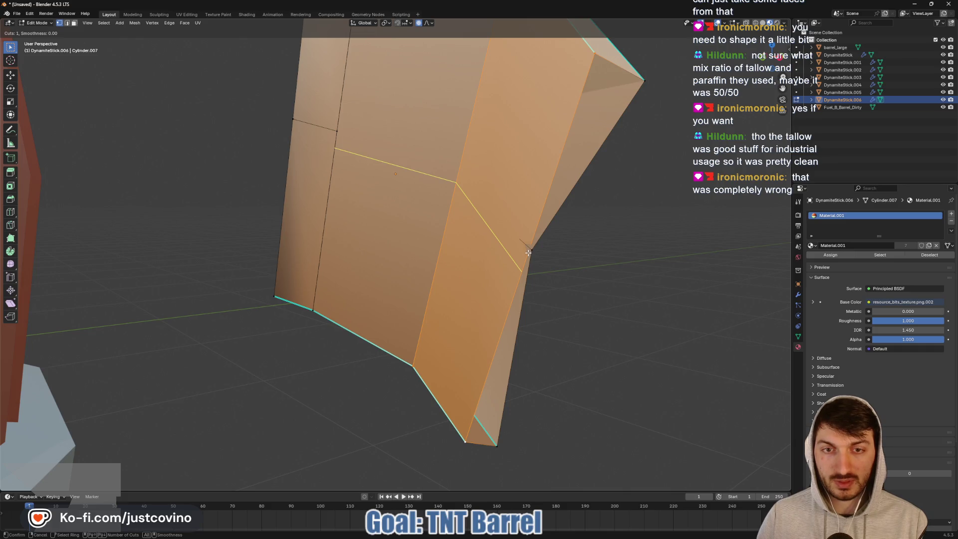
pyautogui.click(528, 253)
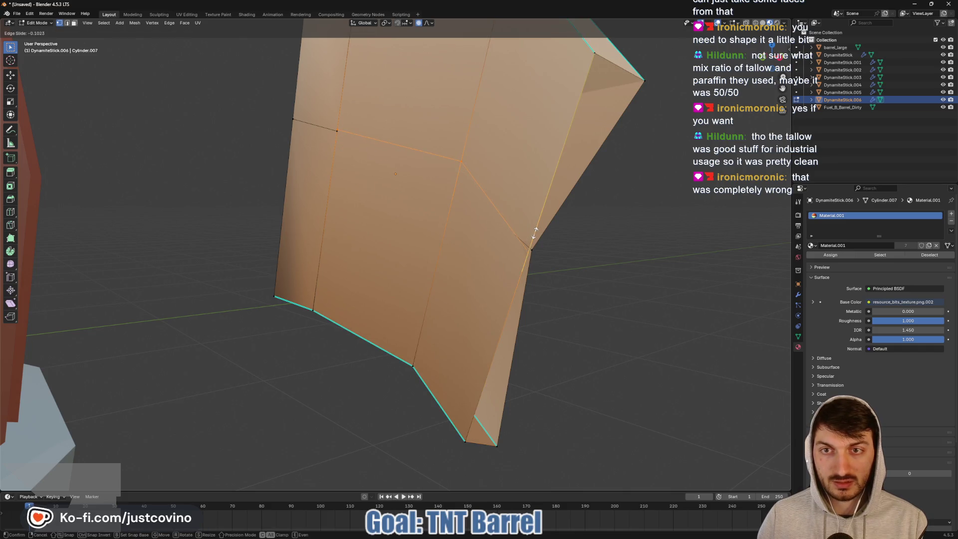
pyautogui.click(535, 233)
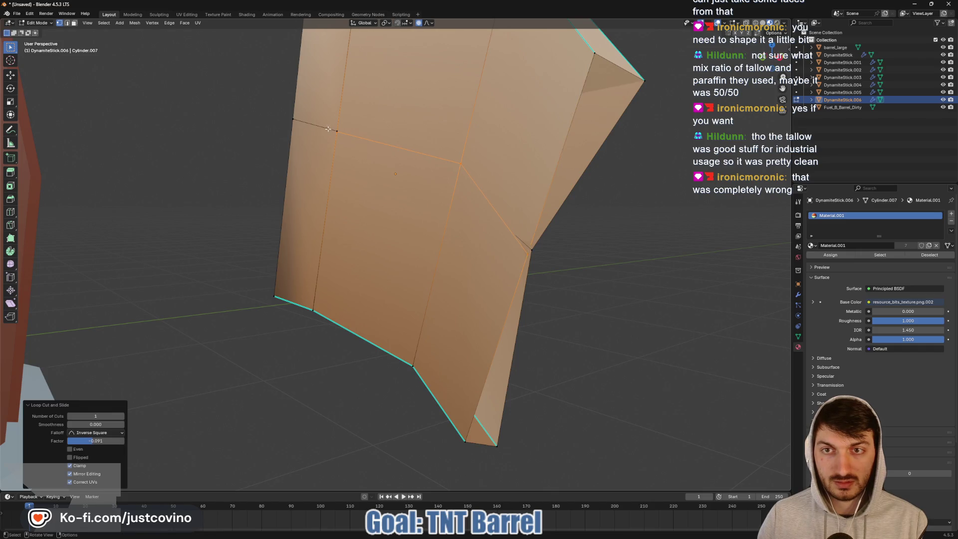
pyautogui.moveTo(563, 261); pyautogui.dragTo(551, 258, button='middle')
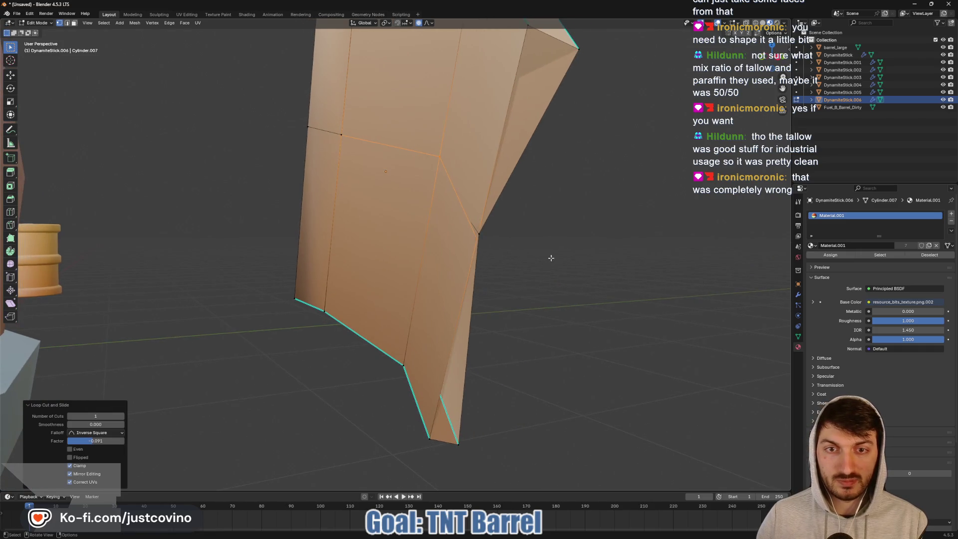
# - Try shifting one vertex along Y with proportional editing off, then undo it
pyautogui.click(478, 239)
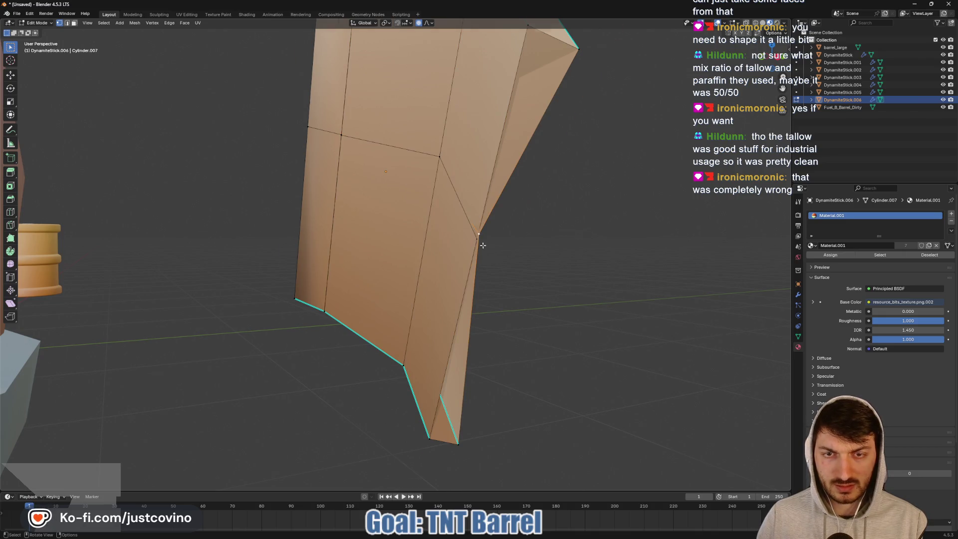
pyautogui.scroll(5, 549, 260)
pyautogui.moveTo(631, 210)
pyautogui.mouseDown(button='middle')
pyautogui.moveTo(622, 243)
pyautogui.moveTo(646, 239)
pyautogui.moveTo(372, 234)
pyautogui.mouseUp(button='middle')
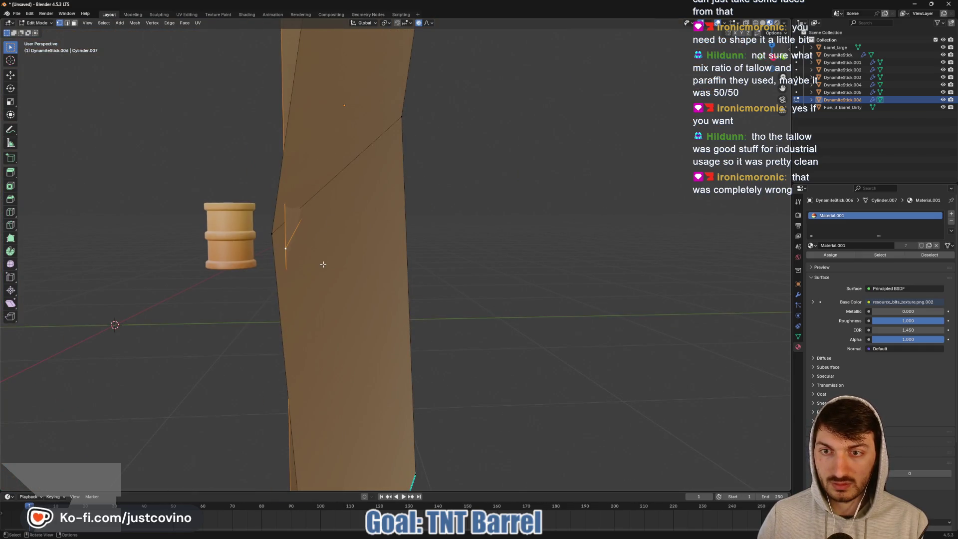
pyautogui.press('g')
pyautogui.press('y')
pyautogui.rightClick(301, 256)
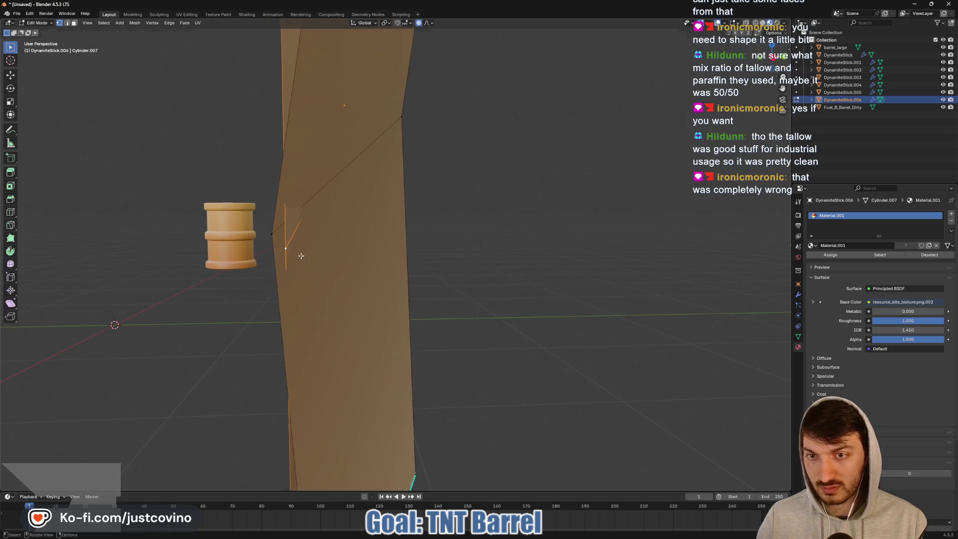
pyautogui.press('o')
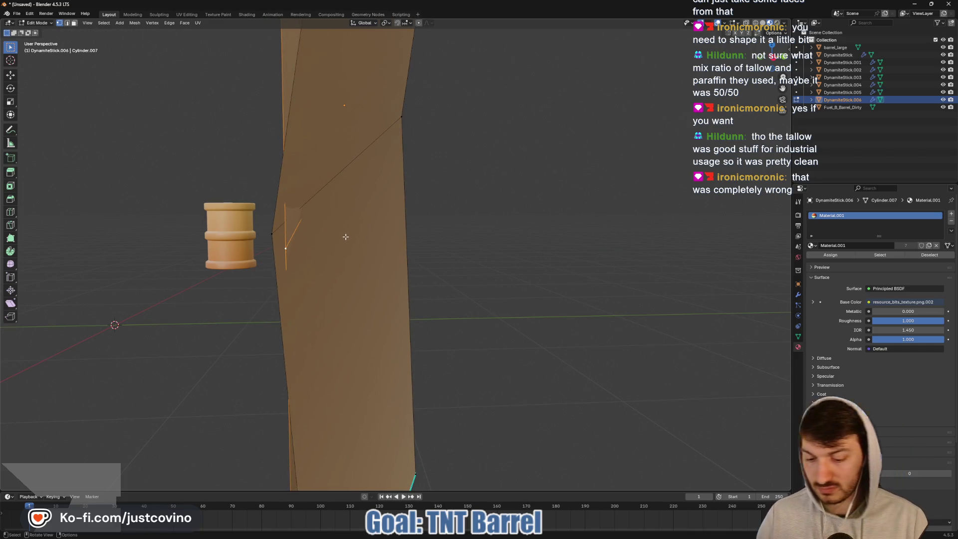
pyautogui.press('g')
pyautogui.press('y')
pyautogui.click(280, 259)
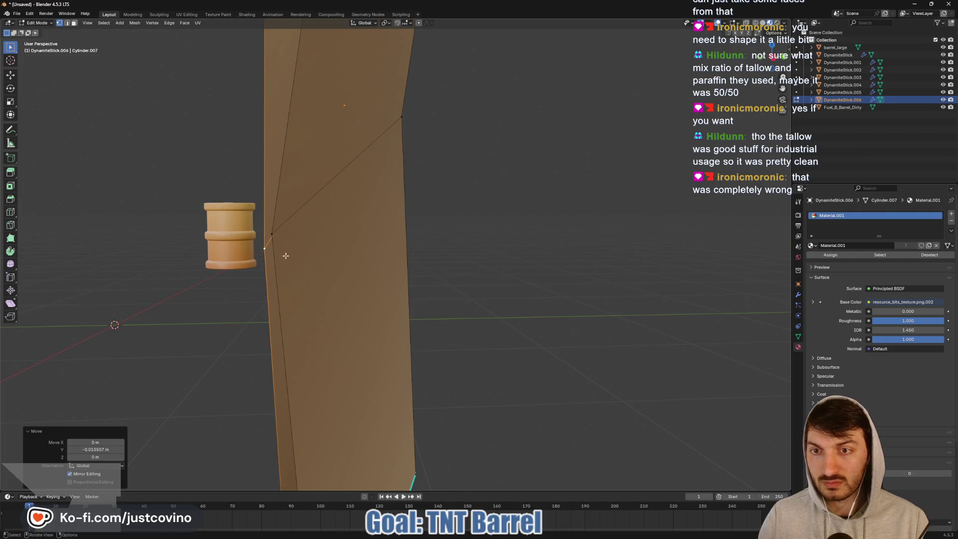
pyautogui.moveTo(281, 259)
pyautogui.mouseDown(button='middle')
pyautogui.moveTo(456, 267)
pyautogui.moveTo(416, 346)
pyautogui.mouseUp(button='middle')
pyautogui.hotkey('ctrl', 'z')
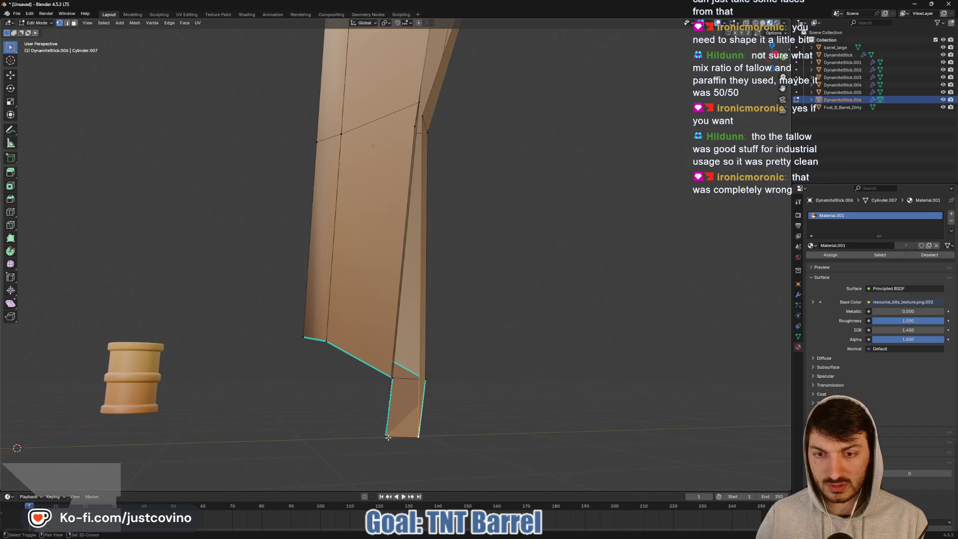
# - Select the front strip face and a vertex of the paper piece
pyautogui.moveTo(511, 344)
pyautogui.mouseDown(button='middle')
pyautogui.moveTo(409, 249)
pyautogui.moveTo(462, 271)
pyautogui.mouseUp(button='middle')
pyautogui.keyDown('shift'); pyautogui.click(399, 230); pyautogui.keyUp('shift')
pyautogui.keyDown('shift'); pyautogui.click(316, 254); pyautogui.keyUp('shift')
pyautogui.moveTo(324, 259)
pyautogui.mouseDown(button='middle')
pyautogui.moveTo(366, 236)
pyautogui.moveTo(695, 357)
pyautogui.mouseUp(button='middle')
pyautogui.scroll(3, 599, 324)
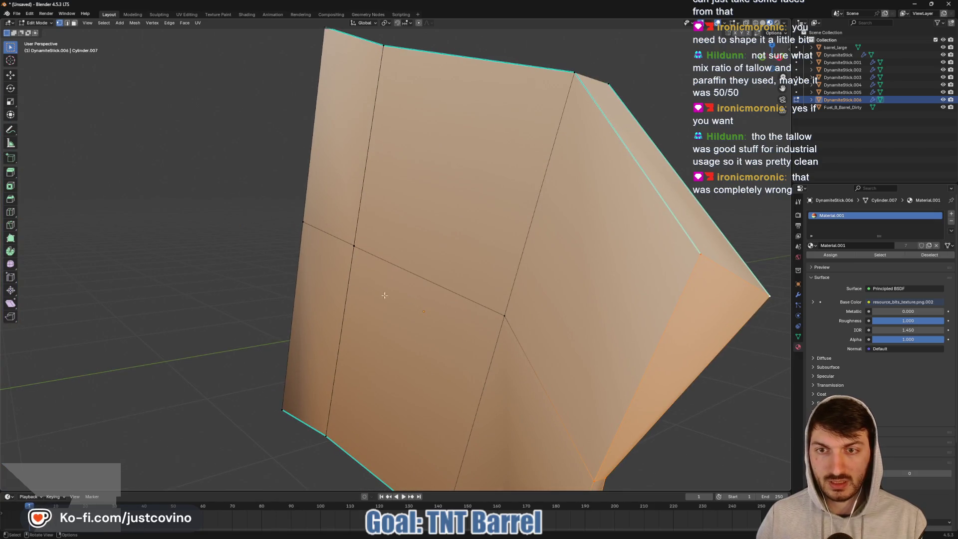
# - Merge the label's overlapping vertices by distance and clear the selection
pyautogui.hotkey('ctrl', 'l')
pyautogui.press('m')
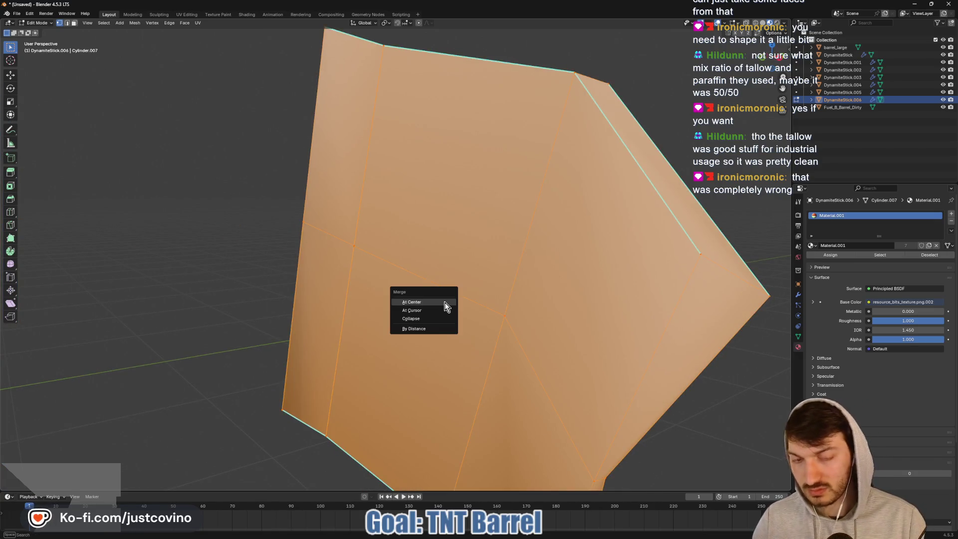
pyautogui.click(425, 329)
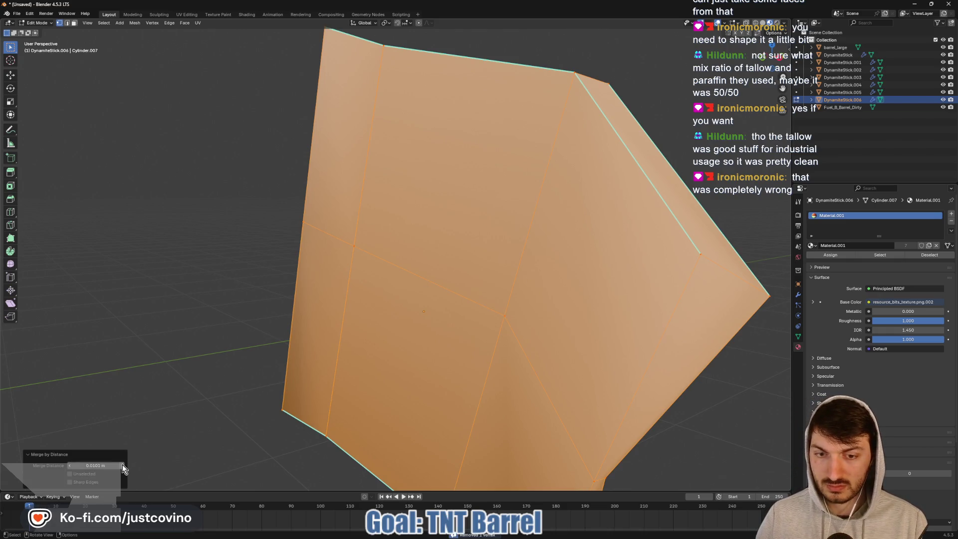
pyautogui.scroll(-3, 241, 398)
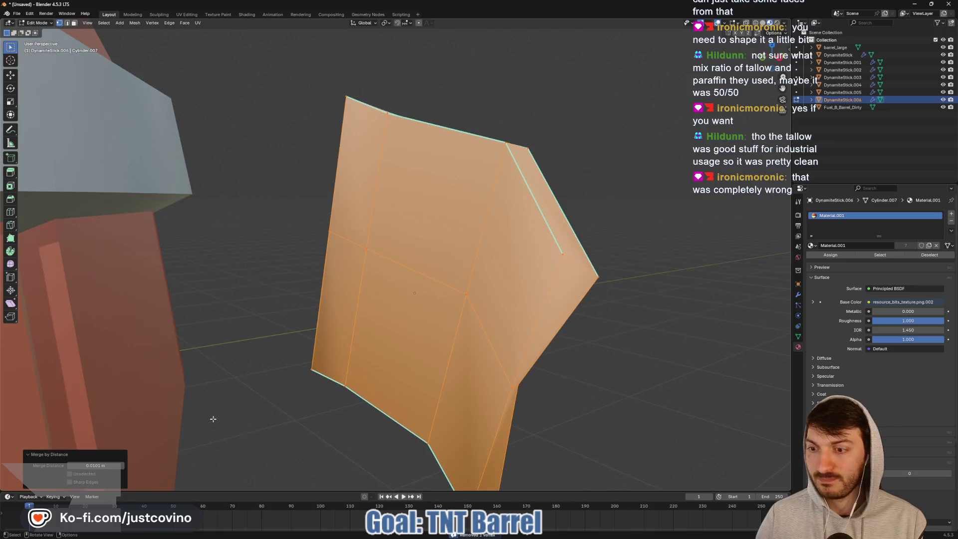
pyautogui.click(590, 417)
pyautogui.moveTo(605, 387)
pyautogui.mouseDown(button='middle')
pyautogui.moveTo(582, 387)
pyautogui.moveTo(342, 265)
pyautogui.moveTo(416, 365)
pyautogui.moveTo(333, 359)
pyautogui.moveTo(368, 367)
pyautogui.moveTo(514, 335)
pyautogui.moveTo(534, 321)
pyautogui.moveTo(524, 329)
pyautogui.mouseUp(button='middle')
# - Move the label about -0.848 m along Y so it rests against the barrel staves
pyautogui.press('Tab')
pyautogui.scroll(5, 445, 348)
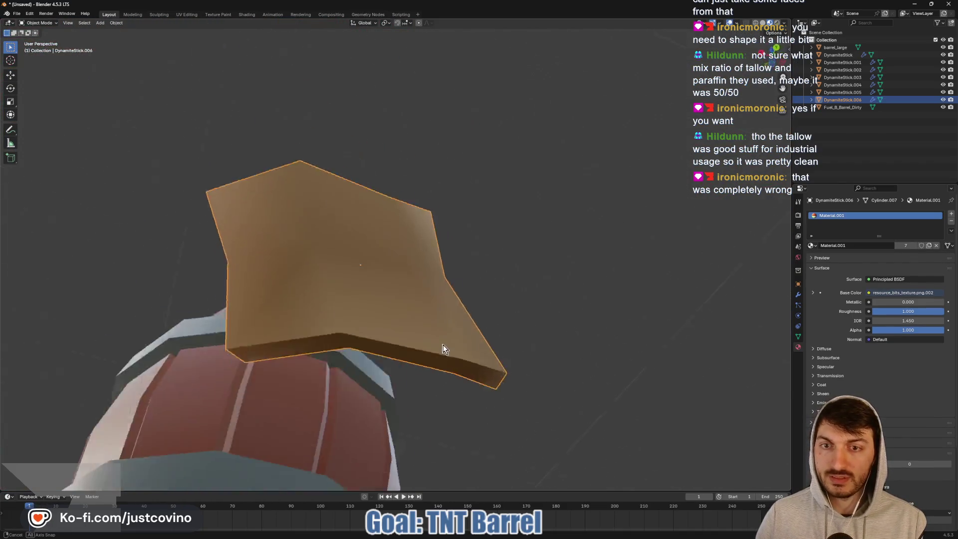
pyautogui.moveTo(444, 349)
pyautogui.mouseDown(button='middle')
pyautogui.moveTo(418, 420)
pyautogui.moveTo(300, 429)
pyautogui.moveTo(319, 402)
pyautogui.moveTo(433, 393)
pyautogui.moveTo(439, 416)
pyautogui.moveTo(502, 396)
pyautogui.moveTo(427, 403)
pyautogui.moveTo(362, 318)
pyautogui.mouseUp(button='middle')
pyautogui.moveTo(505, 316); pyautogui.dragTo(406, 328, button='middle')
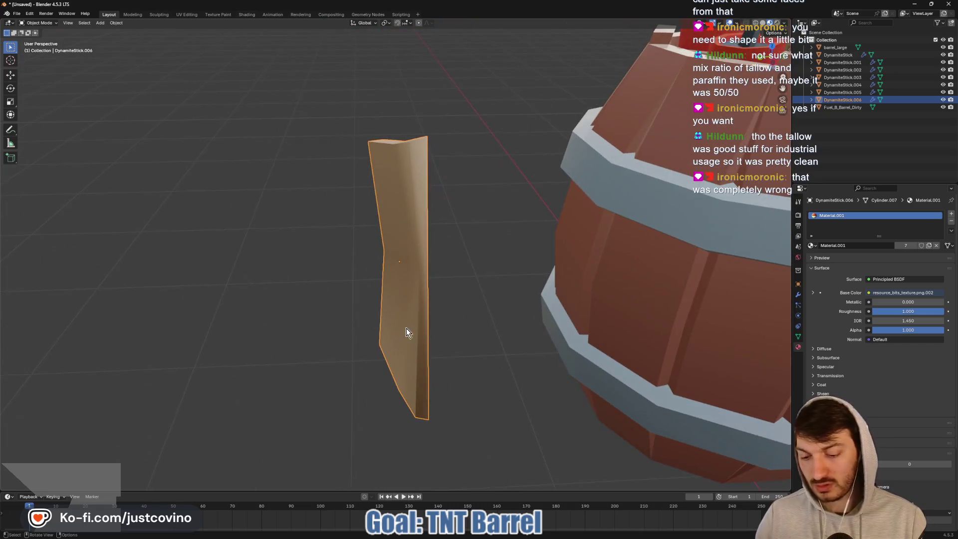
pyautogui.press('g')
pyautogui.press('y')
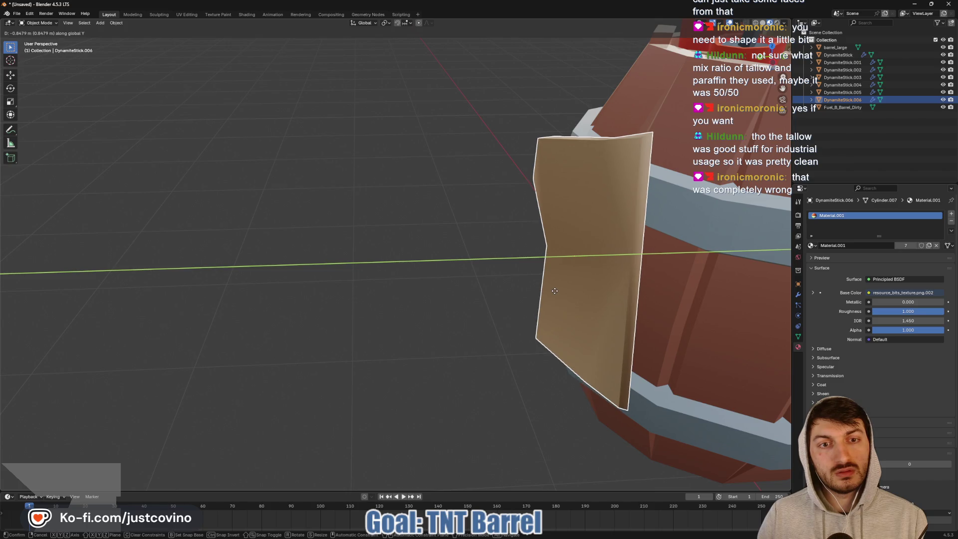
pyautogui.click(555, 291)
pyautogui.moveTo(560, 302)
pyautogui.mouseDown(button='middle')
pyautogui.moveTo(690, 306)
pyautogui.moveTo(601, 309)
pyautogui.mouseUp(button='middle')
pyautogui.scroll(-3, 569, 307)
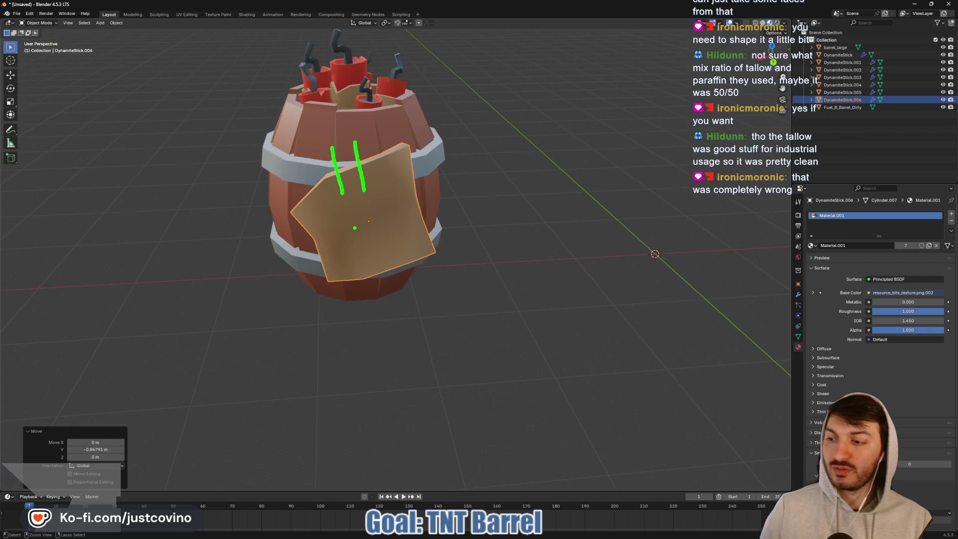
# - Deselect the paper label after viewing the barrel from above, then open the Shift+A add menu
pyautogui.press('Escape')
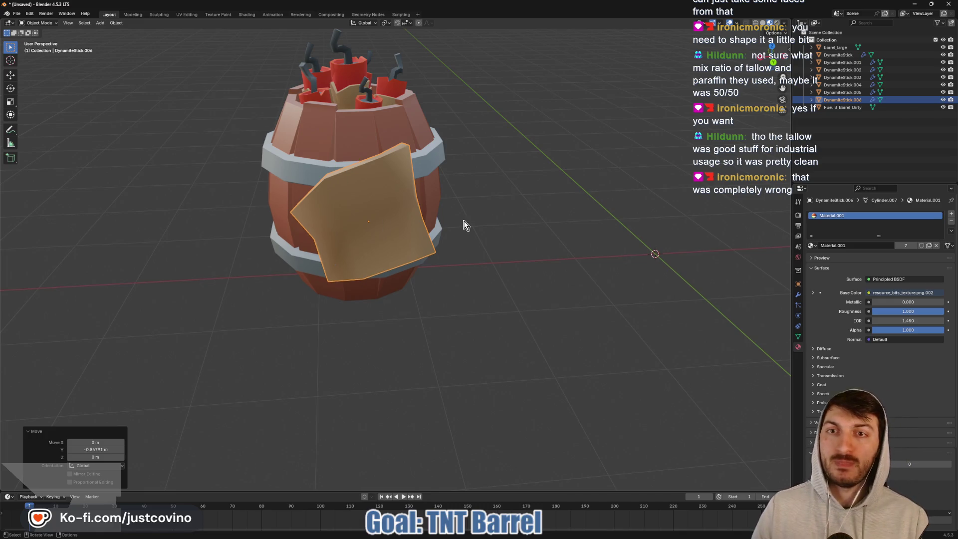
pyautogui.moveTo(549, 211)
pyautogui.mouseDown(button='middle')
pyautogui.moveTo(522, 213)
pyautogui.moveTo(598, 218)
pyautogui.moveTo(537, 211)
pyautogui.mouseUp(button='middle')
pyautogui.moveTo(605, 252); pyautogui.dragTo(480, 259, button='middle')
pyautogui.scroll(-2, 480, 259)
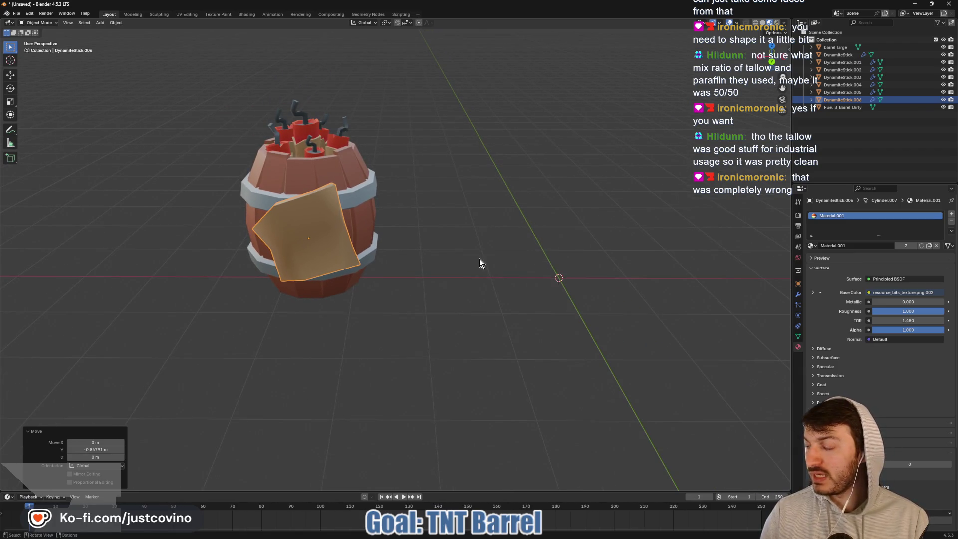
pyautogui.moveTo(409, 224)
pyautogui.mouseDown(button='middle')
pyautogui.moveTo(455, 214)
pyautogui.moveTo(447, 209)
pyautogui.mouseUp(button='middle')
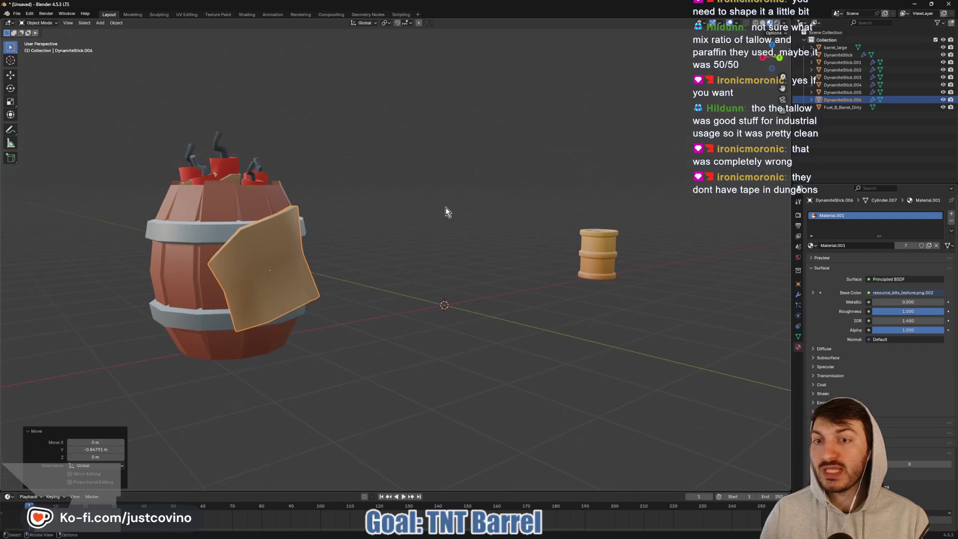
pyautogui.scroll(3, 360, 254)
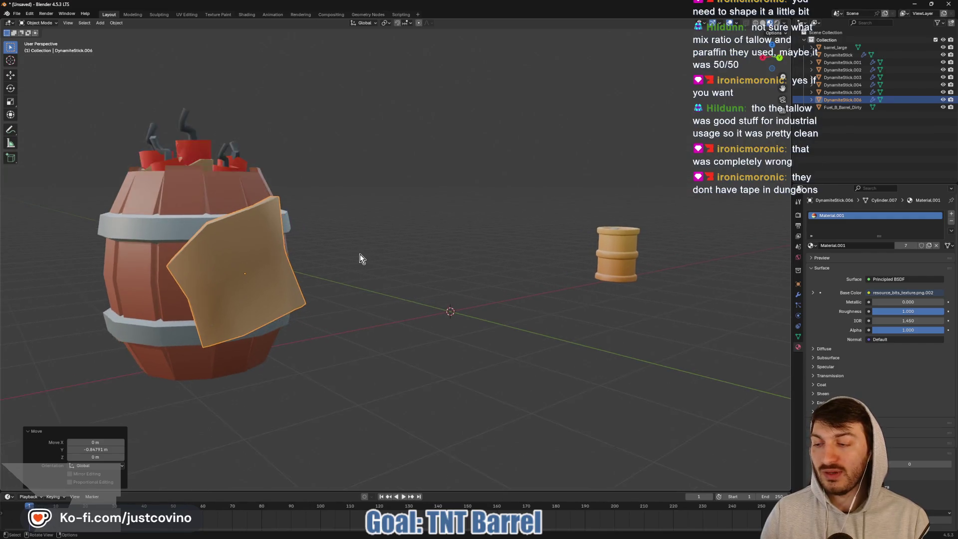
pyautogui.moveTo(359, 254); pyautogui.dragTo(354, 263, button='middle')
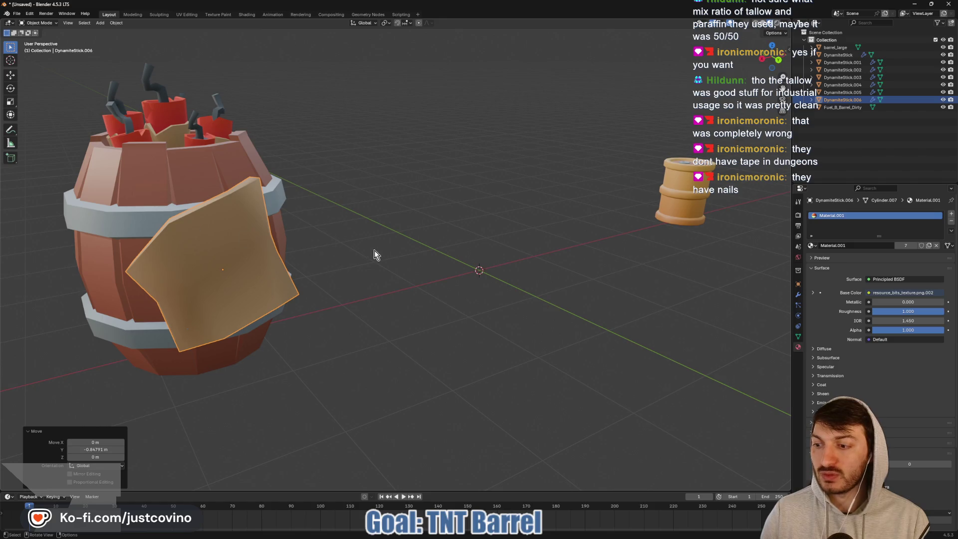
pyautogui.click(402, 269)
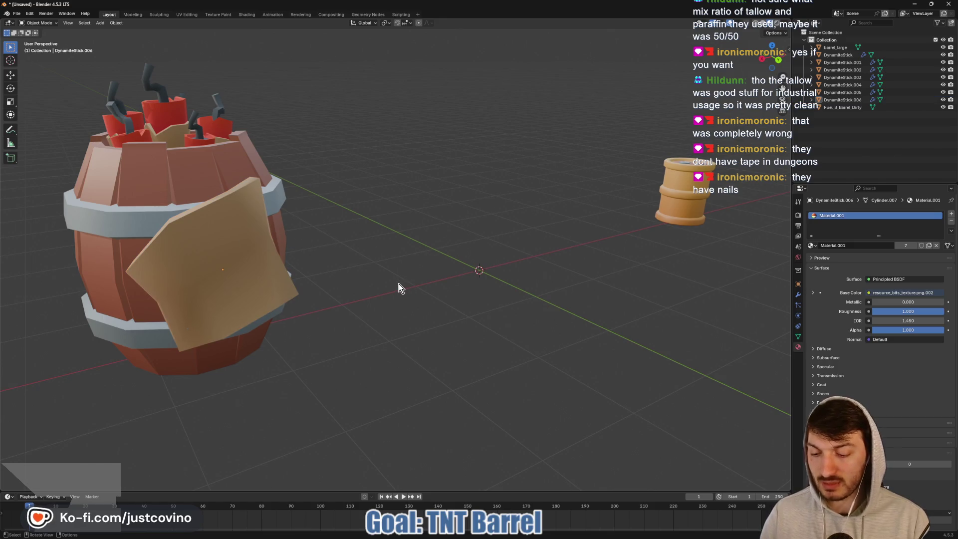
pyautogui.hotkey('shift', 'a')
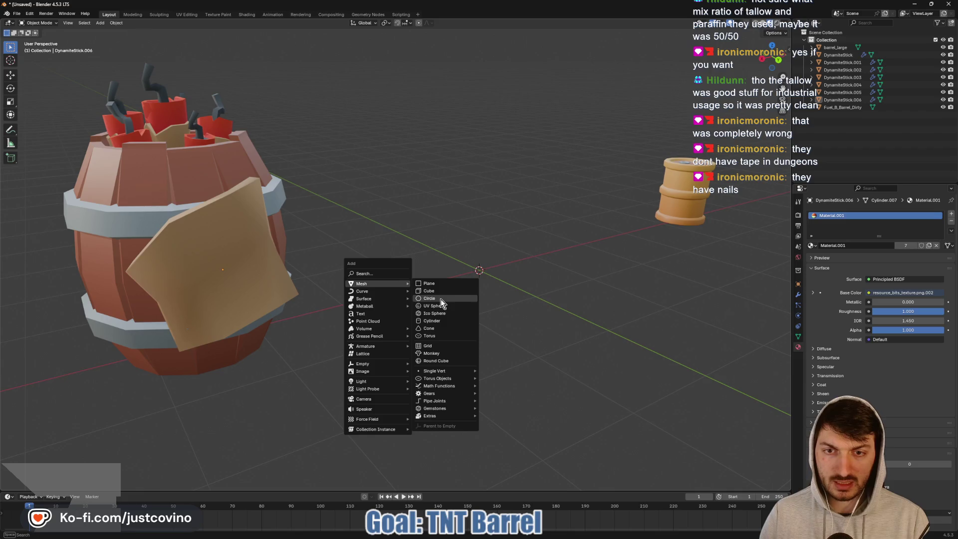
# - Add a cube and give it a Subdivision Surface modifier
pyautogui.click(438, 293)
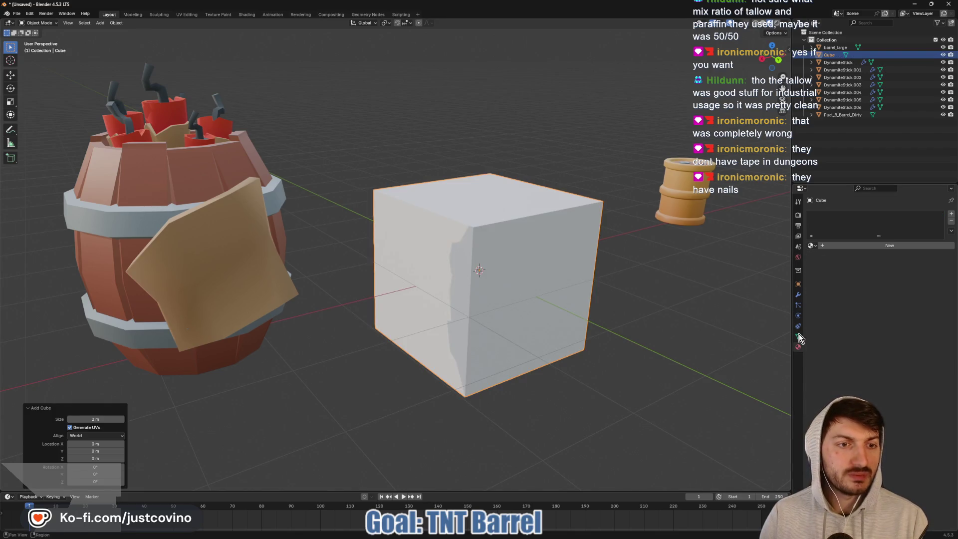
pyautogui.click(798, 294)
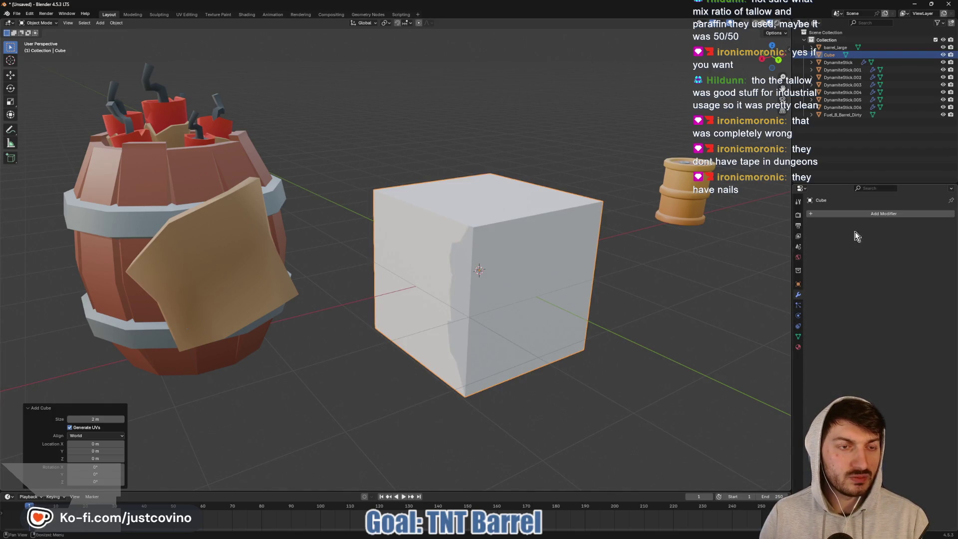
pyautogui.click(848, 213)
pyautogui.click(847, 214)
pyautogui.moveTo(847, 214)
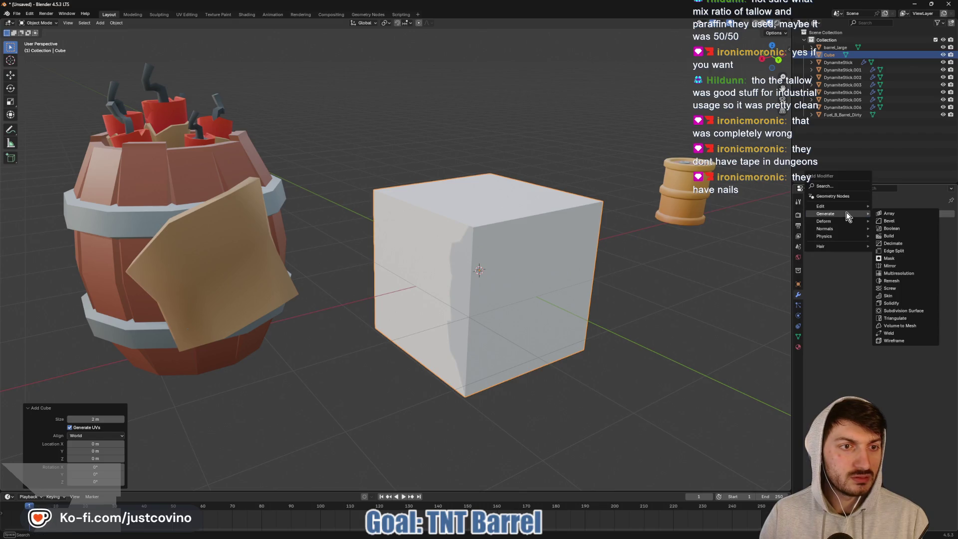
pyautogui.click(909, 312)
pyautogui.moveTo(624, 327)
pyautogui.mouseDown(button='middle')
pyautogui.moveTo(608, 320)
pyautogui.moveTo(456, 335)
pyautogui.moveTo(531, 320)
pyautogui.moveTo(515, 326)
pyautogui.mouseUp(button='middle')
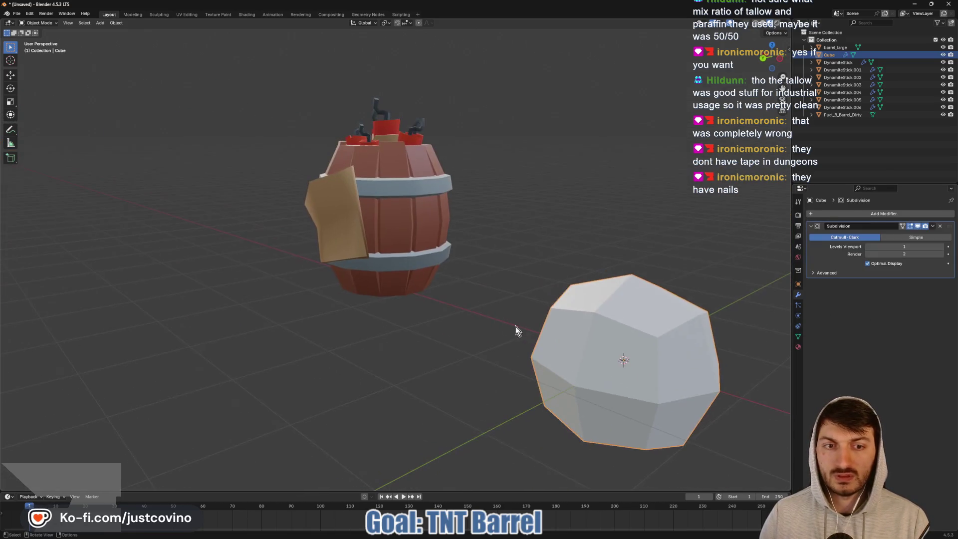
# - Flatten the cube along Y, scale it to 0.602, and raise viewport subdivisions to 2
pyautogui.press('Tab')
pyautogui.moveTo(704, 348); pyautogui.dragTo(649, 352, button='middle')
pyautogui.scroll(-3, 649, 352)
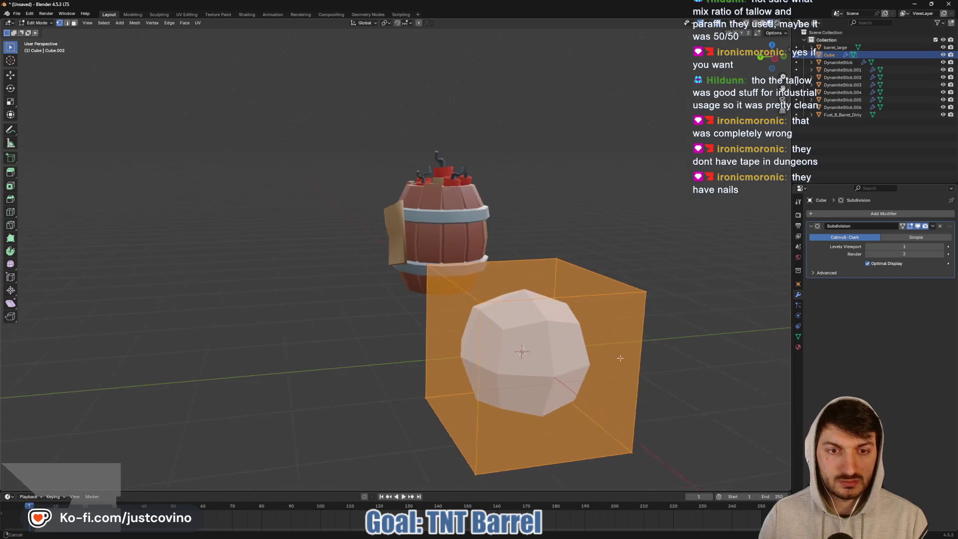
pyautogui.press('s')
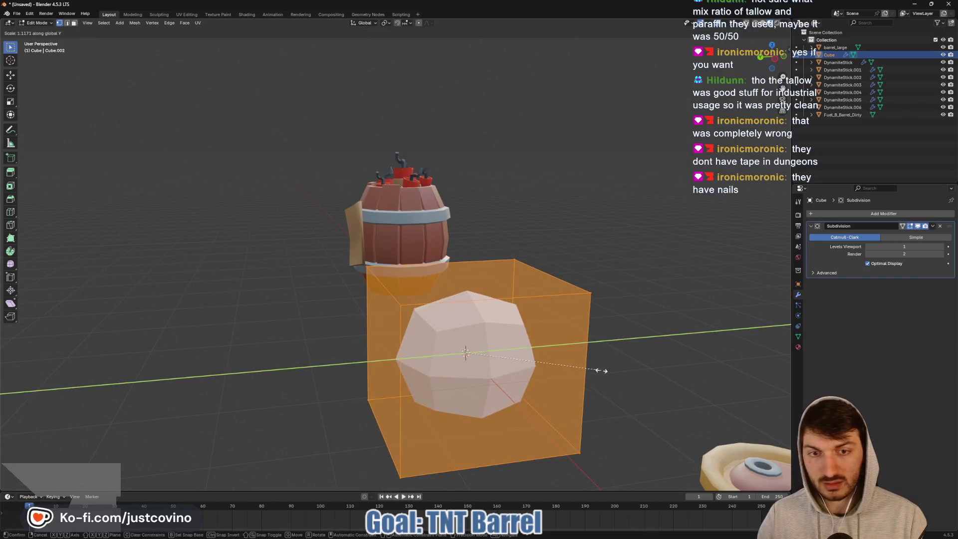
pyautogui.press('y')
pyautogui.click(566, 382)
pyautogui.moveTo(566, 382); pyautogui.dragTo(637, 365, button='middle')
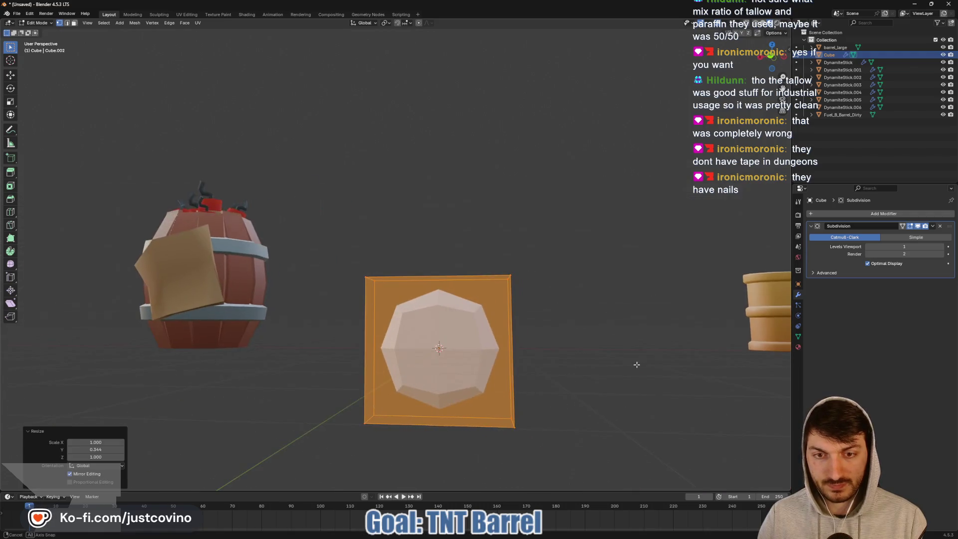
pyautogui.press('s')
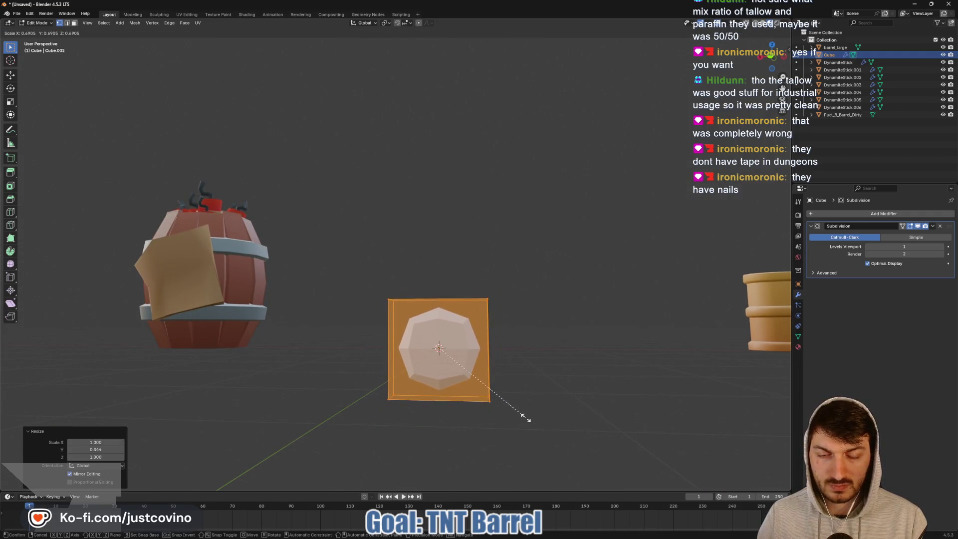
pyautogui.click(533, 410)
pyautogui.moveTo(513, 358); pyautogui.dragTo(519, 359, button='middle')
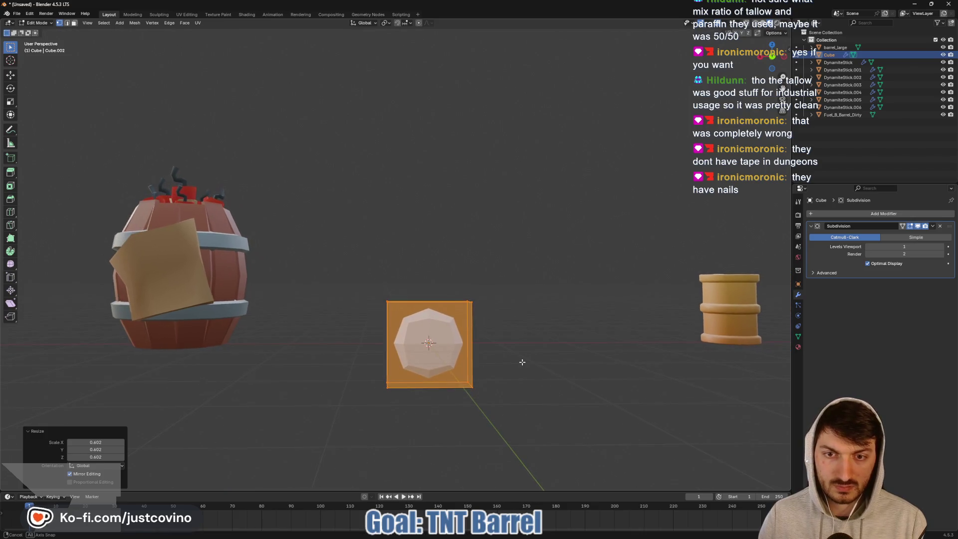
pyautogui.click(938, 247)
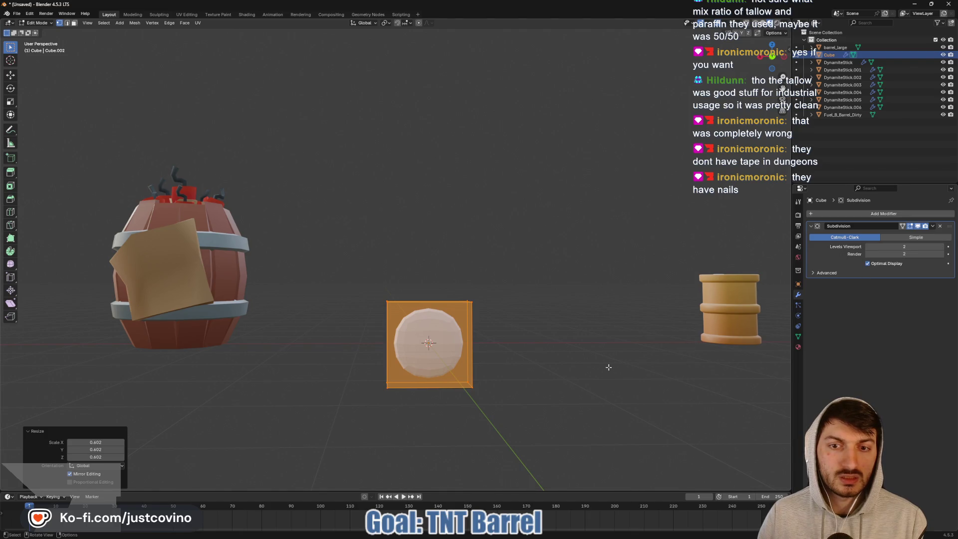
pyautogui.moveTo(604, 366); pyautogui.dragTo(506, 373, button='middle')
pyautogui.scroll(4, 488, 364)
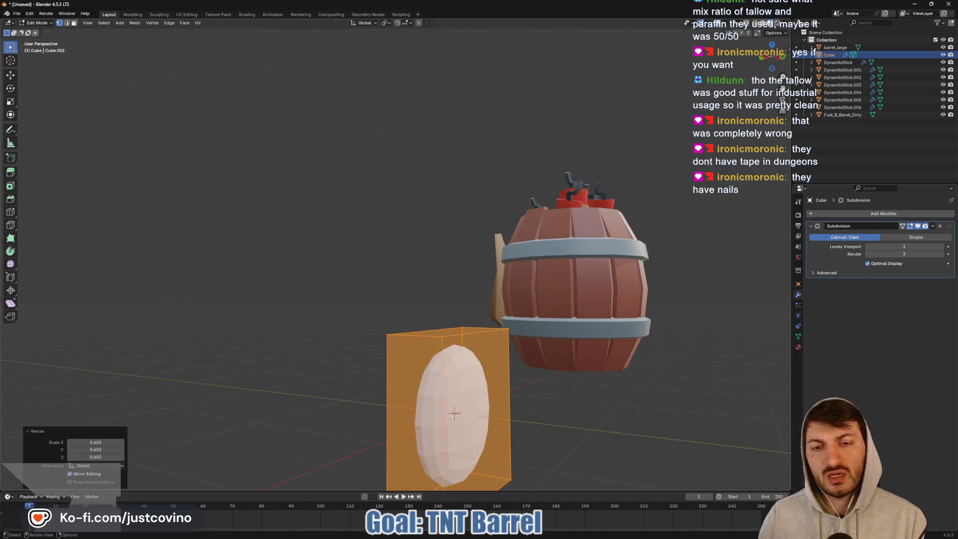
# - Shrink a side face of the rounded slab to 0.425
pyautogui.hotkey('alt', 'a')
pyautogui.moveTo(546, 411)
pyautogui.mouseDown(button='middle')
pyautogui.moveTo(565, 413)
pyautogui.moveTo(527, 417)
pyautogui.moveTo(522, 399)
pyautogui.mouseUp(button='middle')
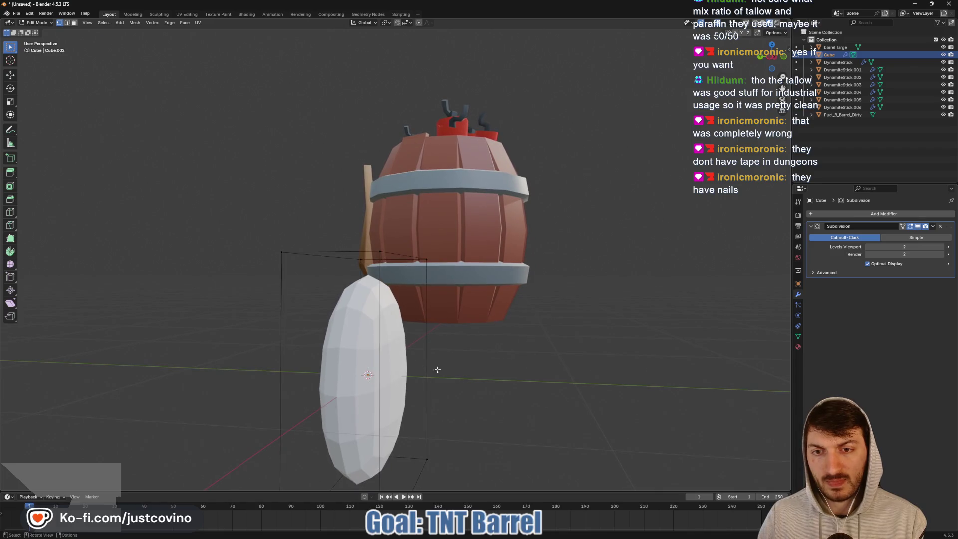
pyautogui.click(407, 367)
pyautogui.click(401, 373)
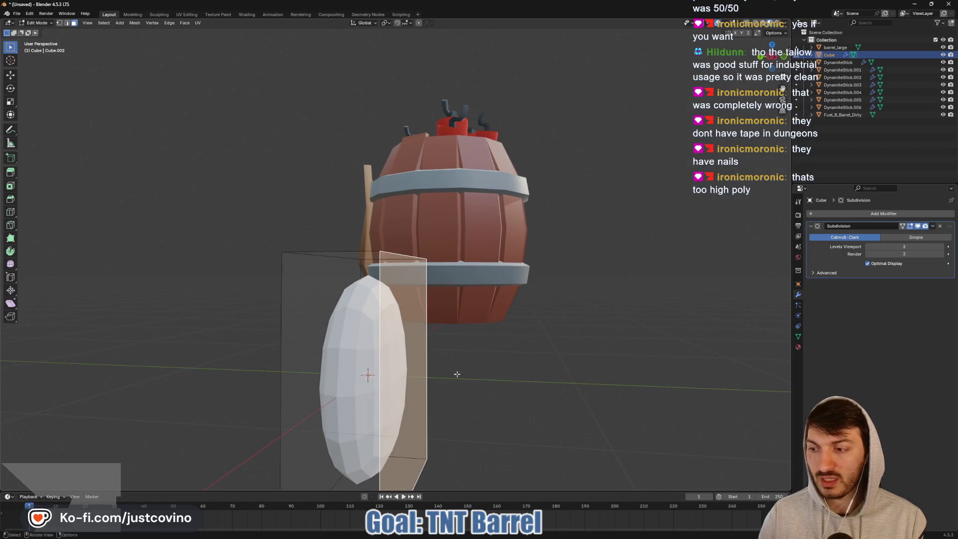
pyautogui.moveTo(410, 381)
pyautogui.mouseDown(button='middle')
pyautogui.moveTo(380, 384)
pyautogui.moveTo(429, 382)
pyautogui.moveTo(419, 382)
pyautogui.moveTo(449, 411)
pyautogui.mouseUp(button='middle')
pyautogui.press('s')
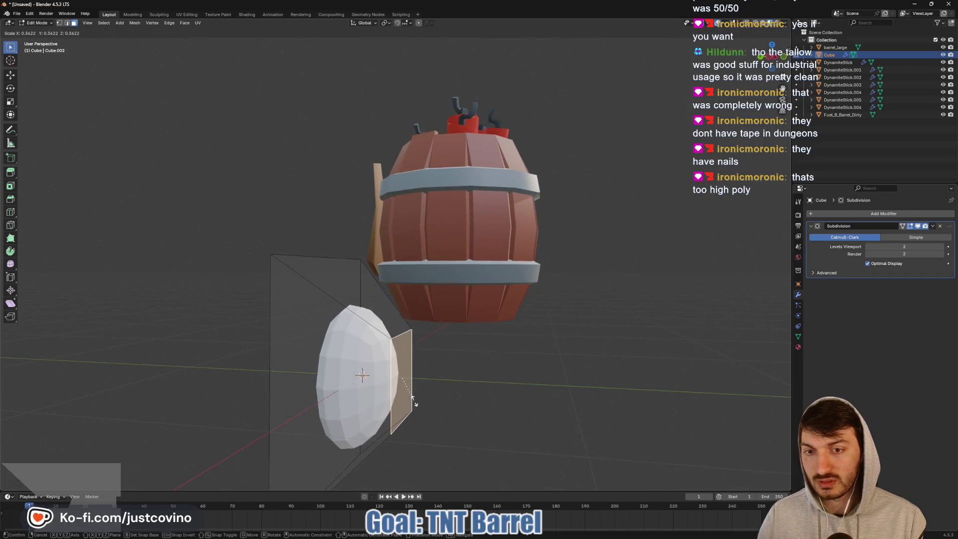
pyautogui.click(416, 402)
pyautogui.moveTo(416, 402)
pyautogui.mouseDown(button='middle')
pyautogui.moveTo(511, 402)
pyautogui.moveTo(503, 399)
pyautogui.mouseUp(button='middle')
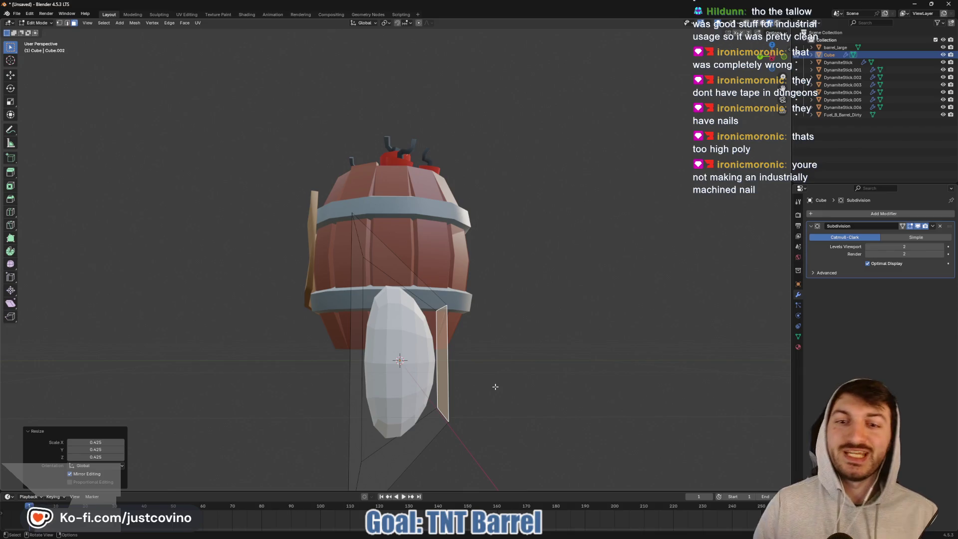
pyautogui.moveTo(479, 363)
pyautogui.mouseDown(button='middle')
pyautogui.moveTo(549, 364)
pyautogui.moveTo(466, 376)
pyautogui.moveTo(474, 348)
pyautogui.mouseUp(button='middle')
# - Delete the cube nail-head trial and add a new cylinder with fewer sides
pyautogui.press('Tab')
pyautogui.press('Delete')
pyautogui.hotkey('shift', 'a')
pyautogui.moveTo(473, 360)
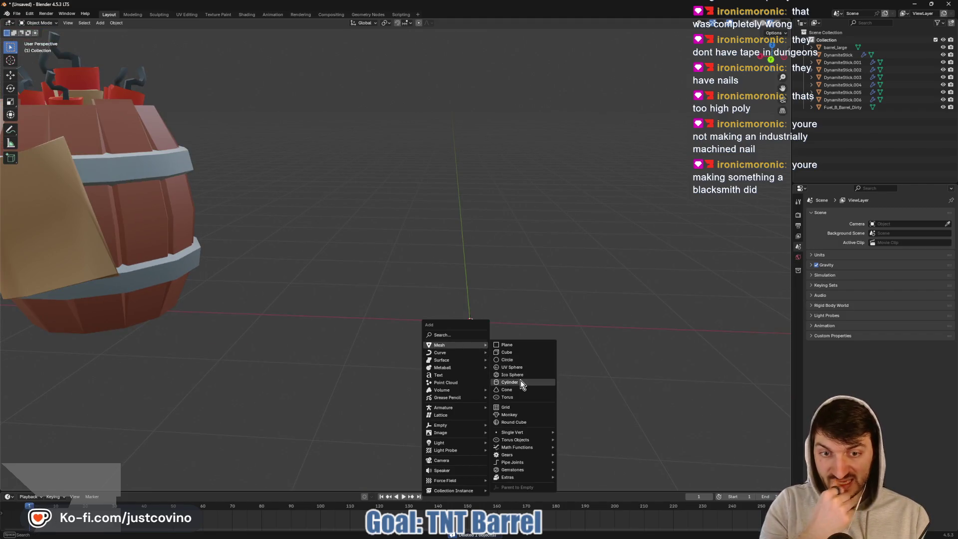
pyautogui.click(514, 382)
pyautogui.moveTo(96, 394)
pyautogui.mouseDown()
pyautogui.moveTo(75, 394)
pyautogui.moveTo(98, 395)
pyautogui.mouseUp()
# - Set the cylinder's vertex count to 5 to make a pentagonal prism
pyautogui.moveTo(349, 373); pyautogui.dragTo(511, 412, button='middle')
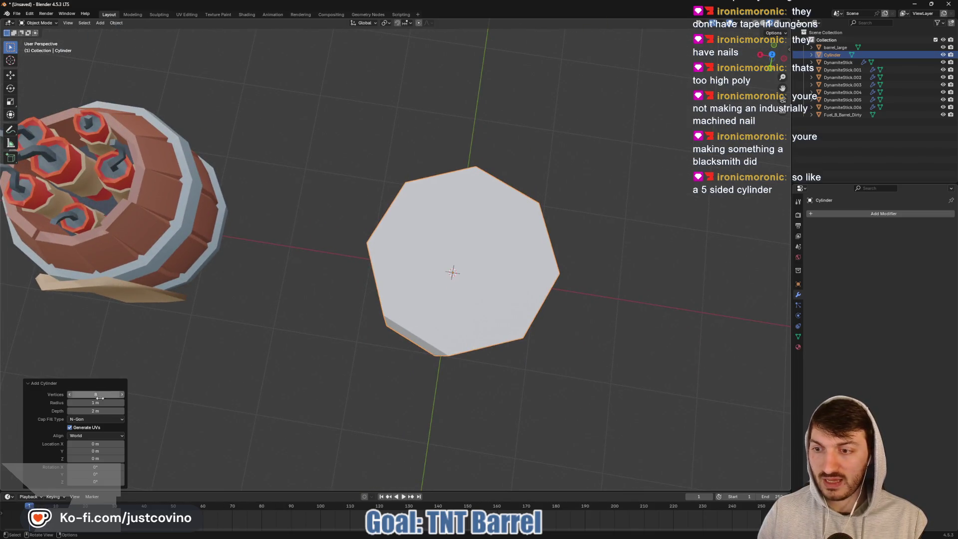
pyautogui.click(68, 395)
pyautogui.click(67, 396)
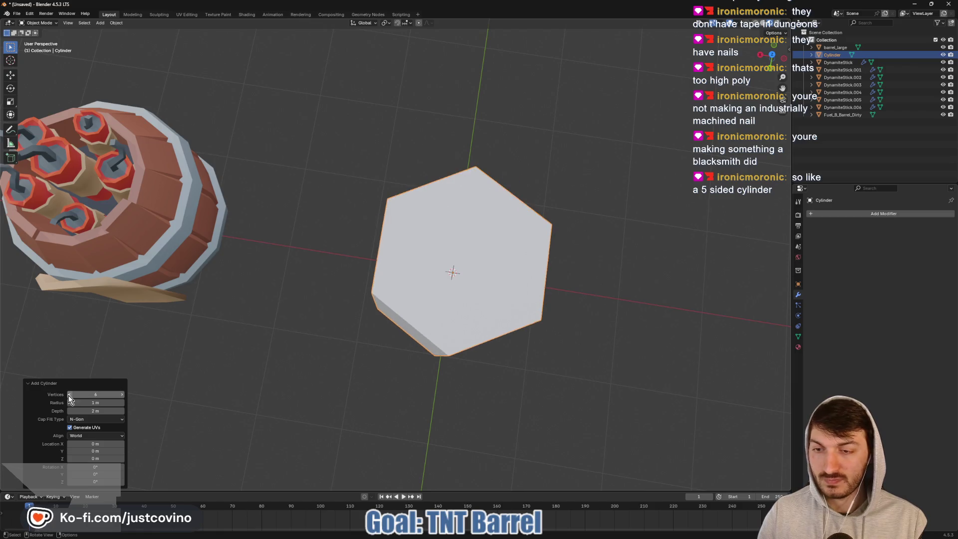
pyautogui.click(68, 395)
pyautogui.moveTo(449, 399)
pyautogui.mouseDown(button='middle')
pyautogui.moveTo(456, 342)
pyautogui.moveTo(473, 336)
pyautogui.mouseUp(button='middle')
# - Add a centred loop cut around the middle of the prism
pyautogui.press('Tab')
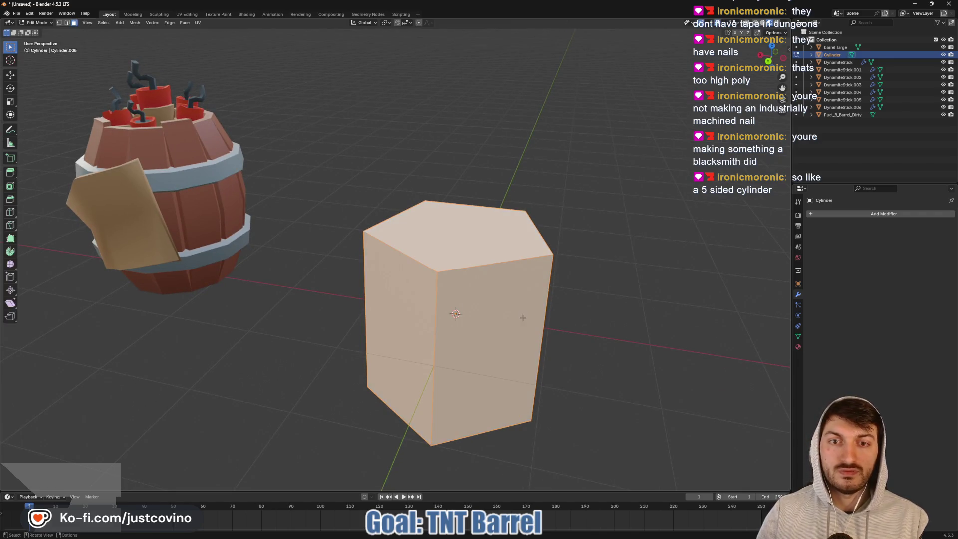
pyautogui.hotkey('ctrl', 'r')
pyautogui.click(533, 351)
pyautogui.rightClick(534, 352)
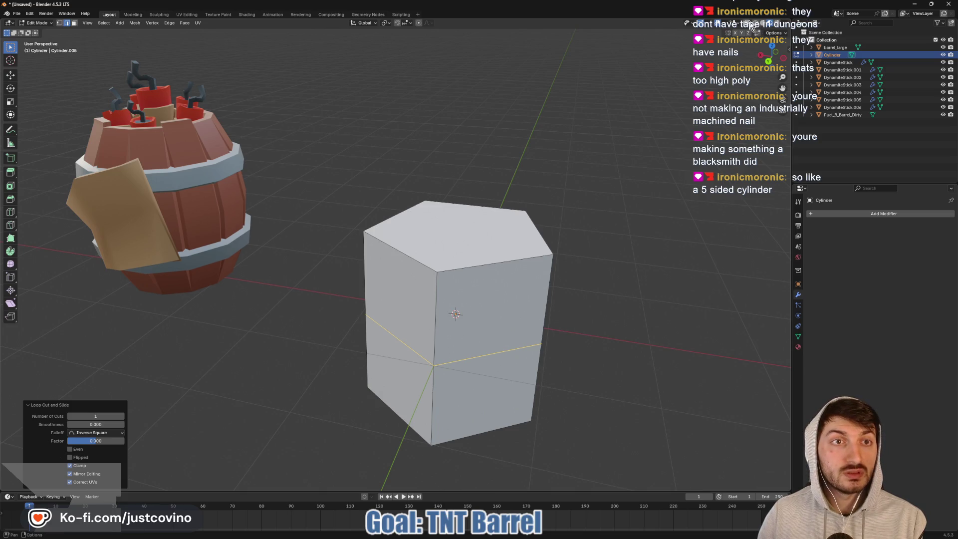
# - Select the lower half's faces and delete them, leaving a squat five-sided piece
pyautogui.press('3')
pyautogui.moveTo(616, 343); pyautogui.dragTo(619, 324, button='middle')
pyautogui.moveTo(341, 300); pyautogui.dragTo(477, 342)
pyautogui.press('x')
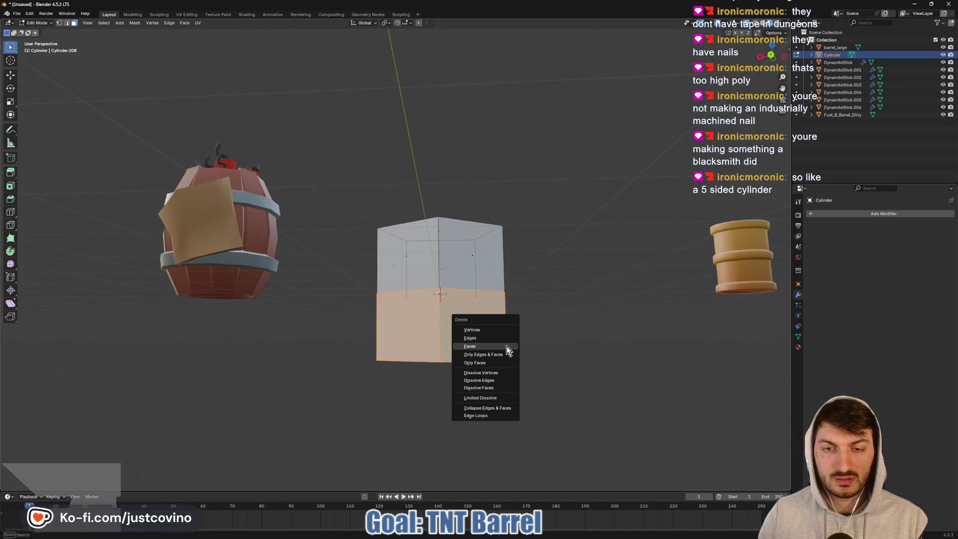
pyautogui.click(507, 345)
pyautogui.moveTo(507, 346)
pyautogui.mouseDown(button='middle')
pyautogui.moveTo(576, 353)
pyautogui.moveTo(554, 340)
pyautogui.mouseUp(button='middle')
pyautogui.press('Tab')
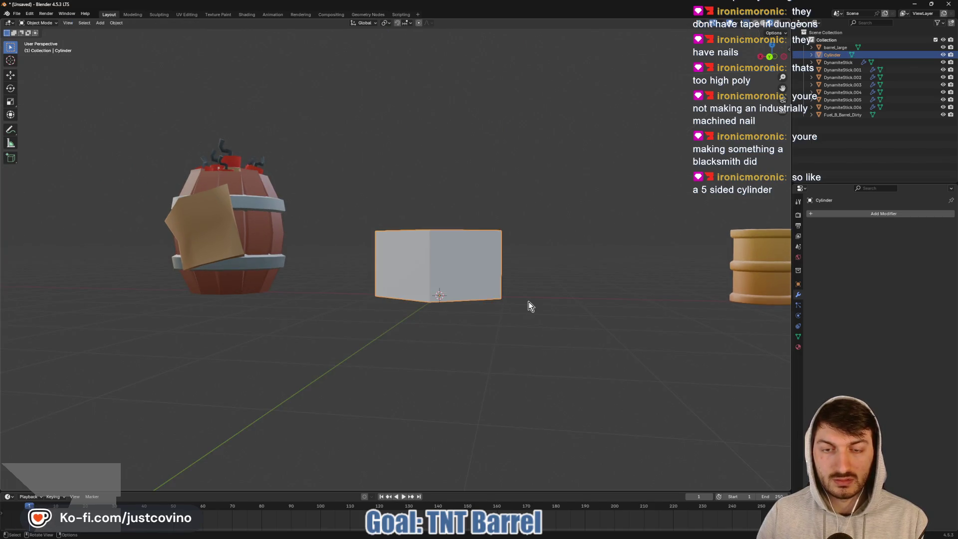
pyautogui.moveTo(529, 301)
pyautogui.mouseDown(button='middle')
pyautogui.moveTo(468, 338)
pyautogui.moveTo(417, 311)
pyautogui.mouseUp(button='middle')
# - Add a centred loop cut around the sides of the pentagonal piece
pyautogui.press('Tab')
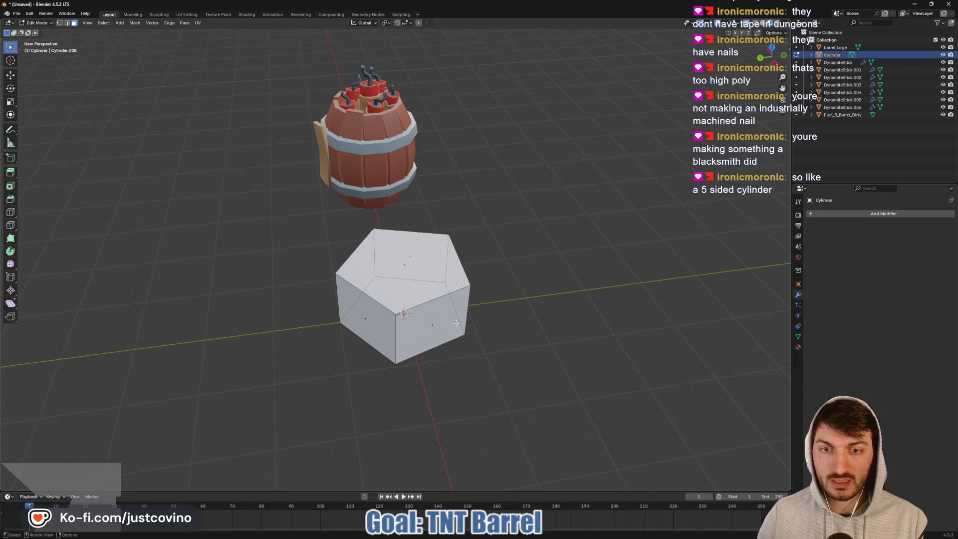
pyautogui.hotkey('ctrl', 'r')
pyautogui.click(465, 320)
pyautogui.rightClick(493, 345)
pyautogui.moveTo(492, 344)
pyautogui.mouseDown(button='middle')
pyautogui.moveTo(534, 325)
pyautogui.moveTo(552, 300)
pyautogui.moveTo(537, 273)
pyautogui.mouseUp(button='middle')
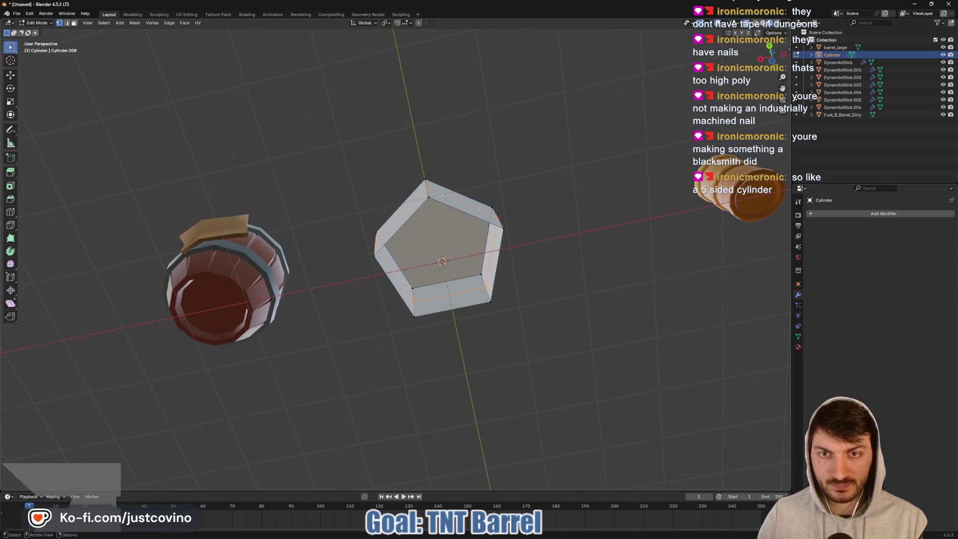
# - Select the bottom outer rim edges of the pentagon in edge mode
pyautogui.click(429, 199)
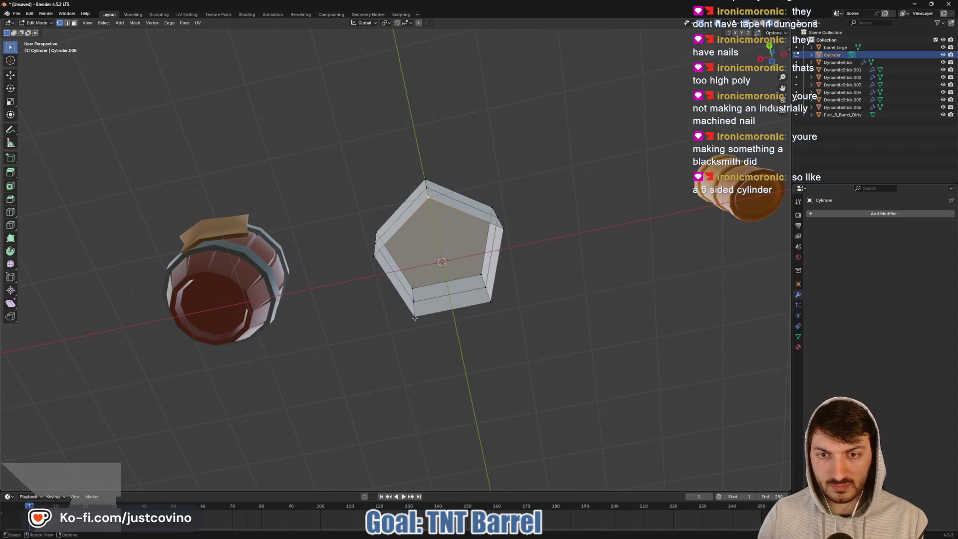
pyautogui.keyDown('shift'); pyautogui.click(513, 231); pyautogui.keyUp('shift')
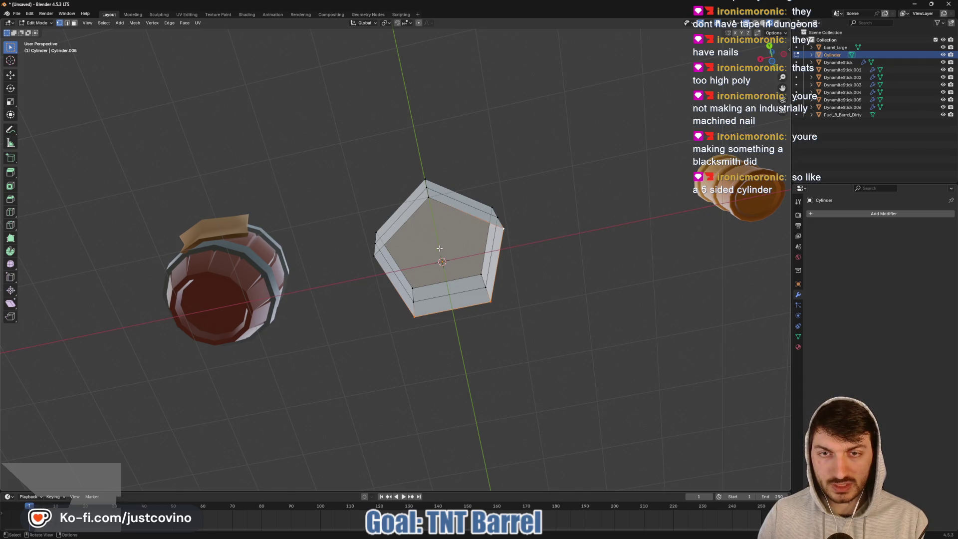
pyautogui.press('2')
pyautogui.scroll(3, 439, 248)
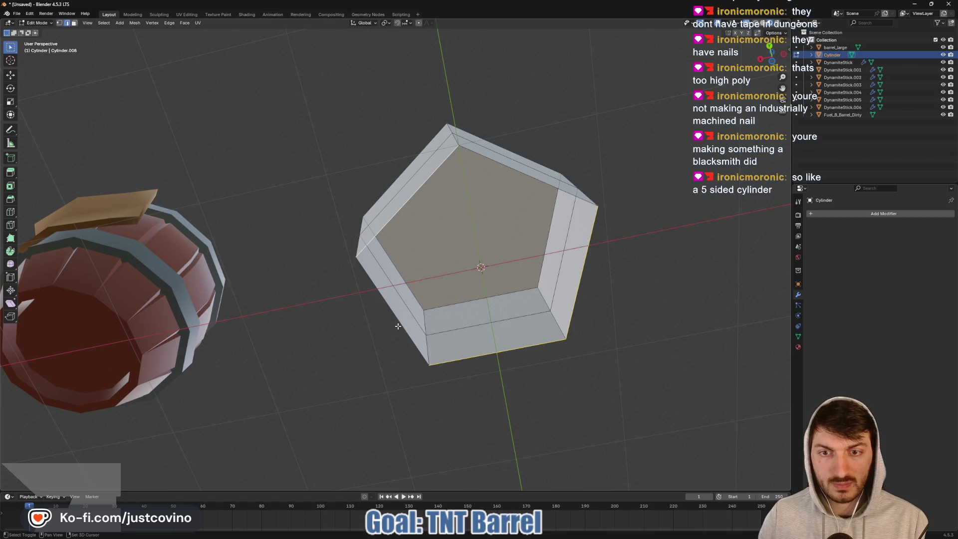
pyautogui.keyDown('alt'); pyautogui.keyDown('shift'); pyautogui.click(397, 326); pyautogui.keyUp('shift'); pyautogui.keyUp('alt')
pyautogui.click(620, 363)
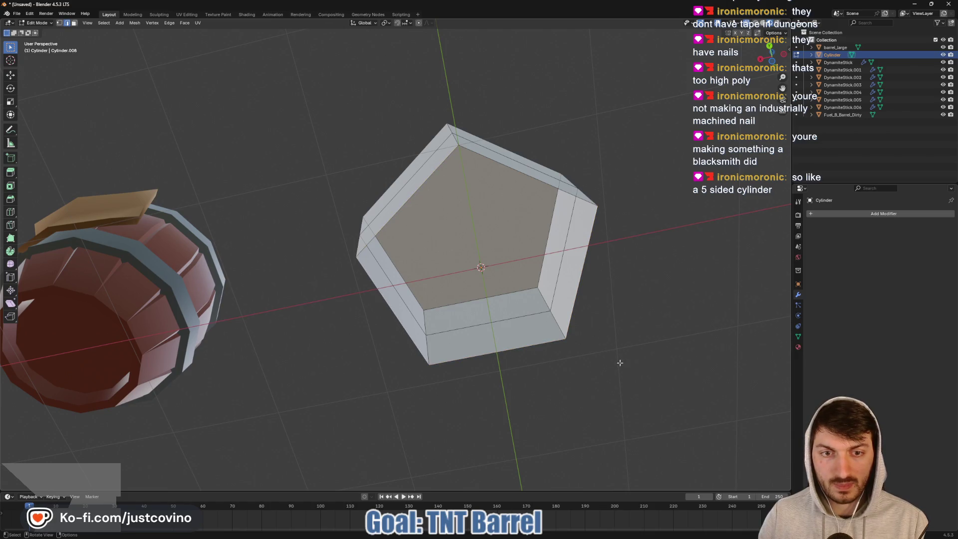
pyautogui.click(518, 345)
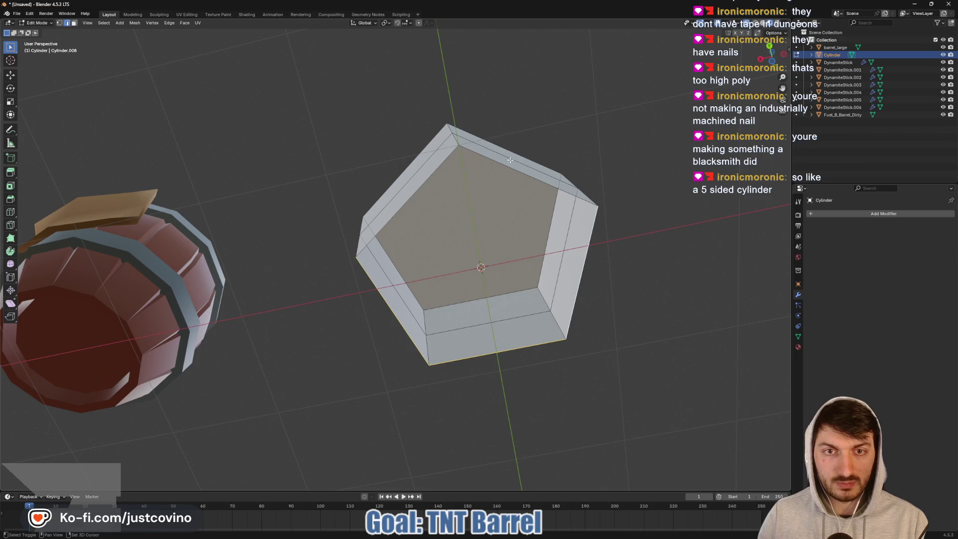
pyautogui.keyDown('shift'); pyautogui.click(428, 178); pyautogui.keyUp('shift')
pyautogui.moveTo(428, 178)
pyautogui.mouseDown(button='middle')
pyautogui.moveTo(616, 316)
pyautogui.moveTo(575, 295)
pyautogui.mouseUp(button='middle')
# - Inset the bottom rim inward to 0.548 scale and lower it along Z into a shaft
pyautogui.press('g')
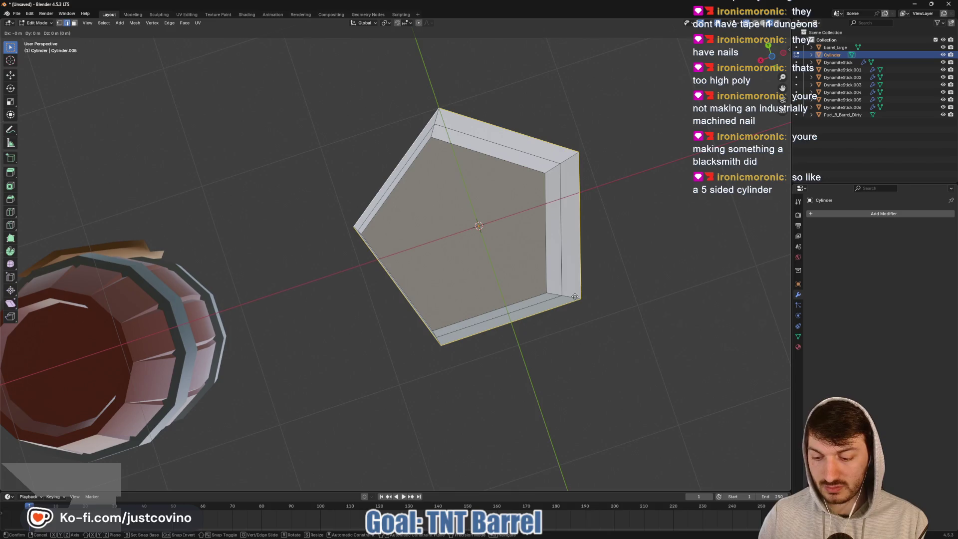
pyautogui.press('s')
pyautogui.hotkey('shift', 'z')
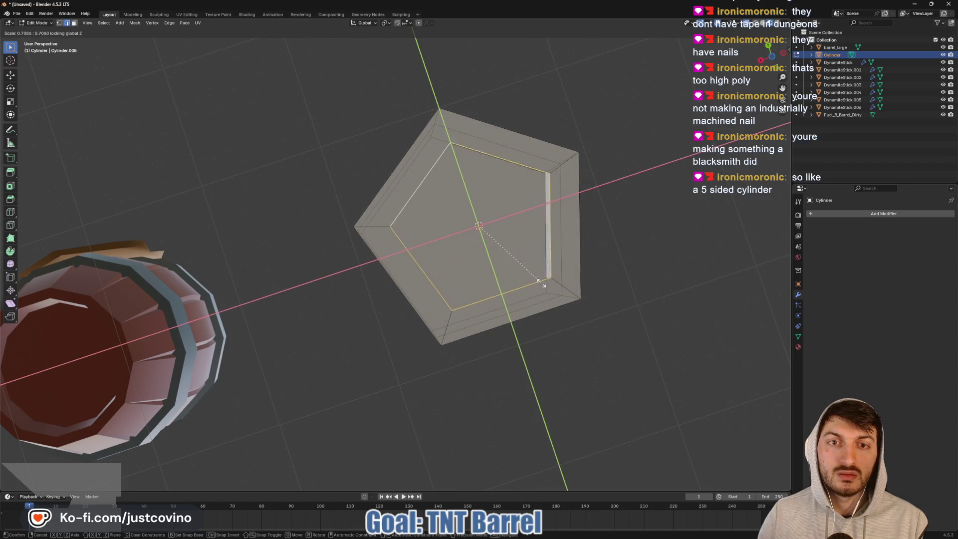
pyautogui.click(524, 271)
pyautogui.moveTo(607, 252); pyautogui.dragTo(479, 350, button='middle')
pyautogui.press('g')
pyautogui.press('z')
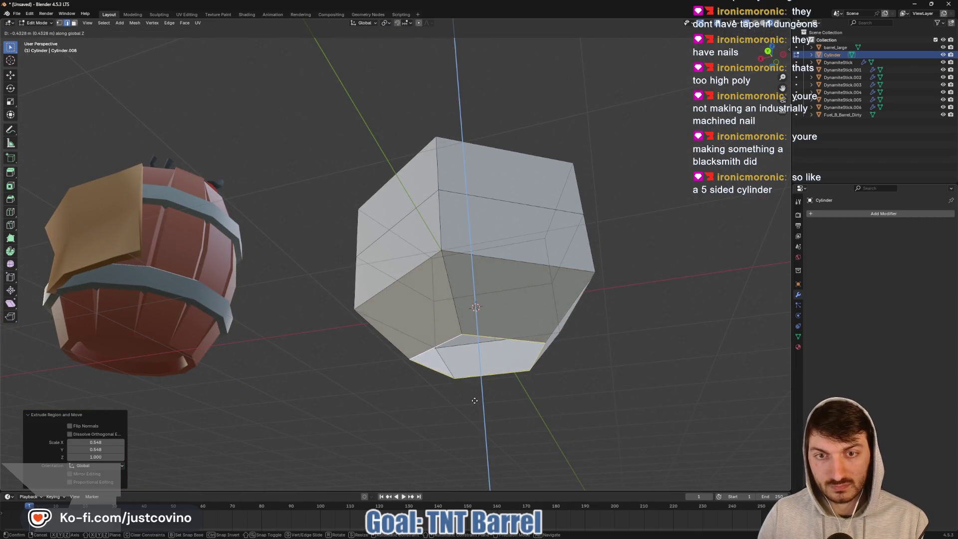
pyautogui.click(476, 414)
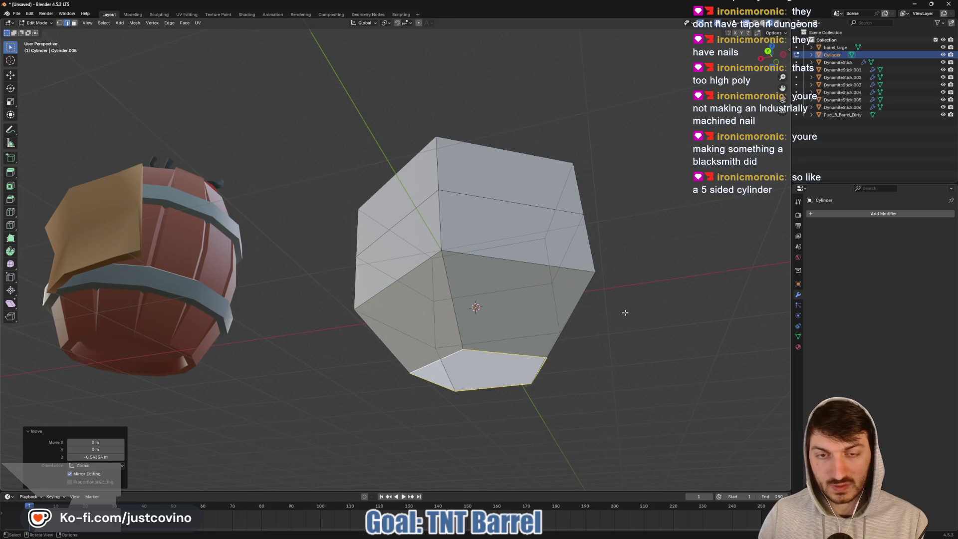
# - Narrow the middle edge loop with Shift+Z to taper the neck, then leave Edit Mode
pyautogui.moveTo(624, 314)
pyautogui.mouseDown(button='middle')
pyautogui.moveTo(622, 353)
pyautogui.moveTo(510, 366)
pyautogui.mouseUp(button='middle')
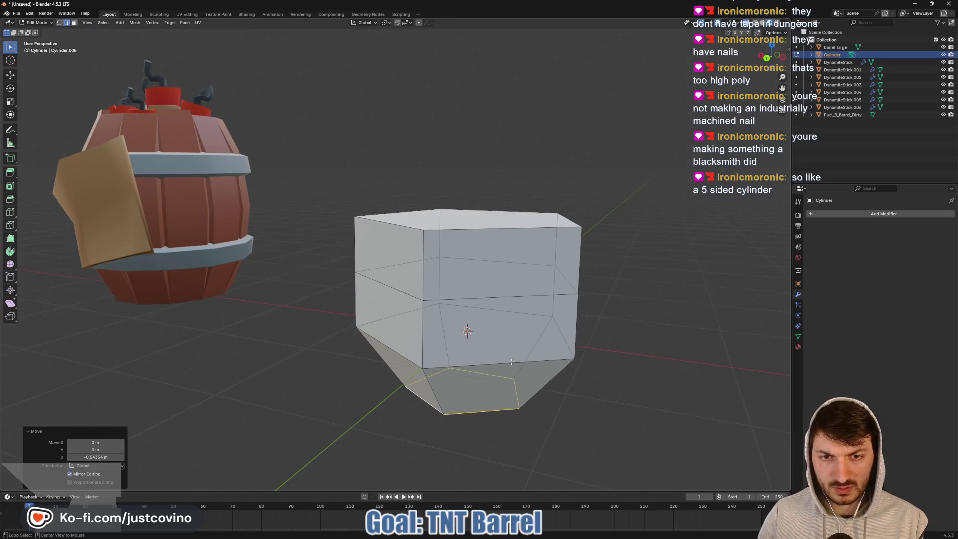
pyautogui.keyDown('alt'); pyautogui.click(509, 365); pyautogui.keyUp('alt')
pyautogui.press('s')
pyautogui.hotkey('shift', 'z')
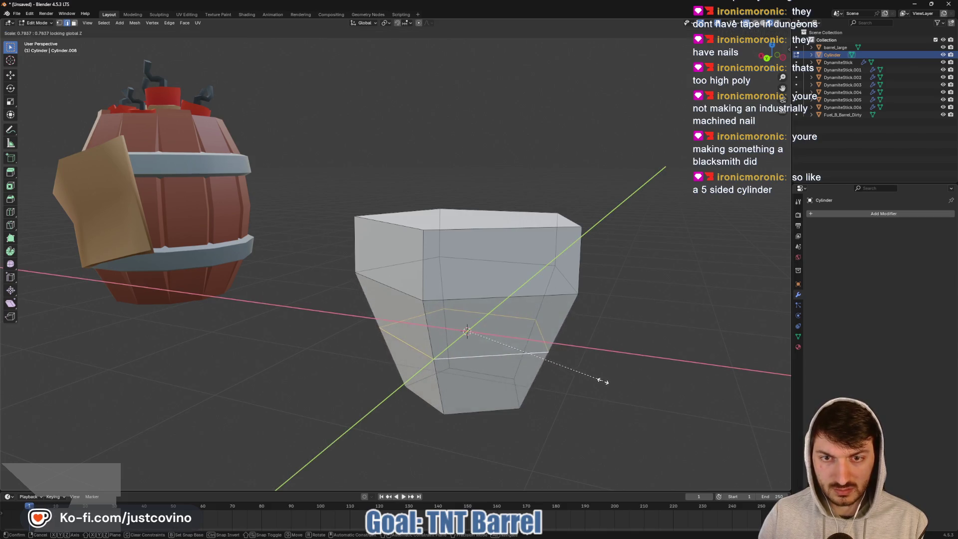
pyautogui.click(569, 369)
pyautogui.moveTo(569, 368)
pyautogui.mouseDown(button='middle')
pyautogui.moveTo(614, 364)
pyautogui.moveTo(513, 316)
pyautogui.moveTo(496, 331)
pyautogui.moveTo(564, 373)
pyautogui.moveTo(513, 325)
pyautogui.mouseUp(button='middle')
pyautogui.press('Tab')
# - Scale the whole nail down to 0.235 and orbit around it
pyautogui.press('s')
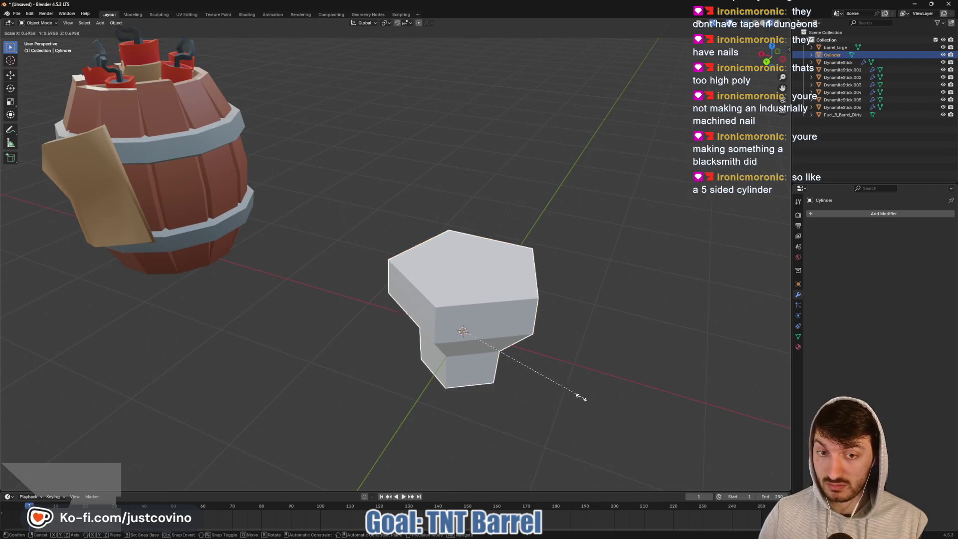
pyautogui.click(499, 358)
pyautogui.moveTo(499, 357)
pyautogui.mouseDown(button='middle')
pyautogui.moveTo(533, 387)
pyautogui.moveTo(398, 367)
pyautogui.moveTo(516, 418)
pyautogui.moveTo(533, 436)
pyautogui.mouseUp(button='middle')
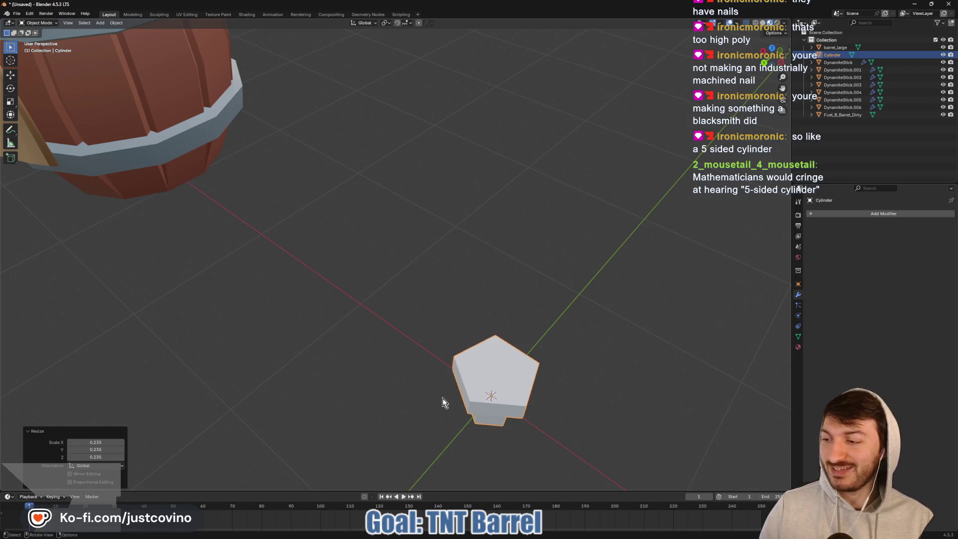
pyautogui.moveTo(448, 399); pyautogui.dragTo(482, 371, button='middle')
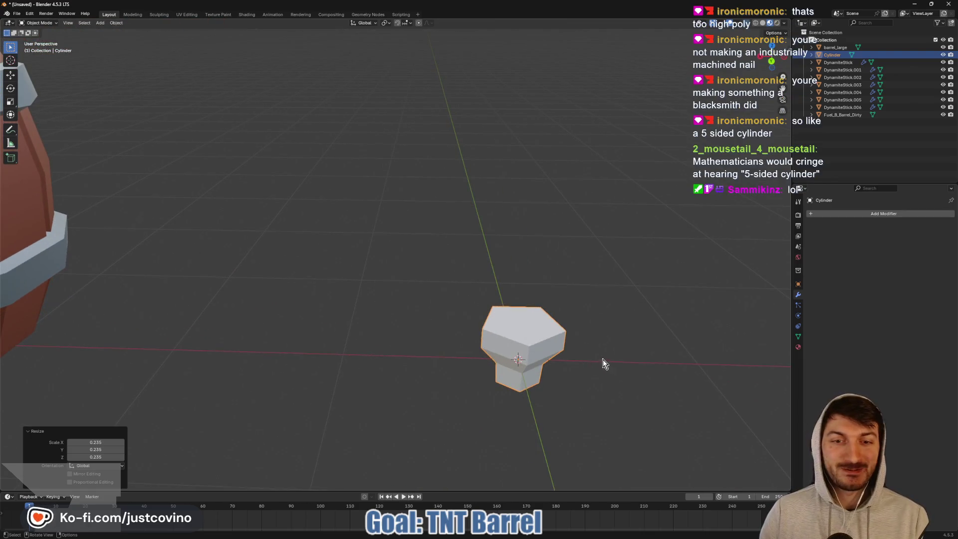
pyautogui.moveTo(603, 359)
pyautogui.mouseDown(button='middle')
pyautogui.moveTo(578, 364)
pyautogui.moveTo(624, 353)
pyautogui.moveTo(591, 359)
pyautogui.moveTo(545, 346)
pyautogui.mouseUp(button='middle')
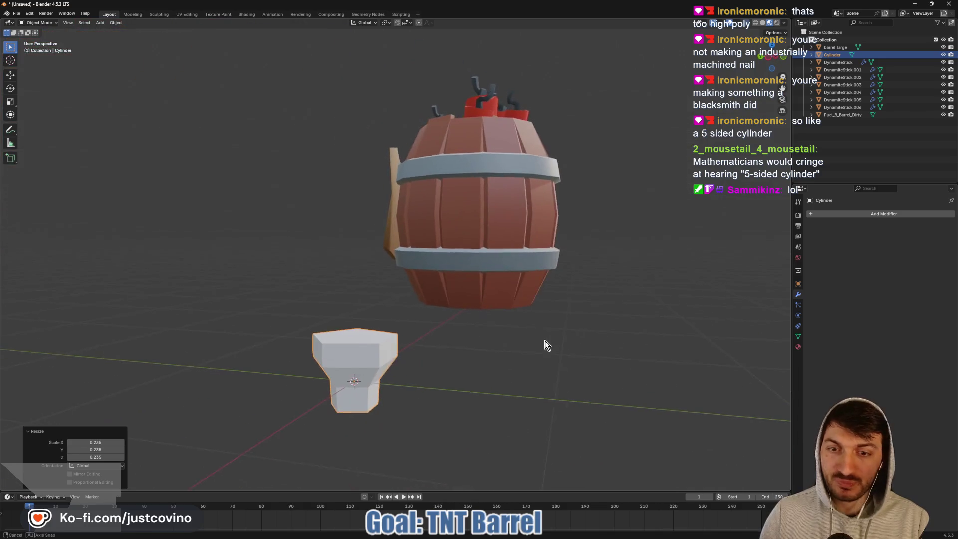
pyautogui.scroll(5, 455, 381)
pyautogui.moveTo(453, 387); pyautogui.dragTo(542, 408, button='middle')
pyautogui.scroll(-2, 542, 408)
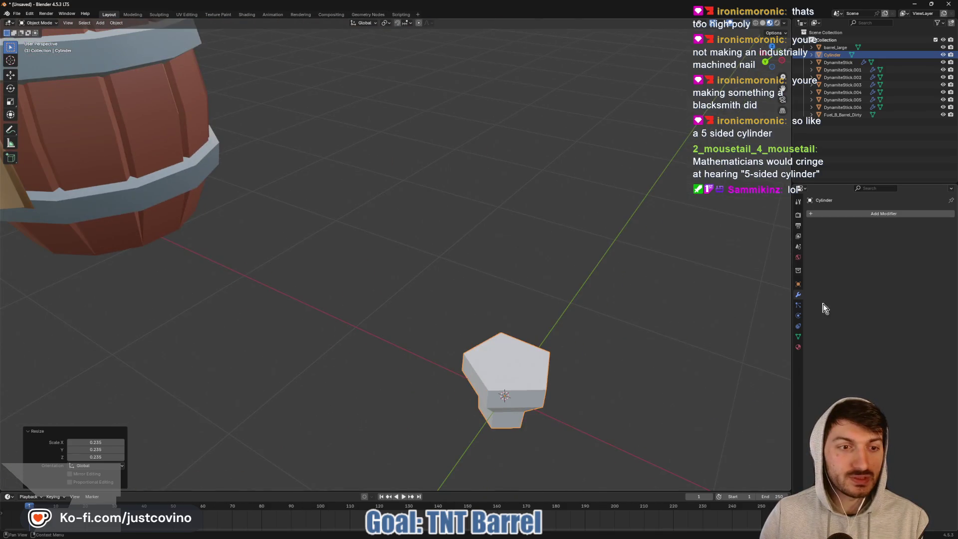
# - Assign the existing 'texture' material to the nail
pyautogui.click(800, 347)
pyautogui.click(812, 245)
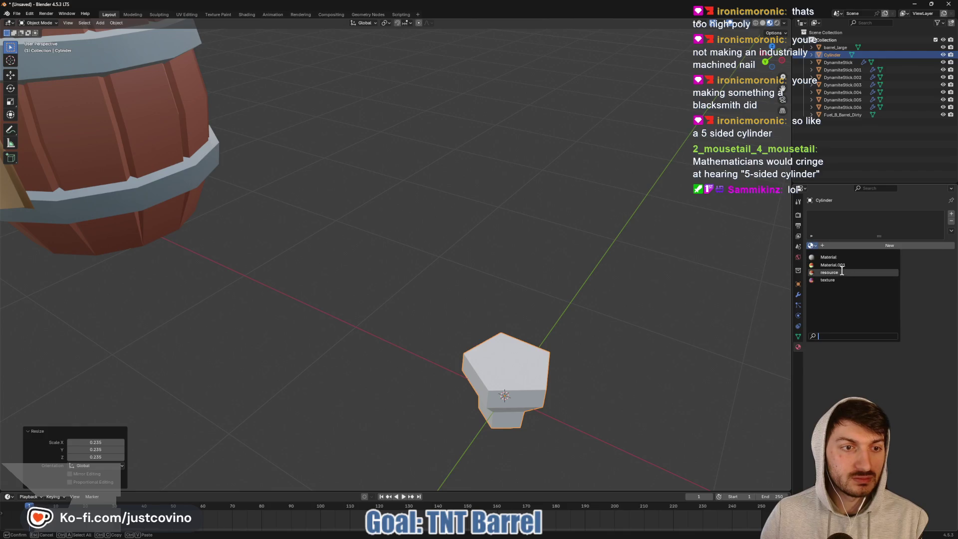
pyautogui.click(847, 280)
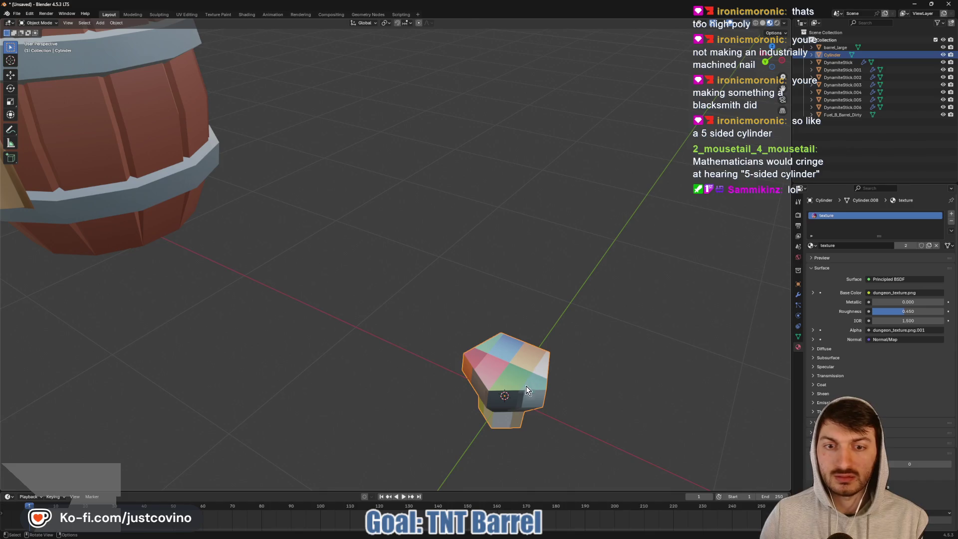
# - Unwrap the nail's UVs from top view and switch to the UV Editing workspace
pyautogui.press('Tab')
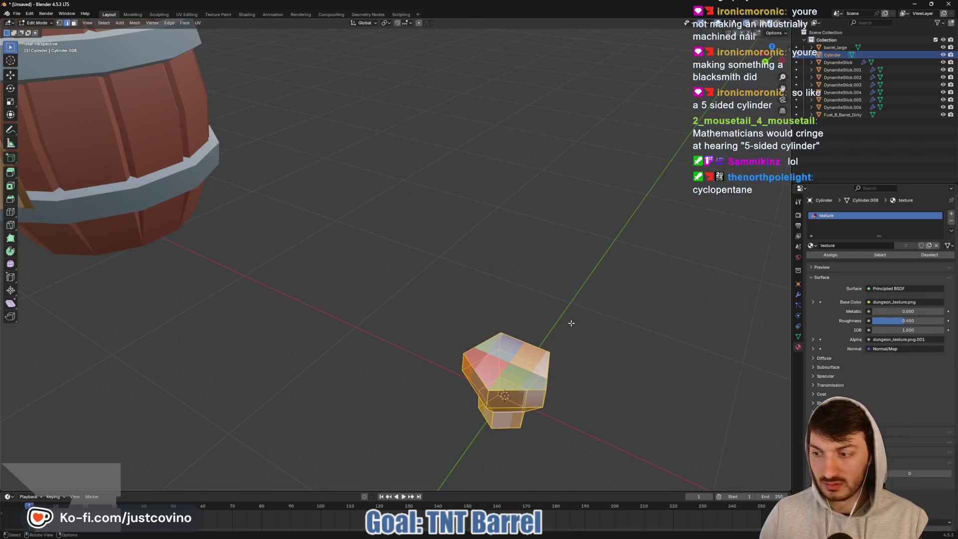
pyautogui.click(772, 47)
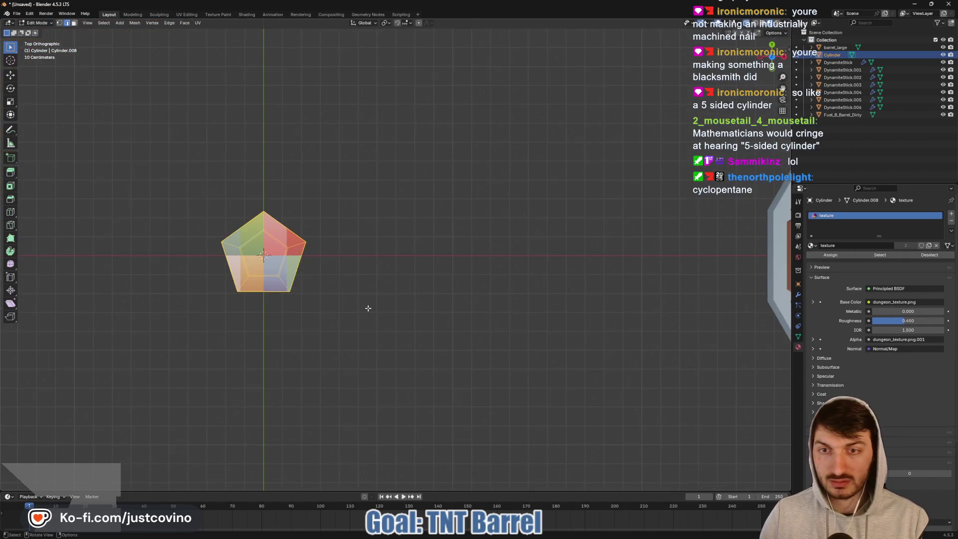
pyautogui.press('u')
pyautogui.click(254, 282)
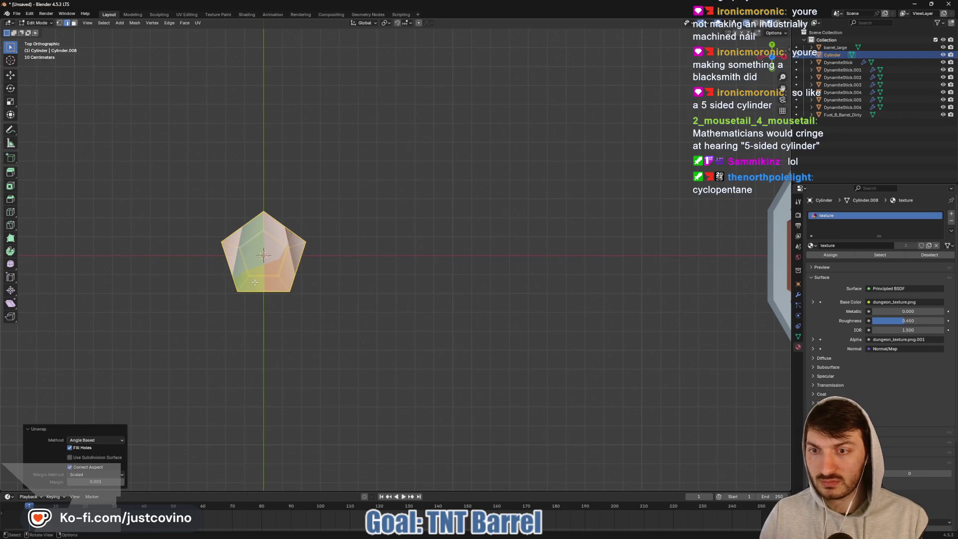
pyautogui.click(188, 15)
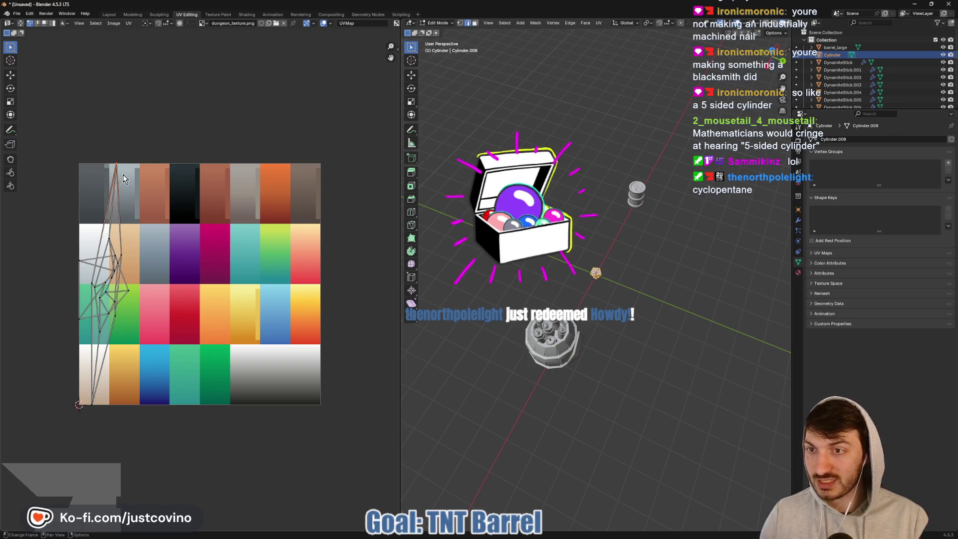
# - Shrink the nail's UV island and place it on the dark top-left palette swatch
pyautogui.press('g')
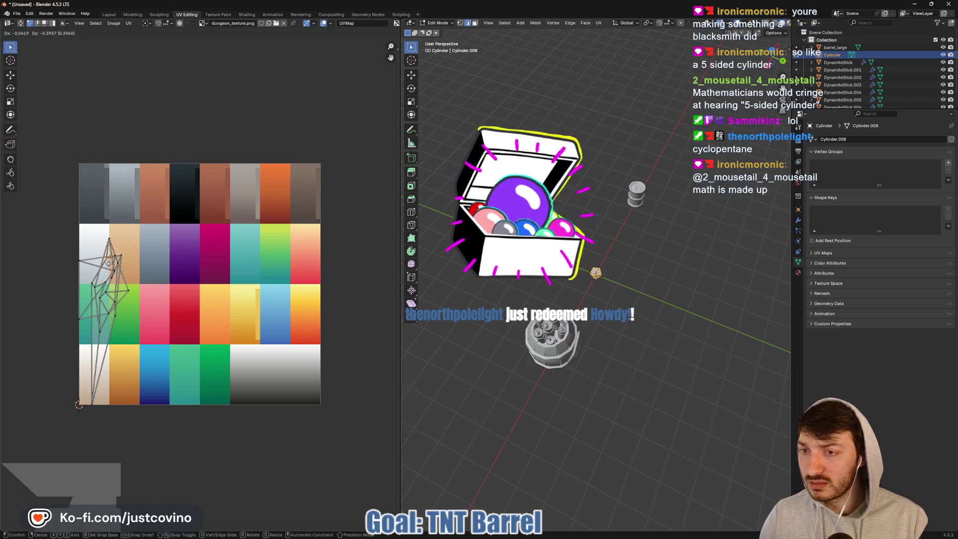
pyautogui.click(58, 255)
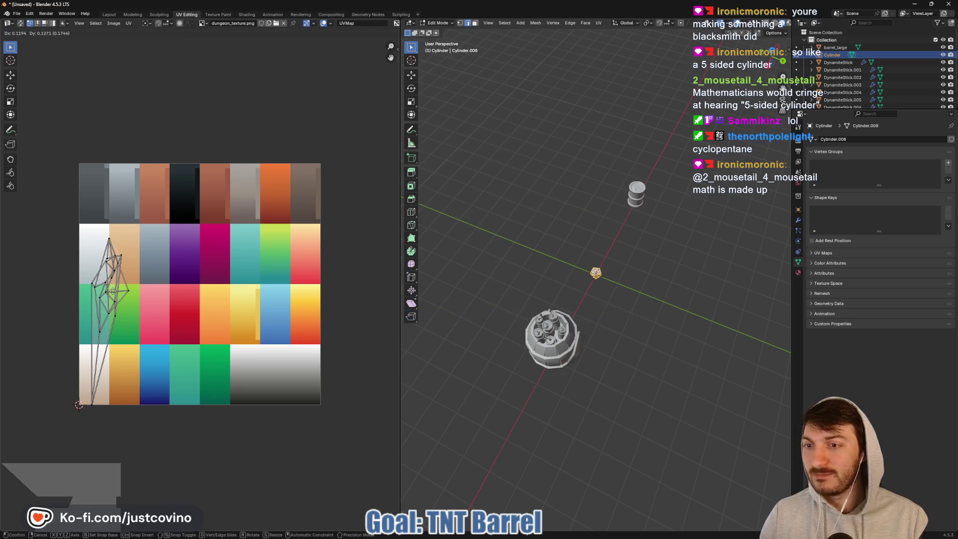
pyautogui.press('g')
pyautogui.click(117, 307)
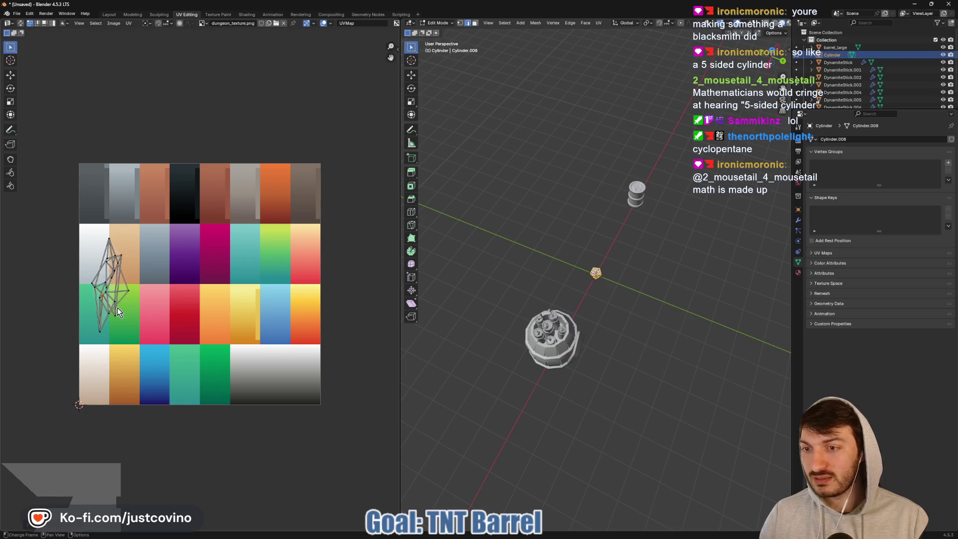
pyautogui.moveTo(86, 238); pyautogui.dragTo(189, 365)
pyautogui.press('s')
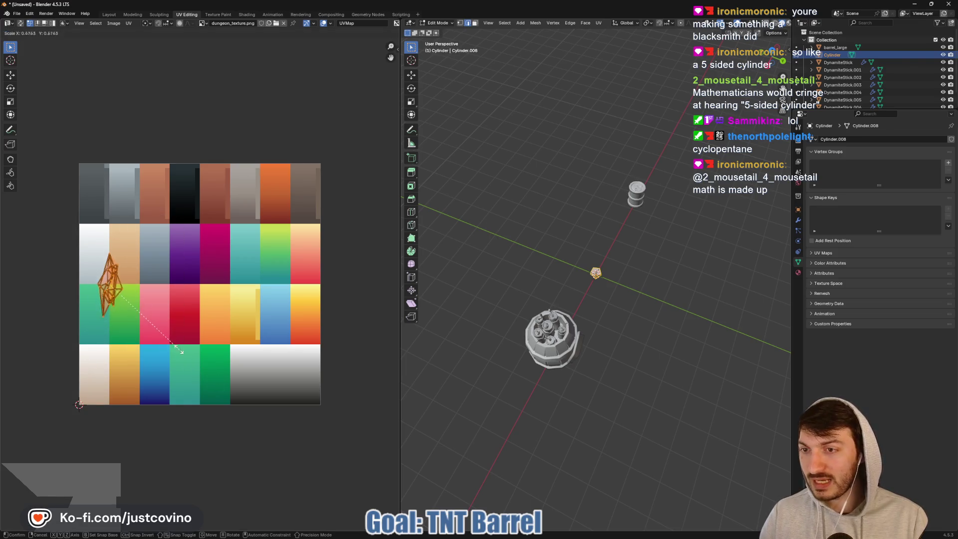
pyautogui.click(131, 310)
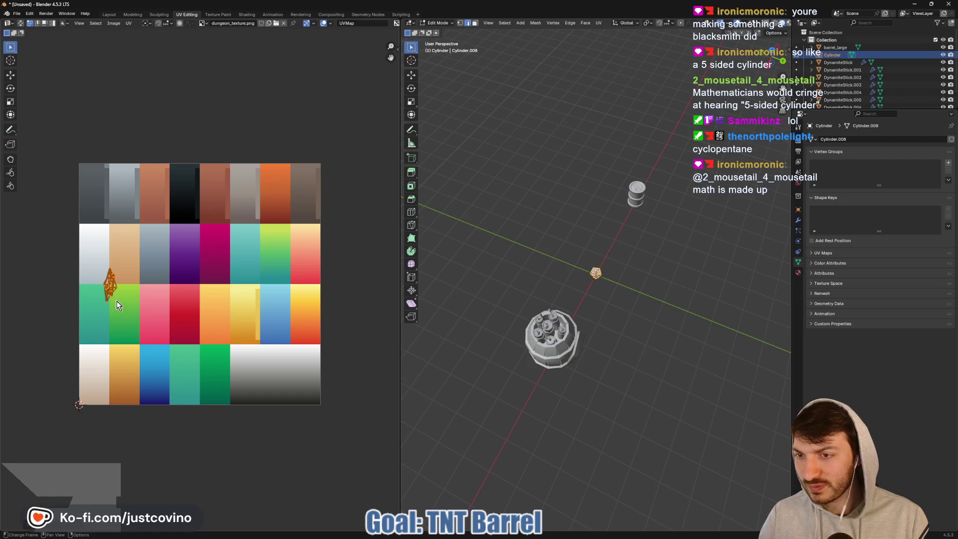
pyautogui.press('g')
pyautogui.click(93, 207)
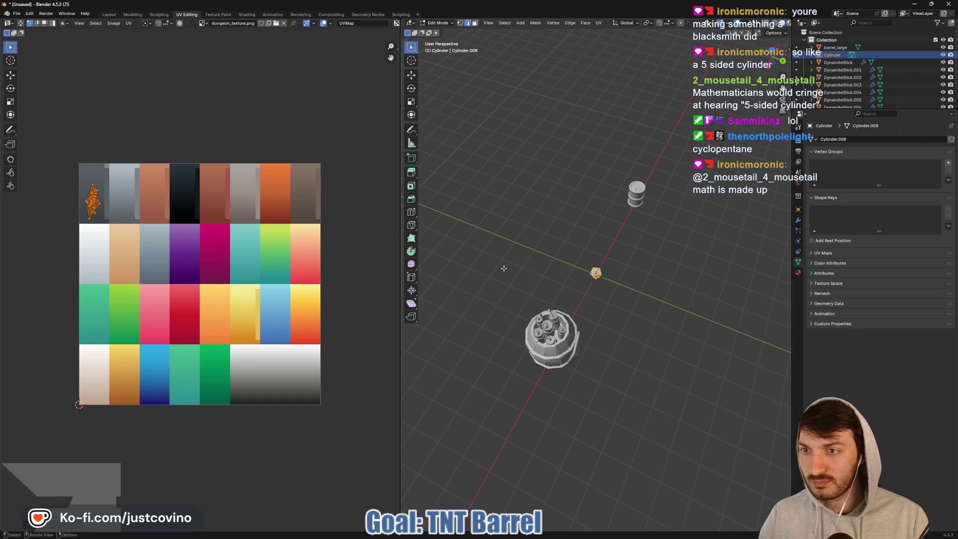
# - Switch the viewport to material preview shading to see the nail's colour
pyautogui.scroll(-2, 749, 23)
pyautogui.click(777, 23)
pyautogui.moveTo(539, 234); pyautogui.dragTo(627, 226, button='middle')
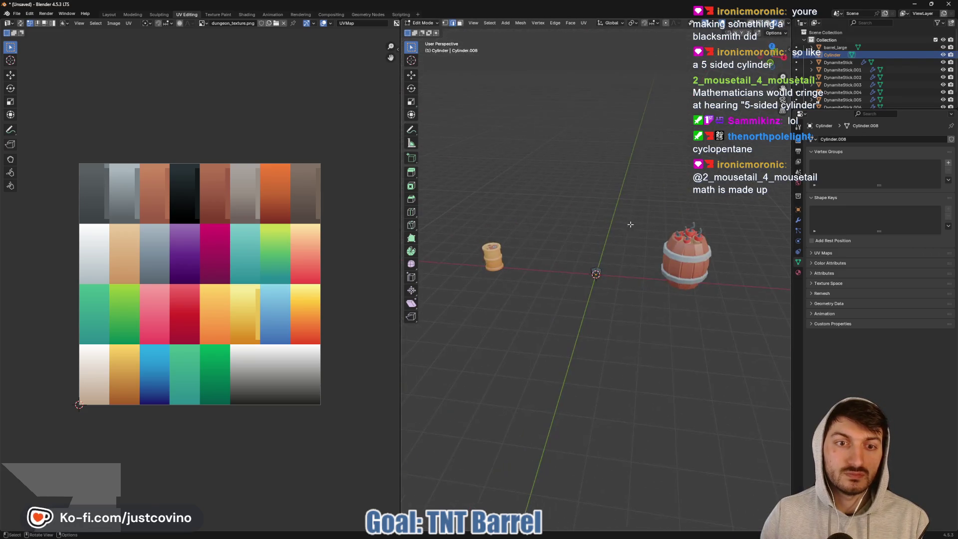
# - Return to the Layout workspace in object mode, viewing the grey nail beside the barrel
pyautogui.click(109, 15)
pyautogui.click(427, 273)
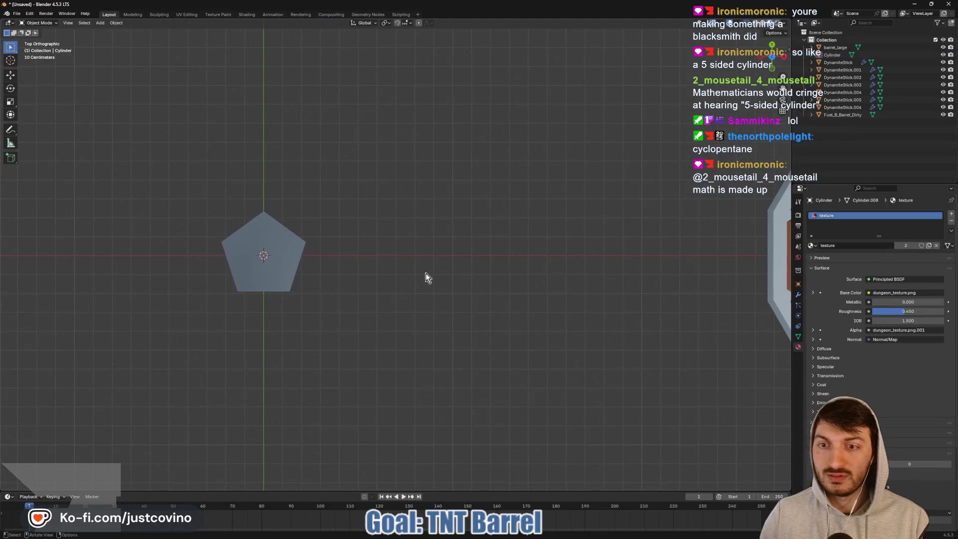
pyautogui.moveTo(427, 274)
pyautogui.mouseDown(button='middle')
pyautogui.moveTo(382, 281)
pyautogui.moveTo(381, 207)
pyautogui.moveTo(315, 208)
pyautogui.mouseUp(button='middle')
pyautogui.scroll(-5, 315, 208)
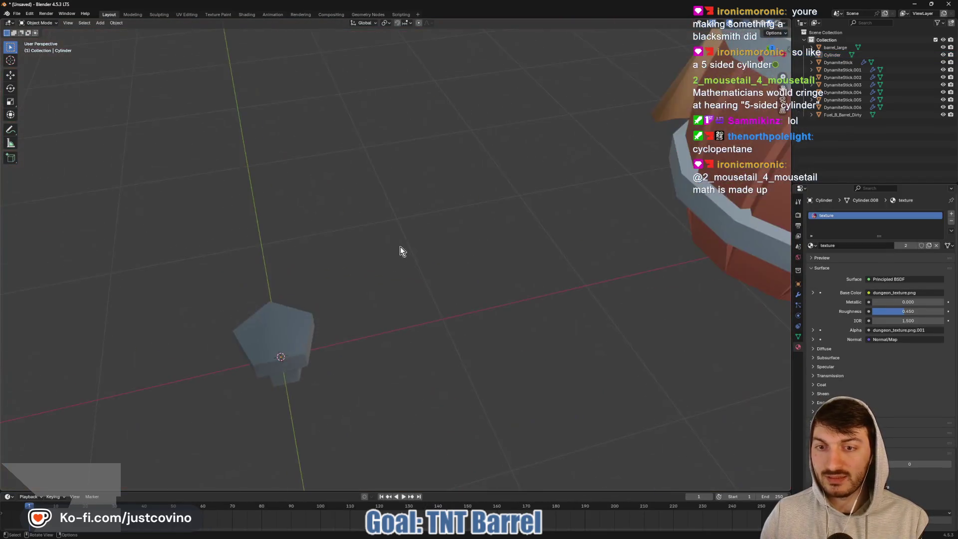
pyautogui.moveTo(401, 246); pyautogui.dragTo(351, 319, button='middle')
pyautogui.press('Tab')
pyautogui.press('Tab')
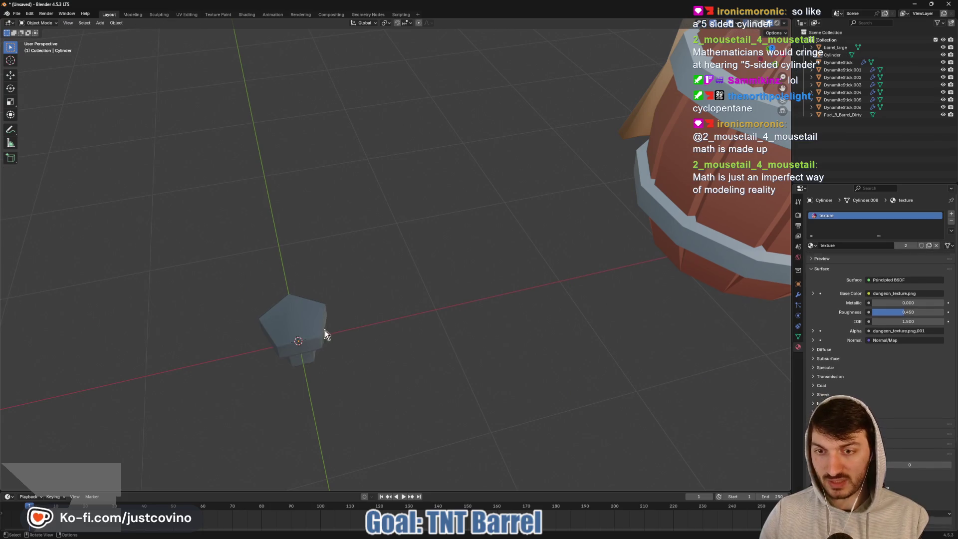
pyautogui.click(296, 329)
pyautogui.scroll(3, 369, 341)
pyautogui.moveTo(369, 341)
pyautogui.mouseDown(button='middle')
pyautogui.moveTo(343, 340)
pyautogui.moveTo(381, 203)
pyautogui.moveTo(392, 296)
pyautogui.mouseUp(button='middle')
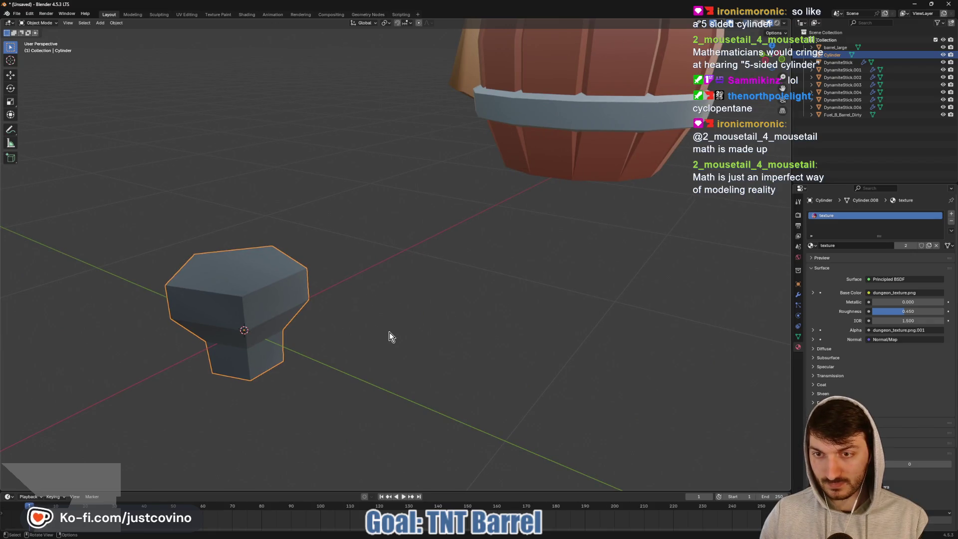
# - Deselect the nail and add a new cube mesh to the scene
pyautogui.click(369, 326)
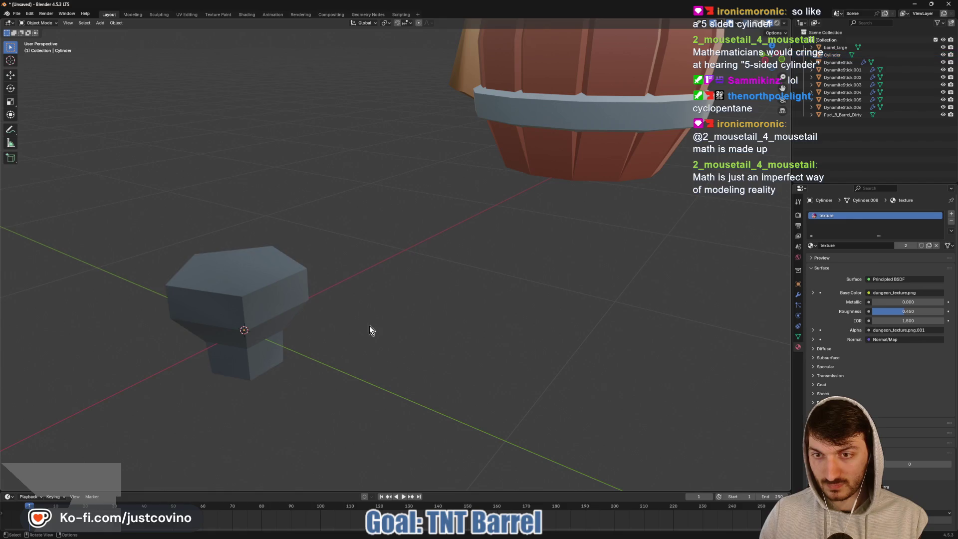
pyautogui.hotkey('shift', 'a')
pyautogui.moveTo(370, 332)
pyautogui.click(408, 340)
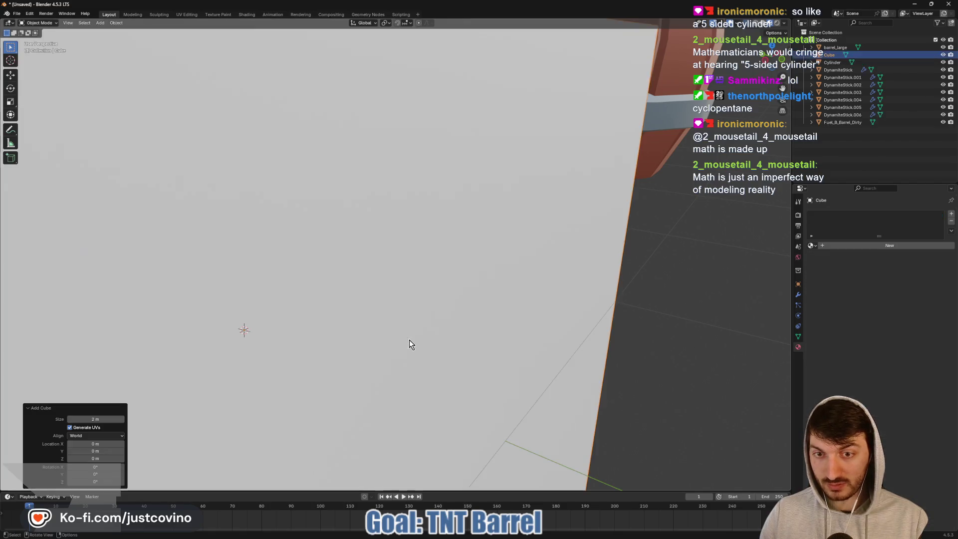
pyautogui.scroll(-4, 421, 334)
# - Scale the cube to 0.220 and move it along Y beside the nail
pyautogui.press('s')
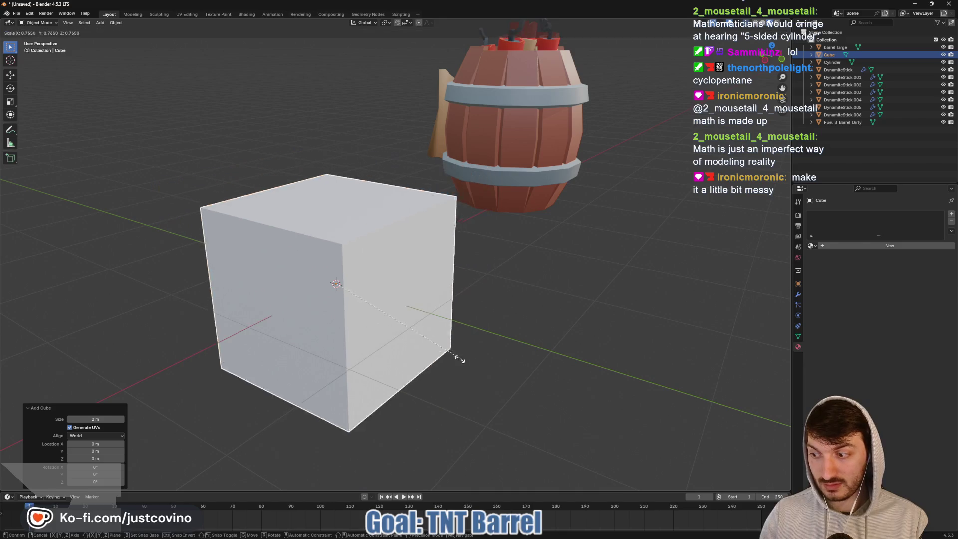
pyautogui.click(365, 314)
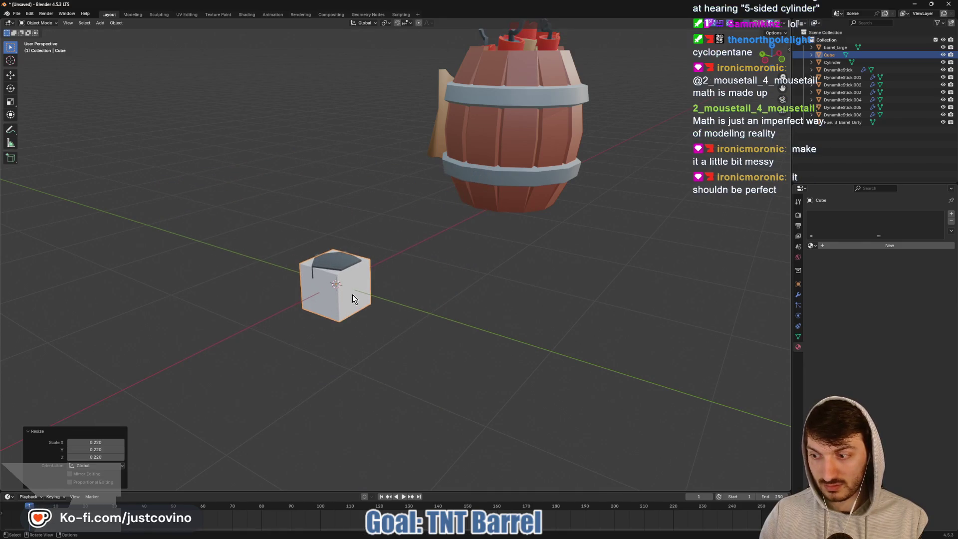
pyautogui.press('g')
pyautogui.press('y')
pyautogui.click(470, 334)
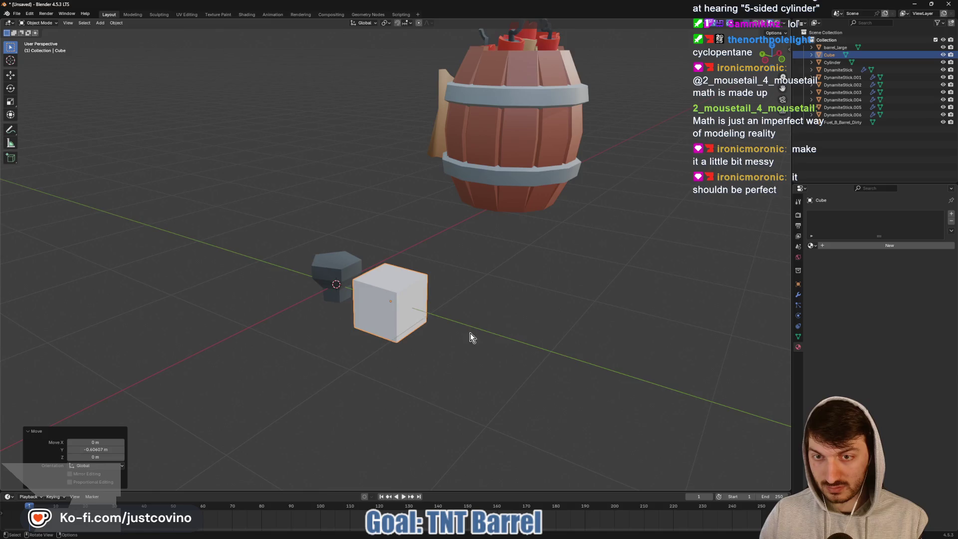
pyautogui.scroll(3, 459, 354)
# - Shrink the cube to 0.338 and flatten it along X into a thin slab
pyautogui.press('s')
pyautogui.click(414, 363)
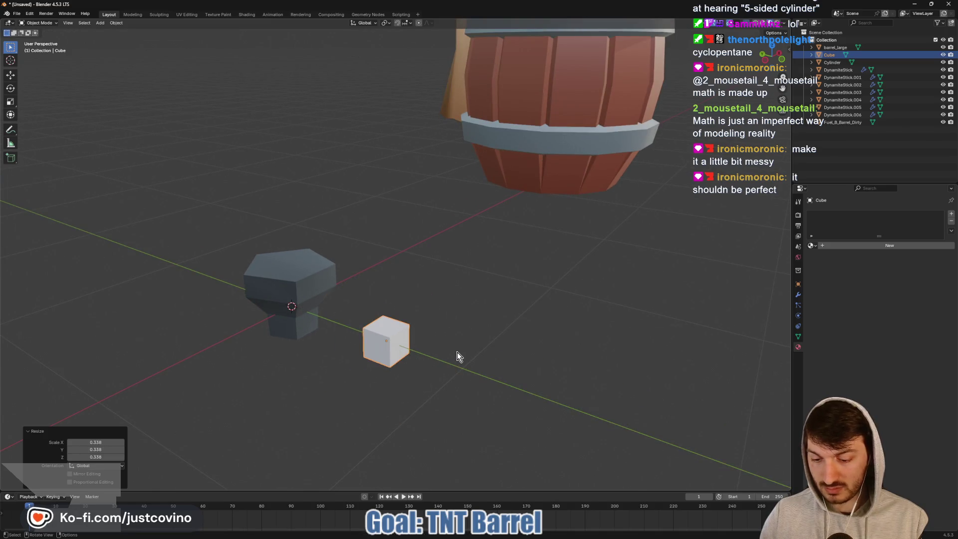
pyautogui.press('s')
pyautogui.press('x')
pyautogui.click(432, 355)
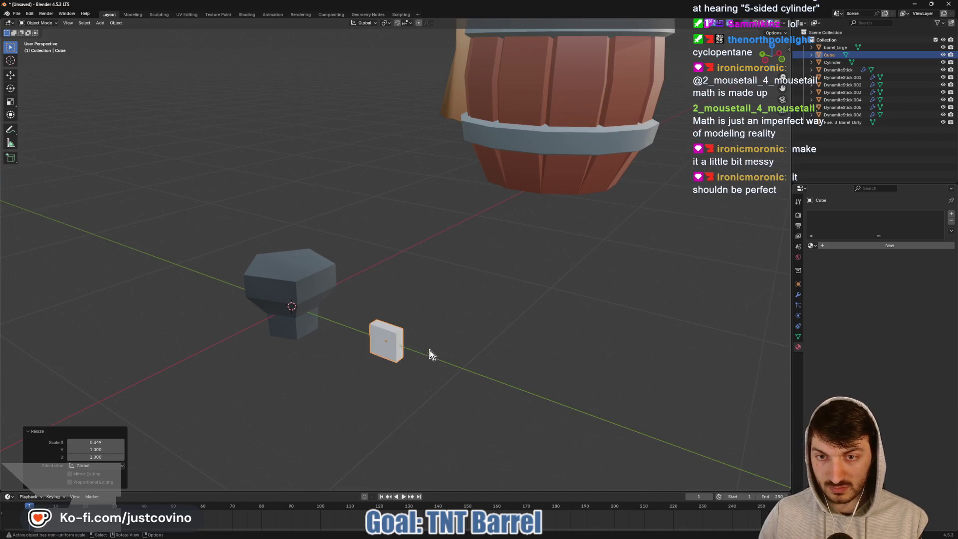
pyautogui.moveTo(430, 355); pyautogui.dragTo(444, 357, button='middle')
pyautogui.scroll(2, 444, 358)
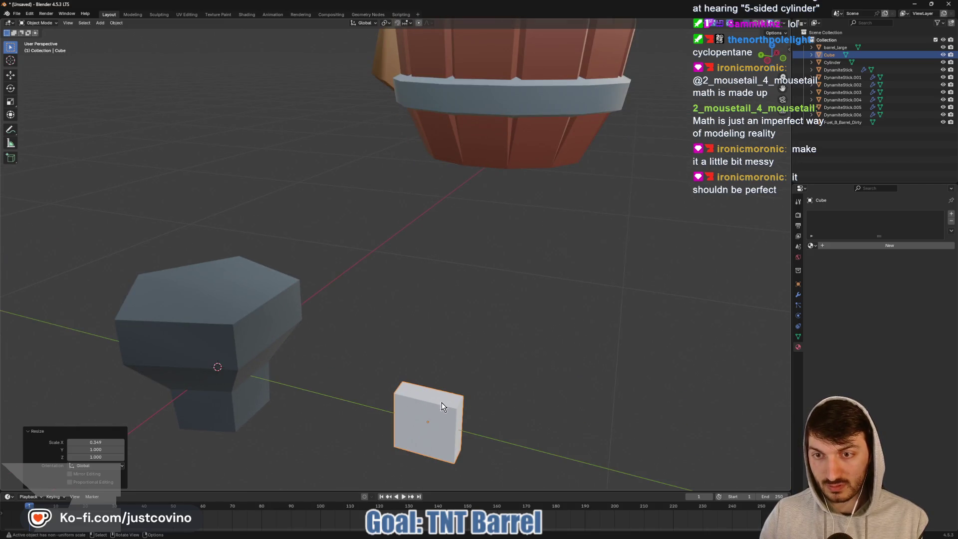
pyautogui.moveTo(441, 409); pyautogui.dragTo(456, 388, button='middle')
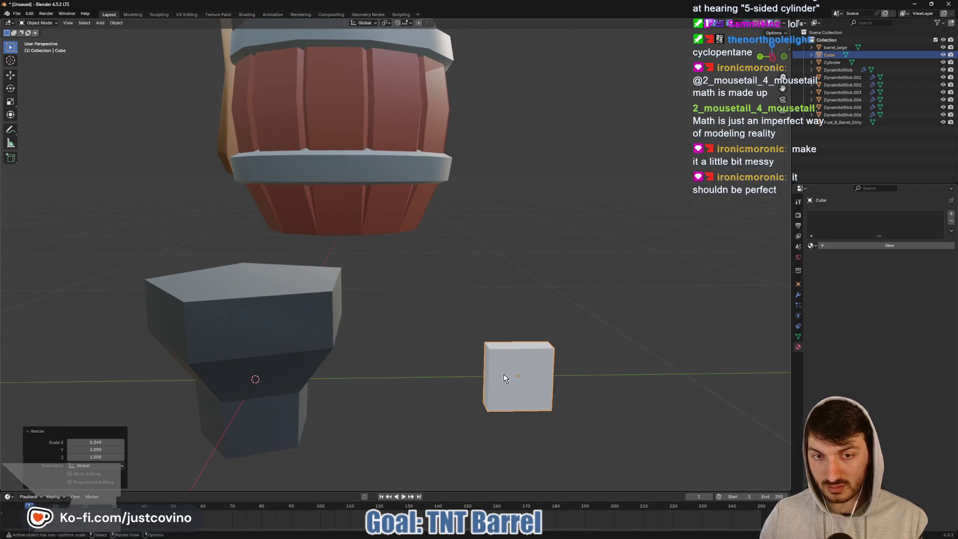
# - Merge one slab edge at center to make a wedge, then return to object mode
pyautogui.press('Tab')
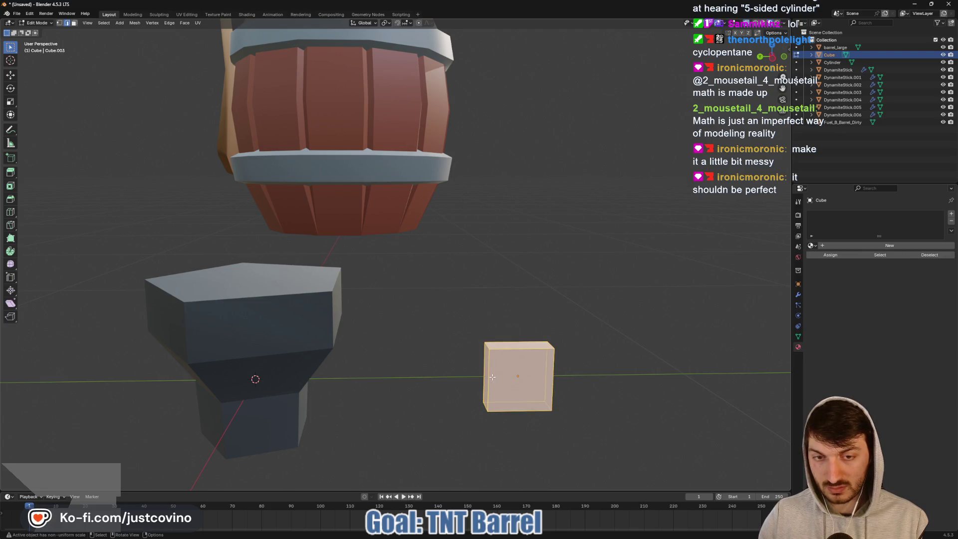
pyautogui.moveTo(496, 376); pyautogui.dragTo(528, 373, button='middle')
pyautogui.hotkey('alt', 'a')
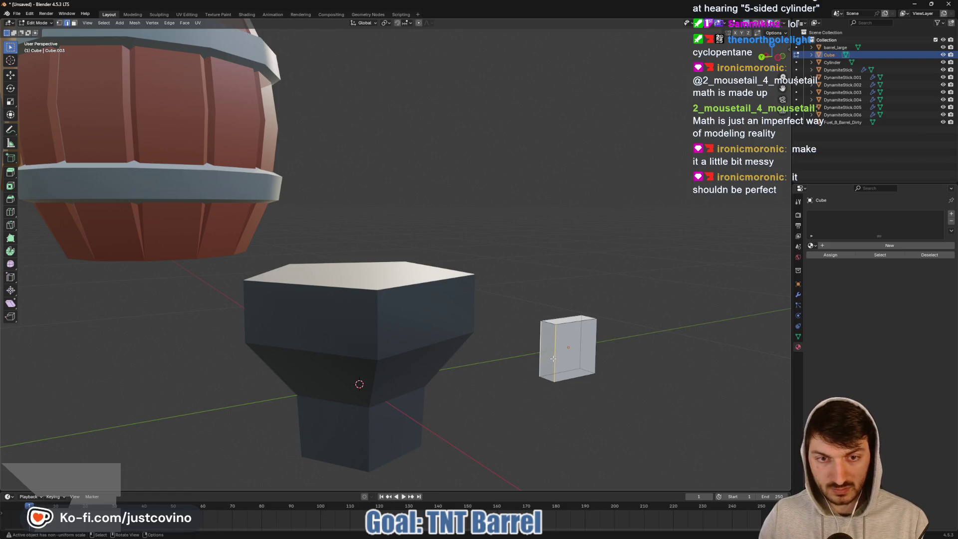
pyautogui.rightClick(553, 358)
pyautogui.press('Escape')
pyautogui.press('m')
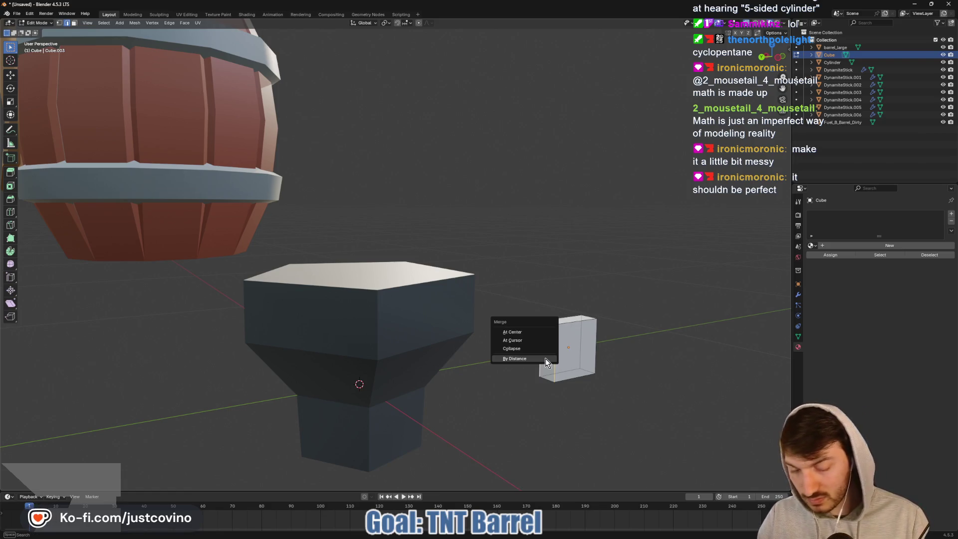
pyautogui.click(537, 333)
pyautogui.moveTo(613, 358); pyautogui.dragTo(413, 393, button='middle')
pyautogui.scroll(5, 587, 367)
pyautogui.scroll(-2, 587, 367)
pyautogui.press('Tab')
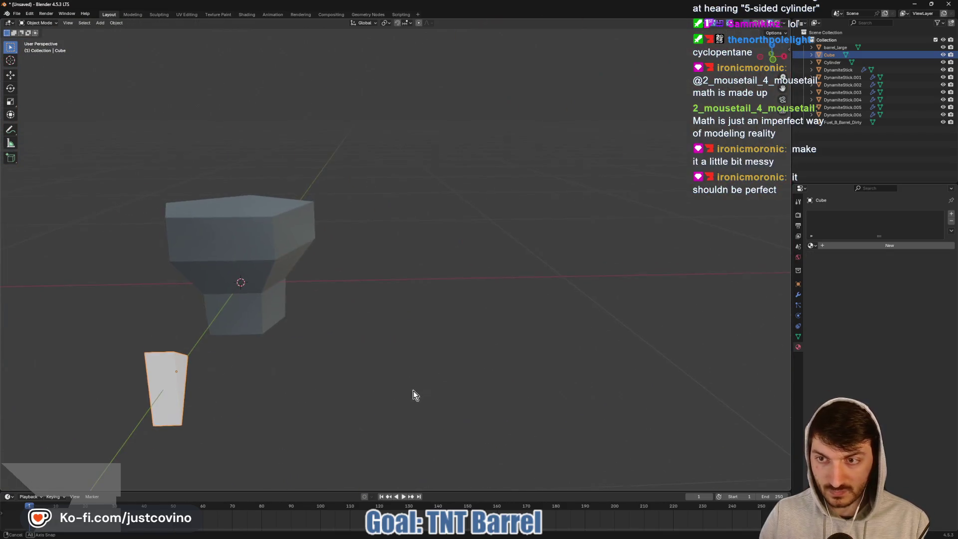
# - Raise the wedge, slide it along Y against the nail head, and tilt it -30.9° on X
pyautogui.press('g')
pyautogui.press('z')
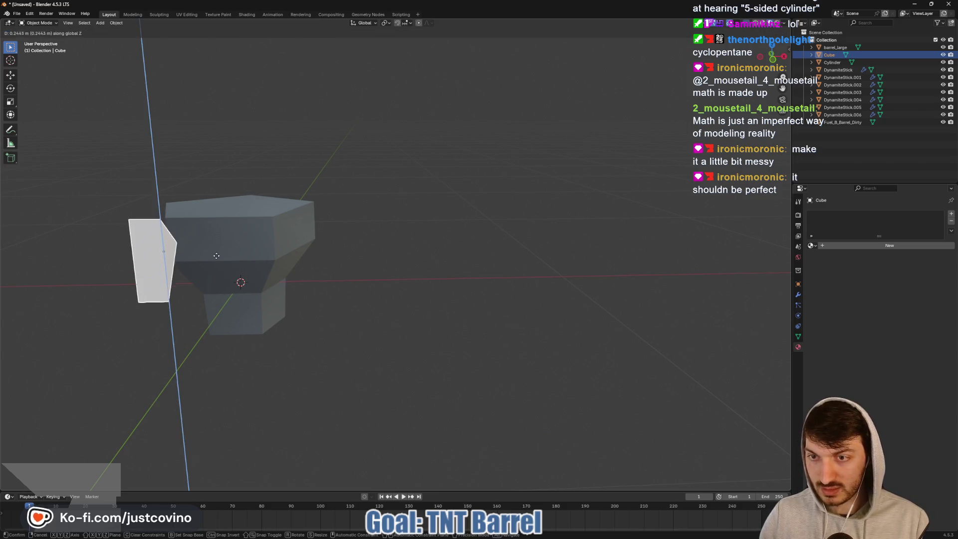
pyautogui.click(215, 237)
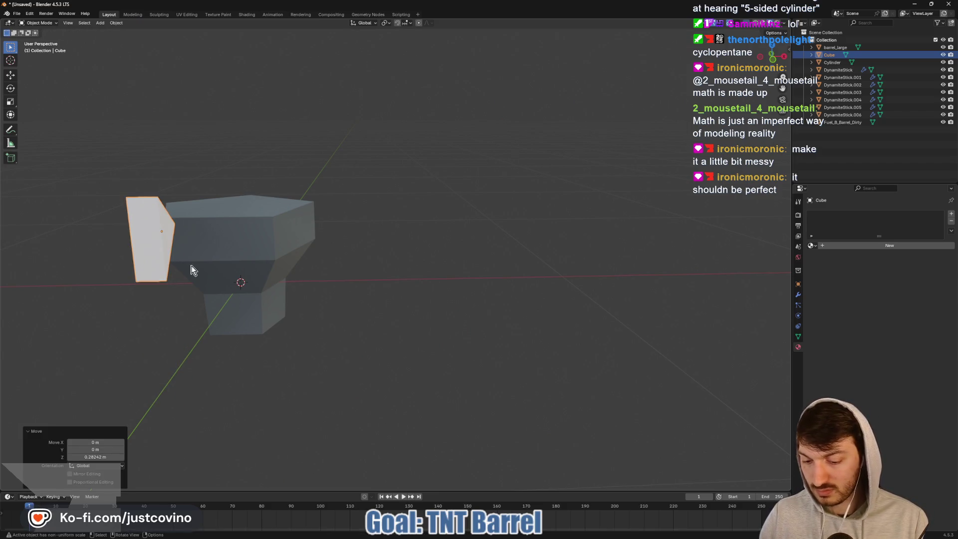
pyautogui.press('g')
pyautogui.press('y')
pyautogui.click(239, 241)
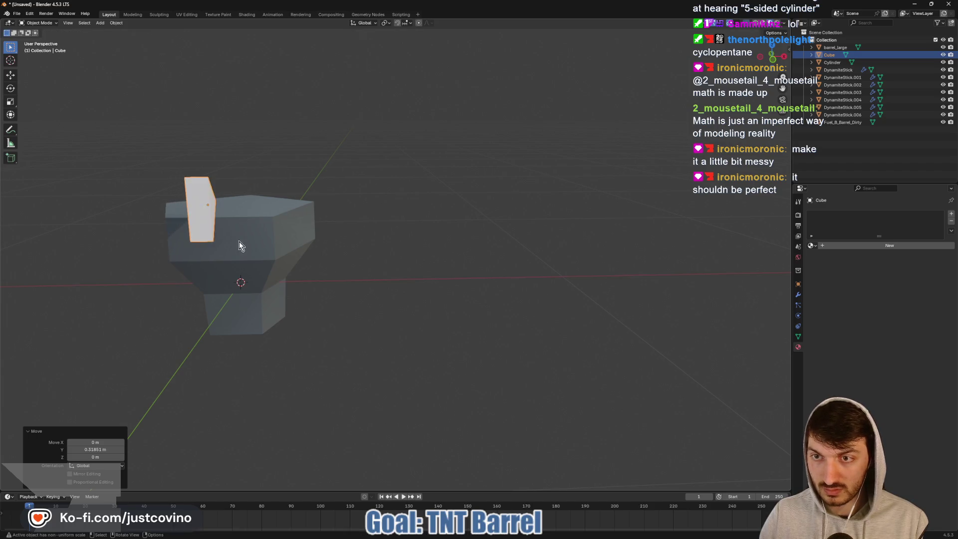
pyautogui.moveTo(238, 242)
pyautogui.mouseDown(button='middle')
pyautogui.moveTo(279, 241)
pyautogui.moveTo(169, 240)
pyautogui.moveTo(301, 284)
pyautogui.moveTo(420, 245)
pyautogui.mouseUp(button='middle')
pyautogui.press('r')
pyautogui.press('x')
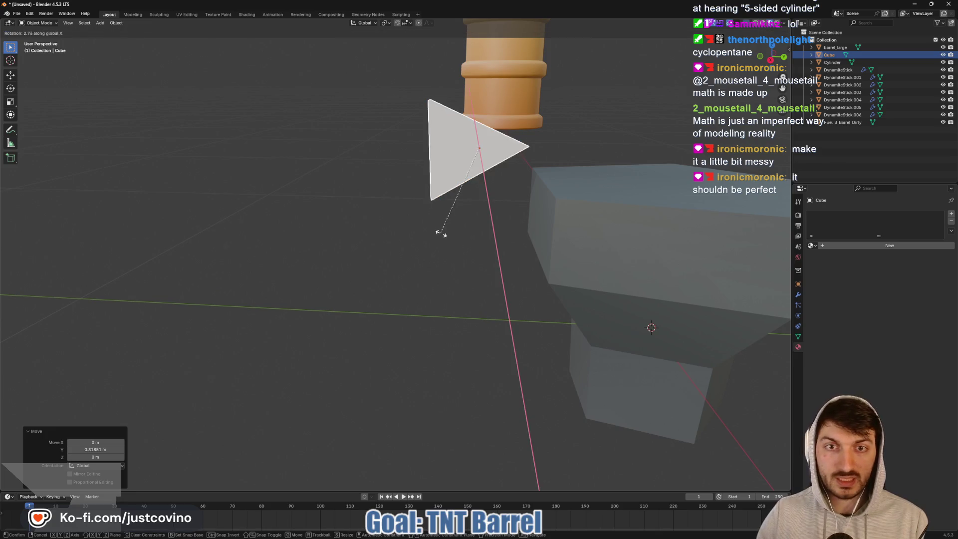
pyautogui.click(427, 197)
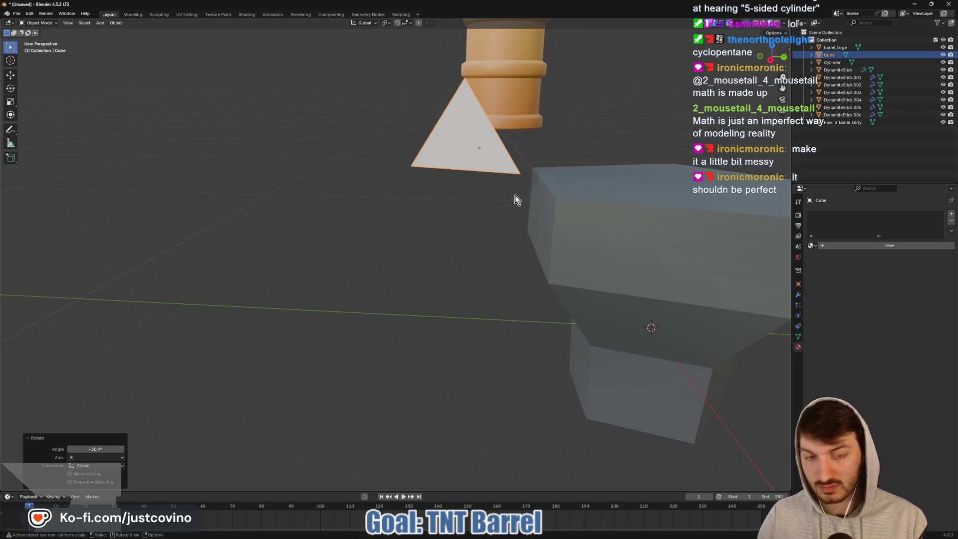
# - In right side view, hide barrel_large and move the wedge down and right
pyautogui.press('KP_3')
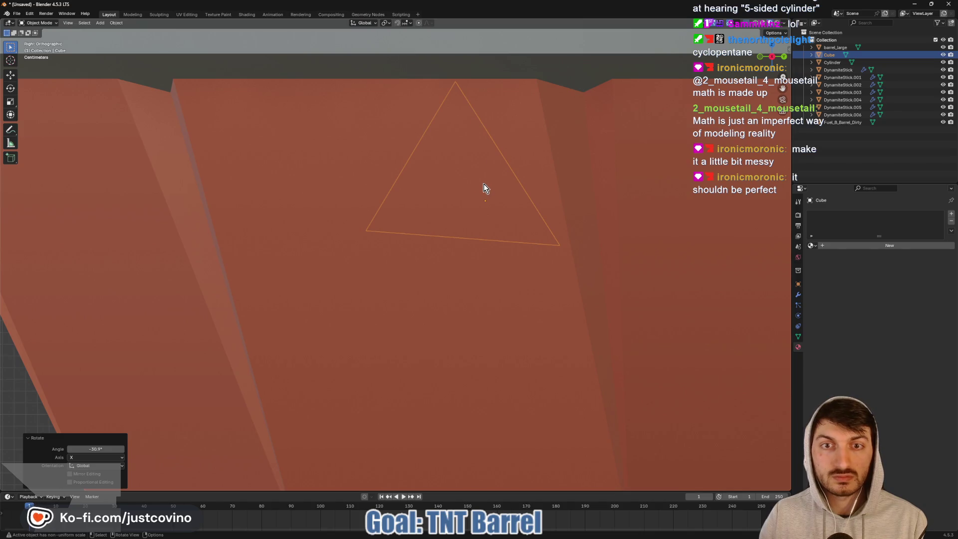
pyautogui.click(943, 48)
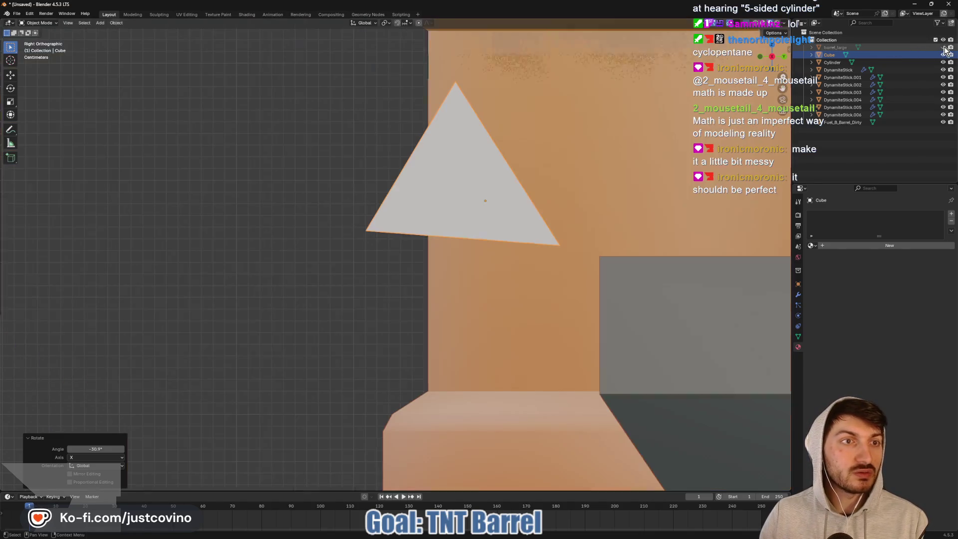
pyautogui.scroll(-2, 603, 216)
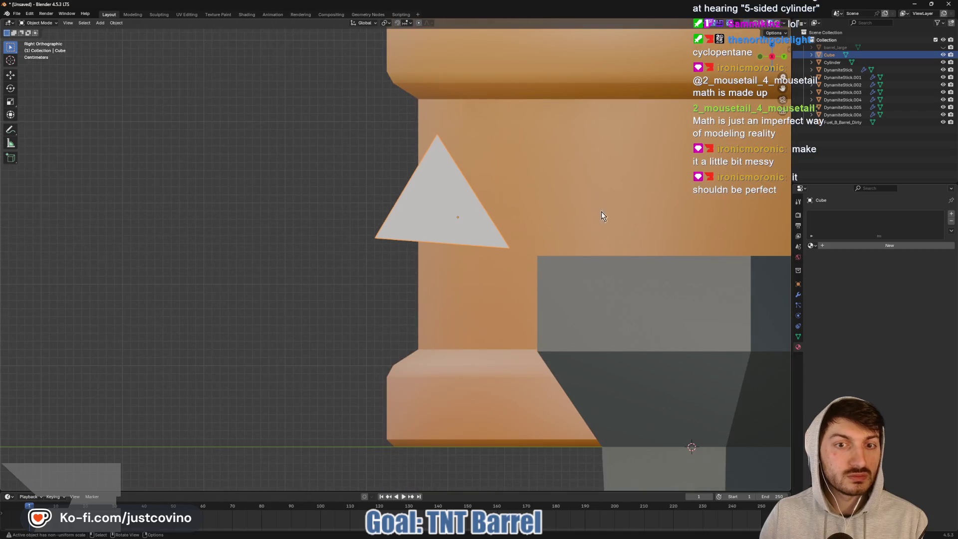
pyautogui.press('g')
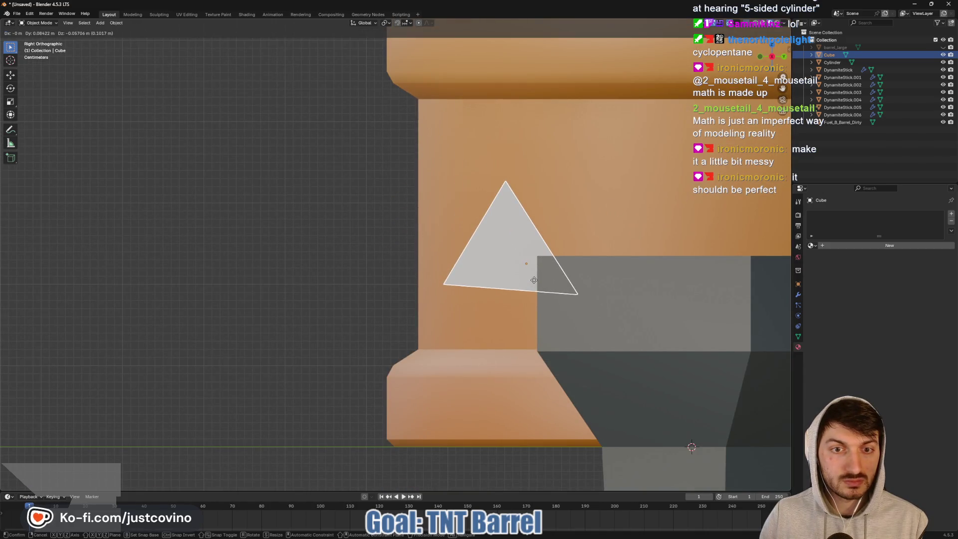
pyautogui.click(534, 280)
pyautogui.moveTo(531, 278)
pyautogui.mouseDown(button='middle')
pyautogui.moveTo(494, 266)
pyautogui.moveTo(506, 261)
pyautogui.mouseUp(button='middle')
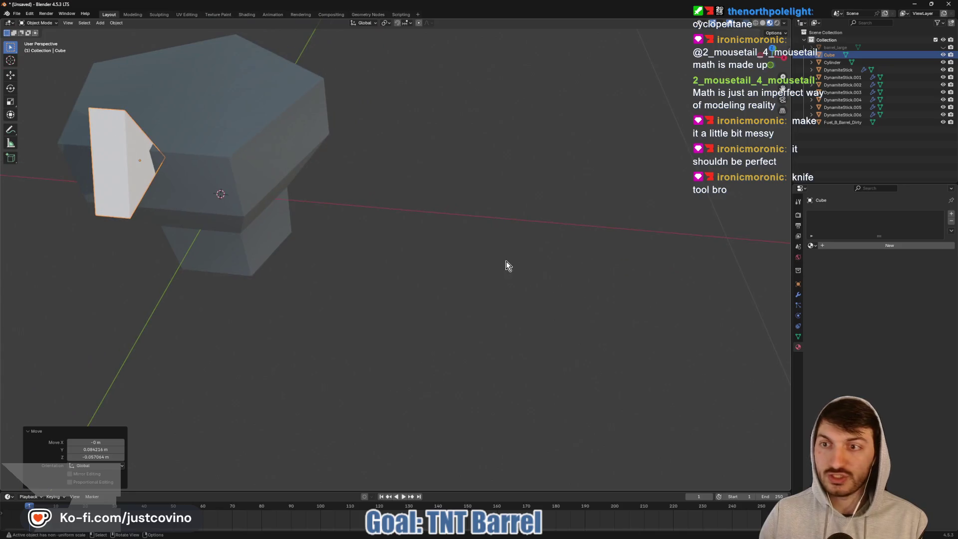
pyautogui.moveTo(331, 276)
pyautogui.keyDown('shift'); pyautogui.mouseDown(button='middle')
pyautogui.moveTo(426, 280)
pyautogui.moveTo(432, 272)
pyautogui.mouseUp(button='middle'); pyautogui.keyUp('shift')
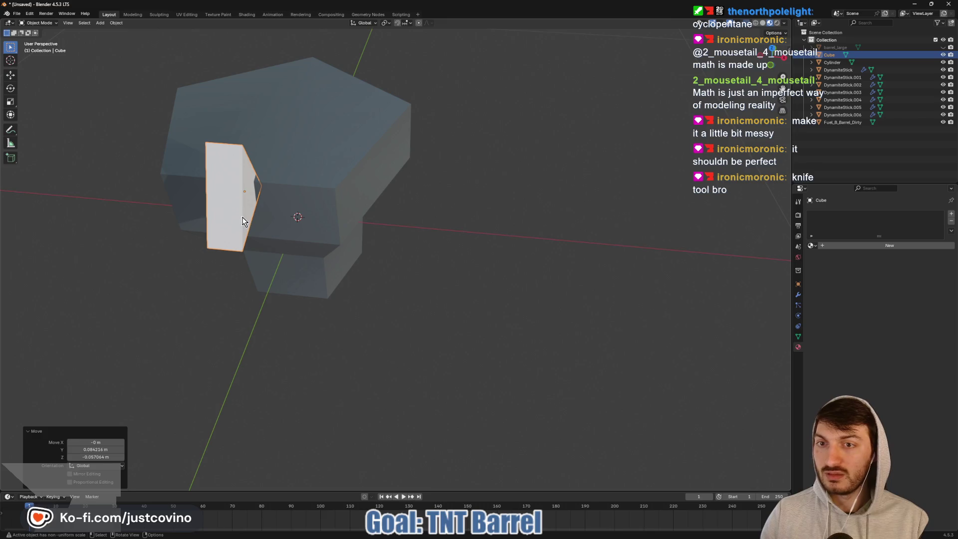
# - Delete the white Cube piece and enter Edit Mode on the nail
pyautogui.press('x')
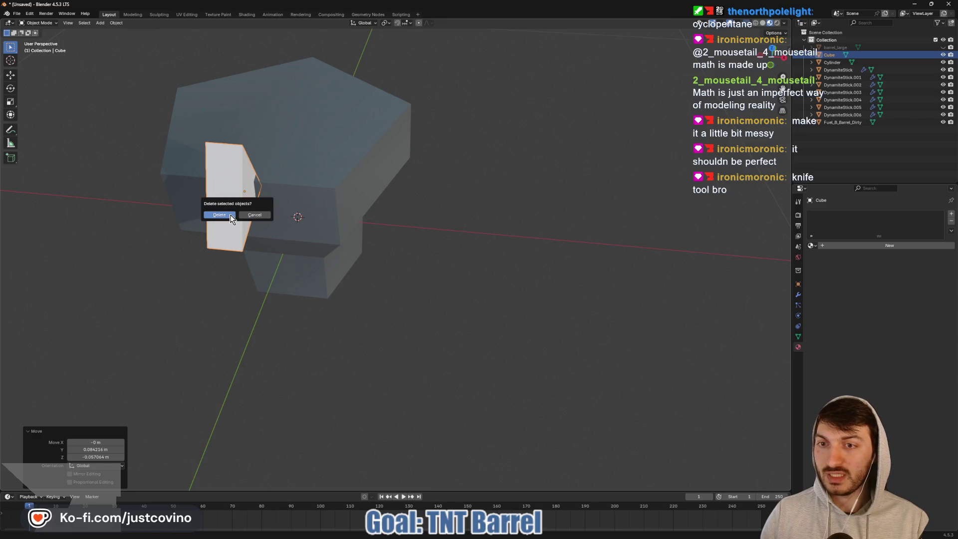
pyautogui.click(231, 216)
pyautogui.click(325, 214)
pyautogui.press('Tab')
pyautogui.moveTo(324, 214)
pyautogui.mouseDown(button='middle')
pyautogui.moveTo(392, 240)
pyautogui.moveTo(312, 253)
pyautogui.moveTo(534, 286)
pyautogui.moveTo(427, 268)
pyautogui.mouseUp(button='middle')
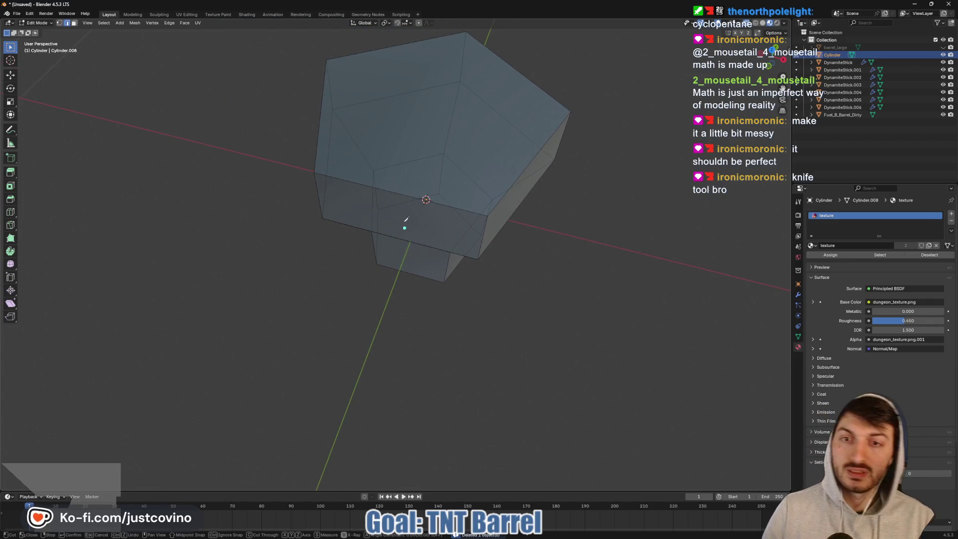
# - Knife-cut a triangular chip outline into the rim of the nail head
pyautogui.press('k')
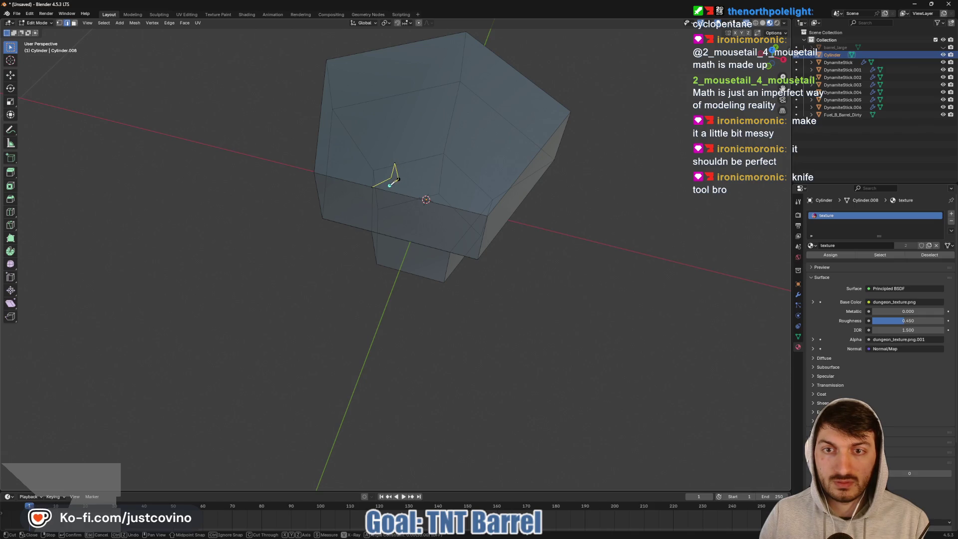
pyautogui.click(385, 191)
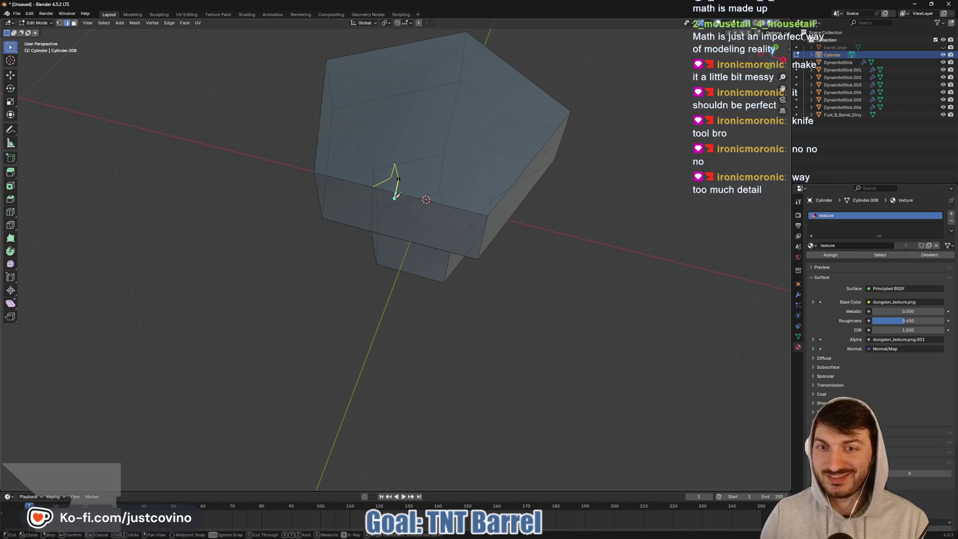
pyautogui.hotkey('ctrl', 'z')
pyautogui.hotkey('ctrl', 'z')
pyautogui.hotkey('ctrl', 'z')
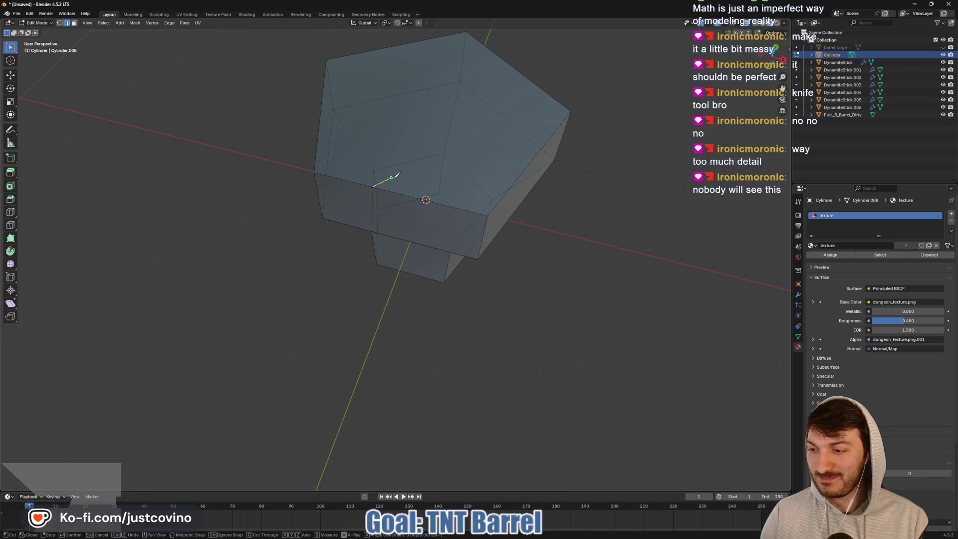
pyautogui.moveTo(544, 265)
pyautogui.mouseDown(button='middle')
pyautogui.moveTo(577, 248)
pyautogui.moveTo(411, 256)
pyautogui.mouseUp(button='middle')
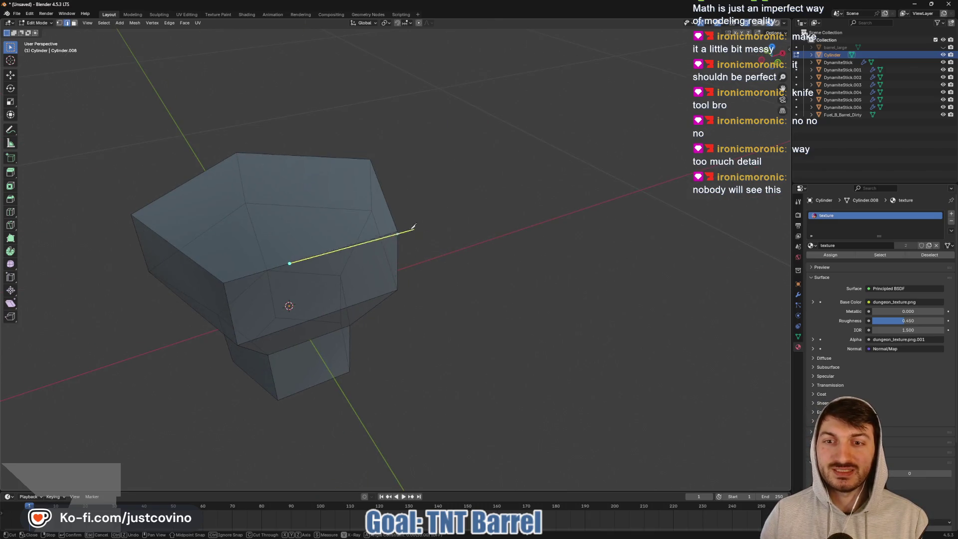
pyautogui.click(292, 214)
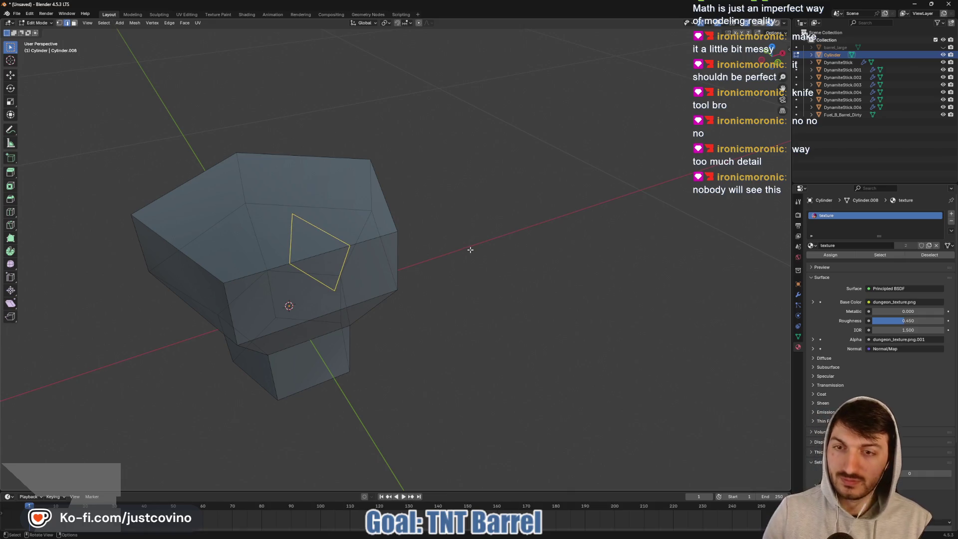
pyautogui.moveTo(295, 260)
pyautogui.mouseDown(button='middle')
pyautogui.moveTo(421, 250)
pyautogui.moveTo(359, 237)
pyautogui.moveTo(443, 261)
pyautogui.moveTo(441, 235)
pyautogui.moveTo(465, 269)
pyautogui.mouseUp(button='middle')
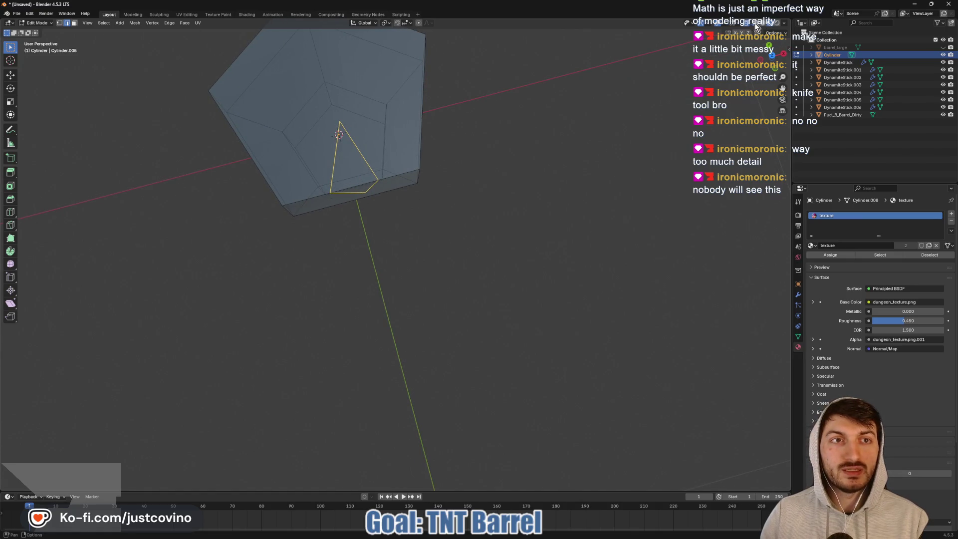
pyautogui.moveTo(470, 180)
pyautogui.mouseDown(button='middle')
pyautogui.moveTo(513, 127)
pyautogui.moveTo(515, 136)
pyautogui.moveTo(432, 160)
pyautogui.mouseUp(button='middle')
# - Try deleting the cut triangle face, then undo the deletion
pyautogui.press('3')
pyautogui.click(345, 230)
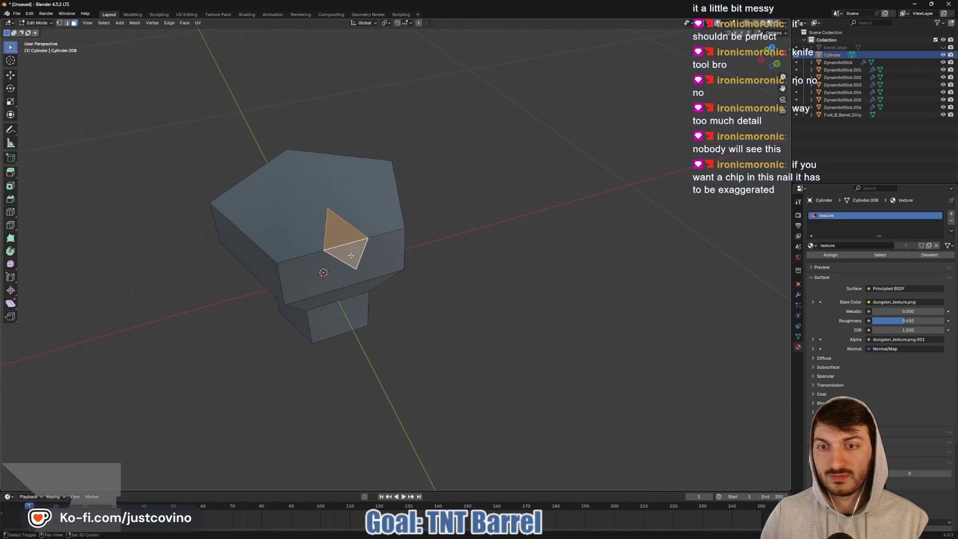
pyautogui.press('x')
pyautogui.click(343, 244)
pyautogui.moveTo(446, 250)
pyautogui.mouseDown(button='middle')
pyautogui.moveTo(374, 228)
pyautogui.moveTo(366, 233)
pyautogui.moveTo(402, 255)
pyautogui.moveTo(444, 257)
pyautogui.moveTo(297, 289)
pyautogui.moveTo(334, 293)
pyautogui.moveTo(304, 296)
pyautogui.moveTo(352, 262)
pyautogui.mouseUp(button='middle')
pyautogui.hotkey('ctrl', 'z')
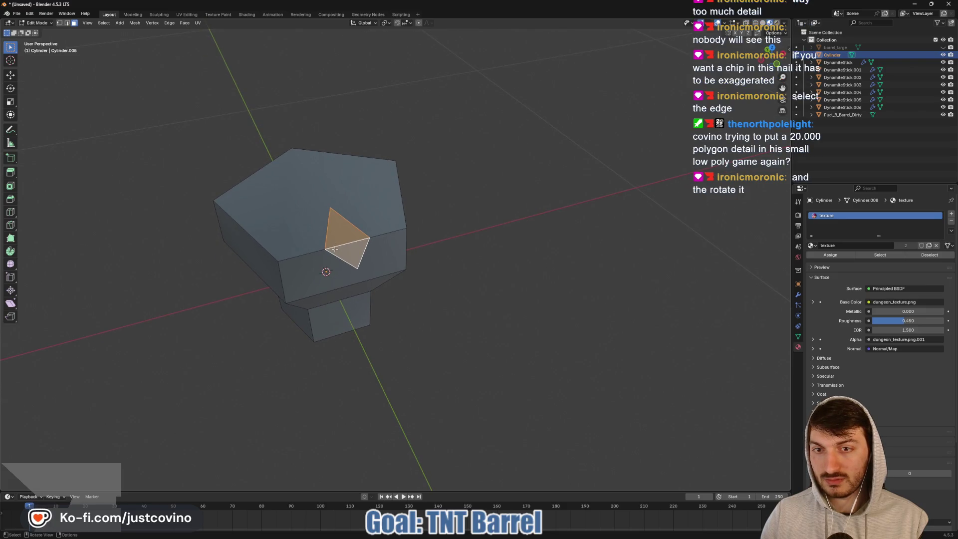
# - Select the edge dividing the chip's two triangles
pyautogui.click(345, 245)
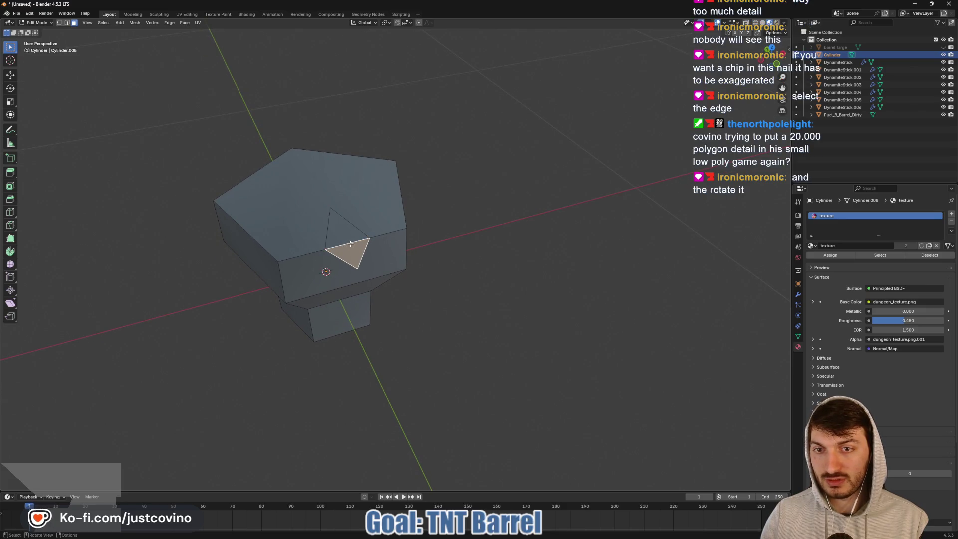
pyautogui.press('2')
pyautogui.click(350, 245)
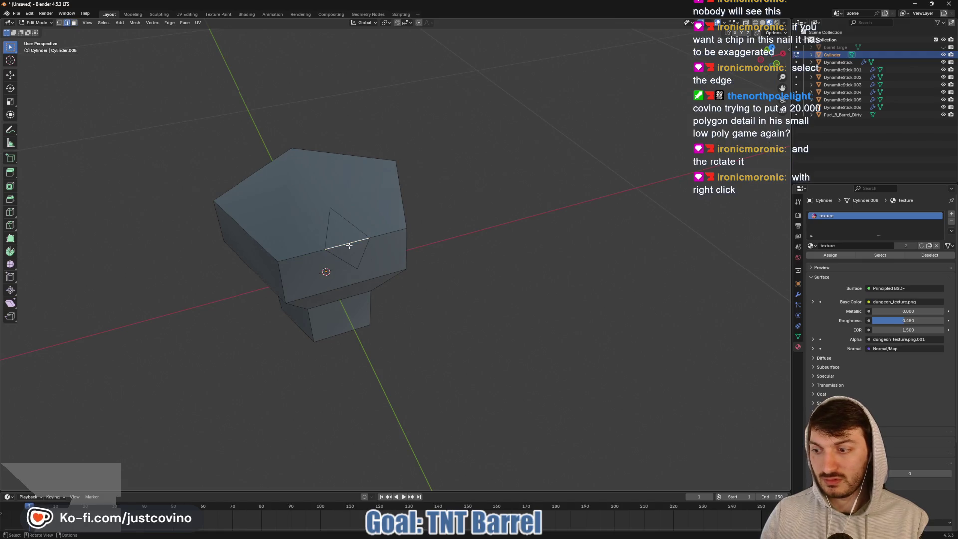
# - Rotate the chip's diagonal edge clockwise into a notch-like dent, then return to Object Mode
pyautogui.rightClick(347, 244)
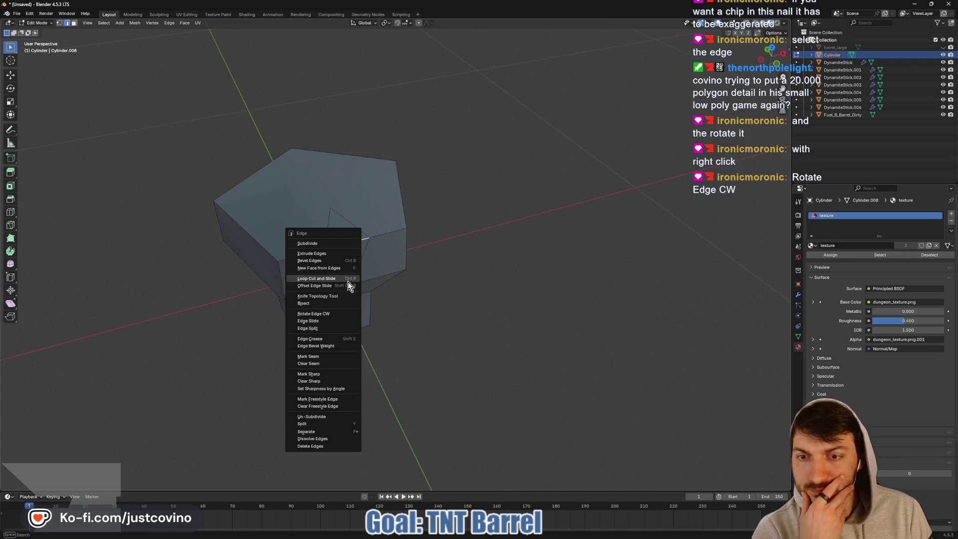
pyautogui.click(338, 312)
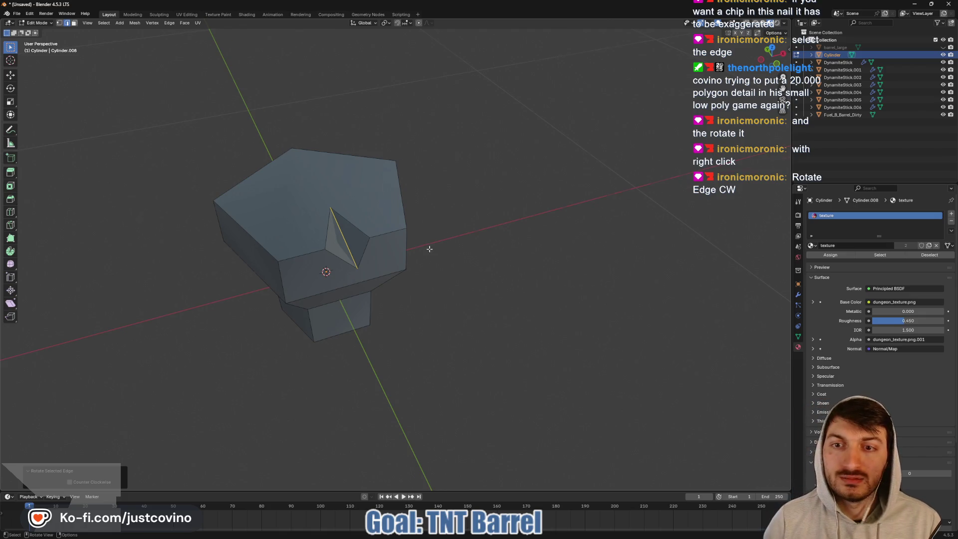
pyautogui.moveTo(429, 248)
pyautogui.mouseDown(button='middle')
pyautogui.moveTo(511, 274)
pyautogui.moveTo(522, 268)
pyautogui.moveTo(488, 315)
pyautogui.moveTo(412, 325)
pyautogui.mouseUp(button='middle')
pyautogui.scroll(3, 469, 259)
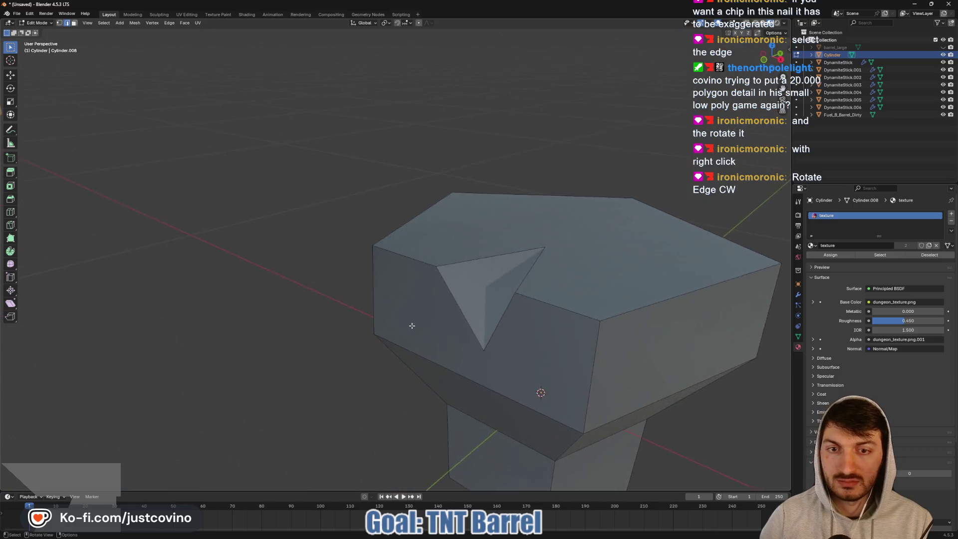
pyautogui.press('Tab')
pyautogui.scroll(-3, 519, 317)
pyautogui.moveTo(519, 317)
pyautogui.mouseDown(button='middle')
pyautogui.moveTo(497, 349)
pyautogui.moveTo(543, 320)
pyautogui.moveTo(434, 298)
pyautogui.moveTo(537, 269)
pyautogui.mouseUp(button='middle')
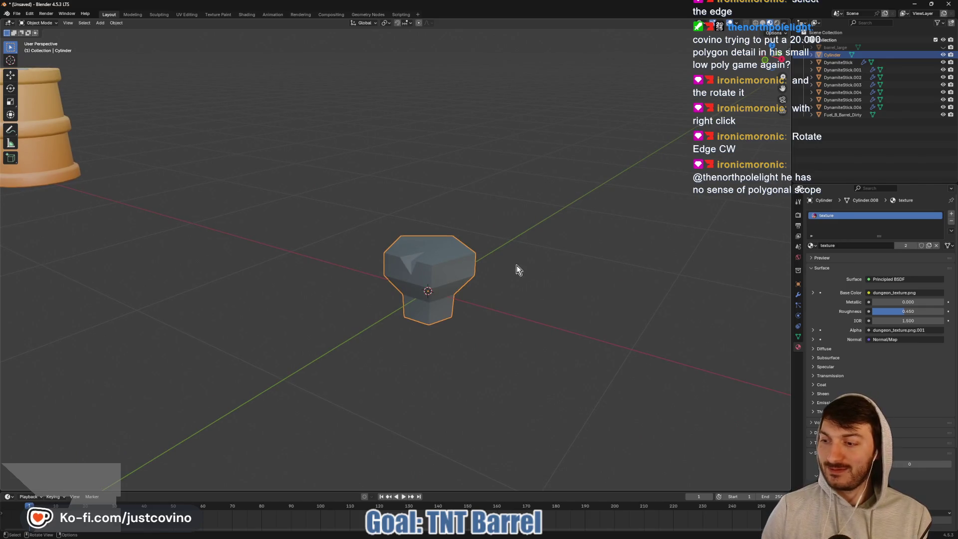
# - Knife-cut a small diamond into the nail's tapered underside in Edit Mode
pyautogui.moveTo(432, 290)
pyautogui.mouseDown(button='middle')
pyautogui.moveTo(439, 309)
pyautogui.moveTo(502, 282)
pyautogui.moveTo(405, 320)
pyautogui.moveTo(336, 276)
pyautogui.moveTo(280, 267)
pyautogui.moveTo(336, 284)
pyautogui.mouseUp(button='middle')
pyautogui.scroll(5, 430, 333)
pyautogui.moveTo(429, 333)
pyautogui.mouseDown(button='middle')
pyautogui.moveTo(430, 363)
pyautogui.moveTo(439, 358)
pyautogui.moveTo(520, 424)
pyautogui.moveTo(472, 367)
pyautogui.moveTo(447, 352)
pyautogui.moveTo(439, 363)
pyautogui.mouseUp(button='middle')
pyautogui.press('Tab')
pyautogui.press('k')
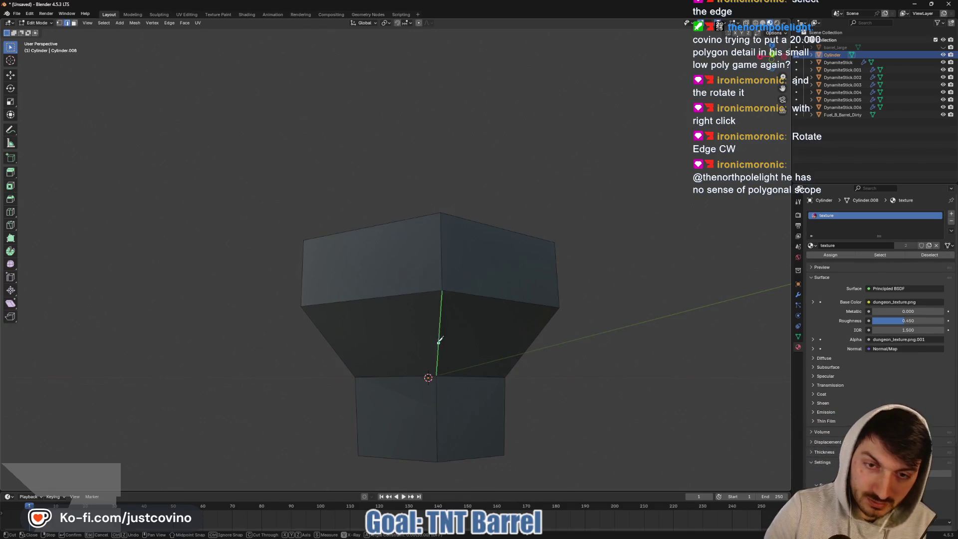
pyautogui.click(439, 329)
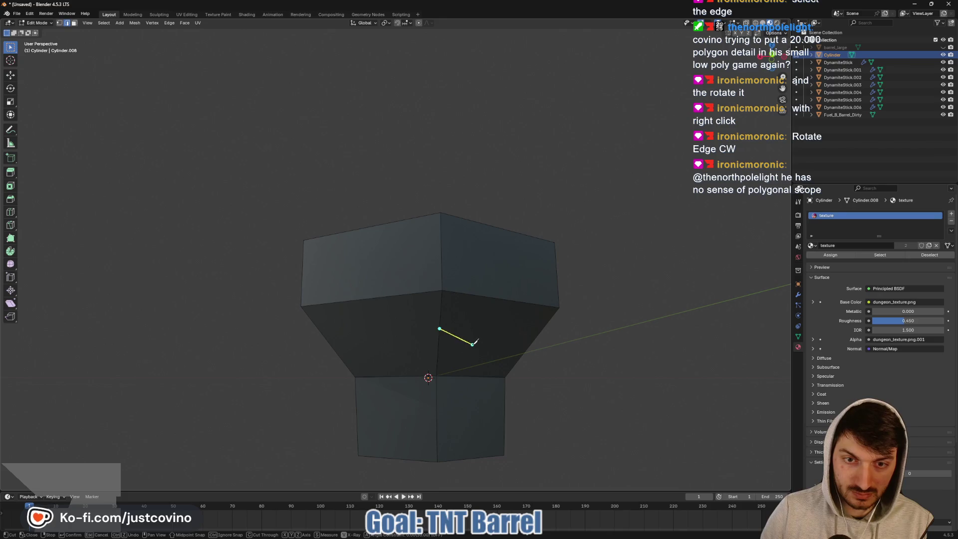
pyautogui.click(472, 344)
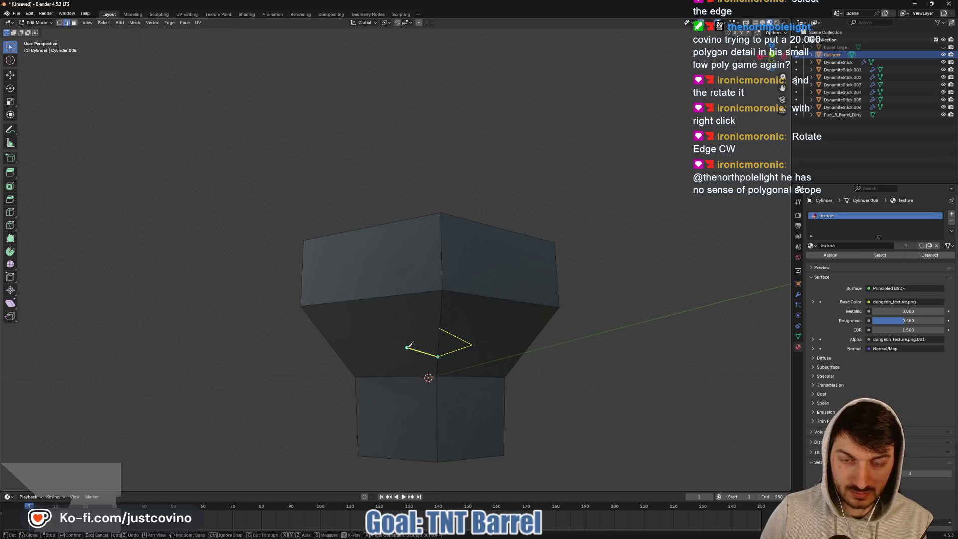
pyautogui.press('Return')
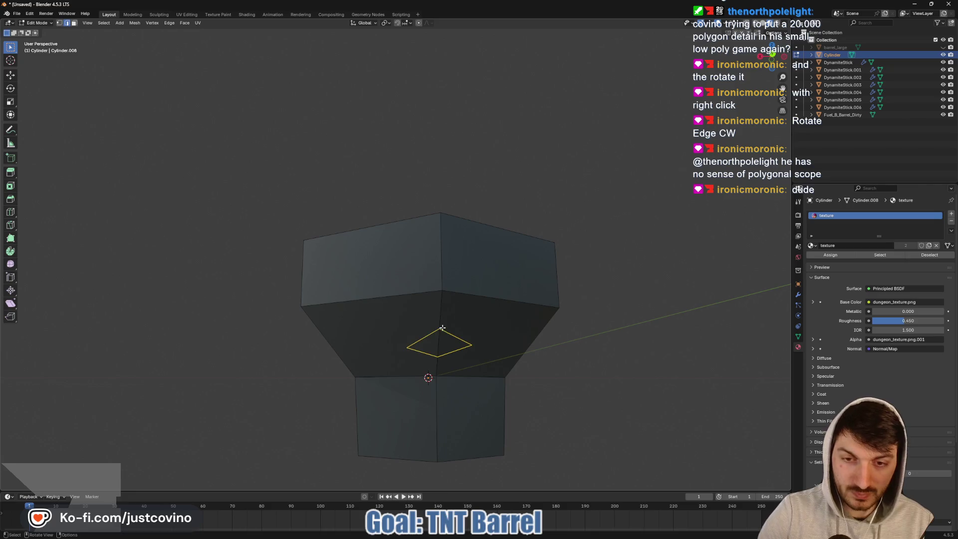
# - Rotate the diamond's inner diagonal edge clockwise to form the second chip
pyautogui.click(438, 345)
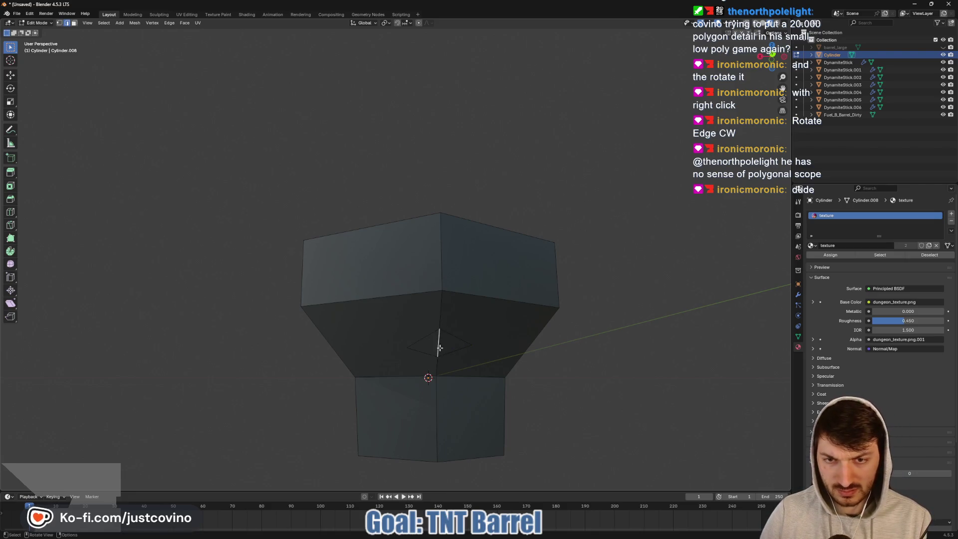
pyautogui.rightClick(439, 346)
pyautogui.click(439, 346)
# - Leave Edit Mode and unhide barrel_large so the barrel is visible again
pyautogui.press('Tab')
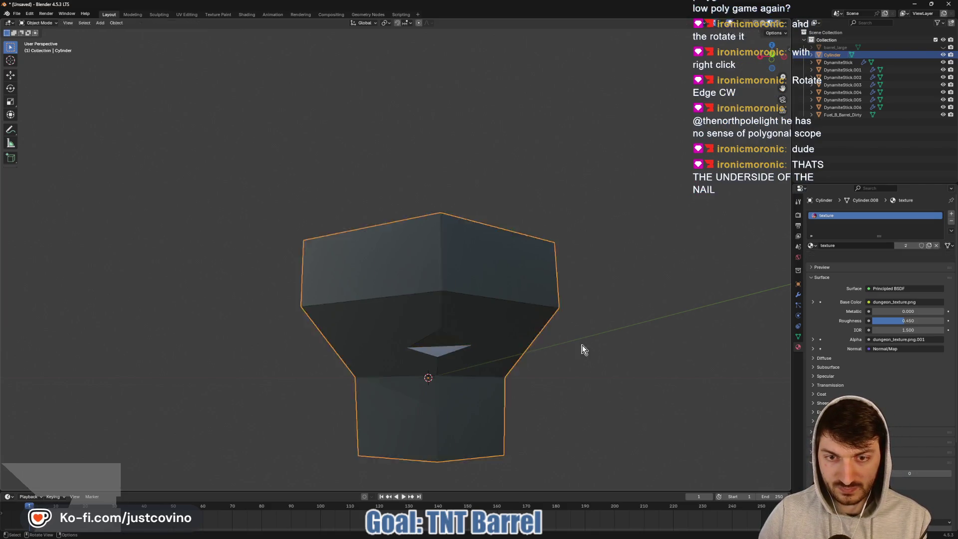
pyautogui.moveTo(579, 349)
pyautogui.mouseDown(button='middle')
pyautogui.moveTo(644, 367)
pyautogui.moveTo(628, 334)
pyautogui.moveTo(600, 331)
pyautogui.moveTo(681, 363)
pyautogui.moveTo(595, 334)
pyautogui.mouseUp(button='middle')
pyautogui.scroll(-5, 595, 334)
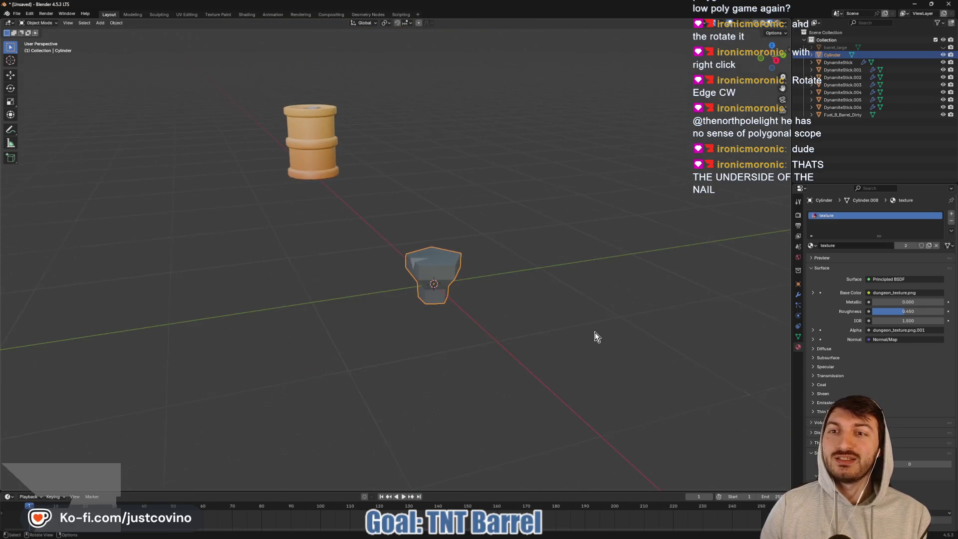
pyautogui.click(943, 47)
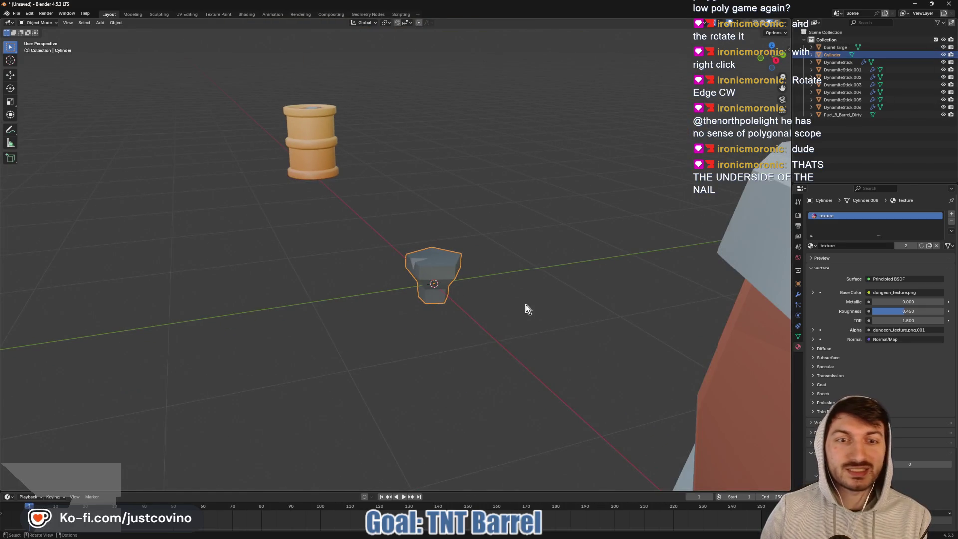
pyautogui.moveTo(526, 304)
pyautogui.mouseDown(button='middle')
pyautogui.moveTo(665, 298)
pyautogui.moveTo(630, 282)
pyautogui.moveTo(566, 302)
pyautogui.moveTo(443, 284)
pyautogui.mouseUp(button='middle')
pyautogui.scroll(-3, 443, 284)
# - Move the nail along Y, then X, then freely onto the paper label
pyautogui.press('g')
pyautogui.press('y')
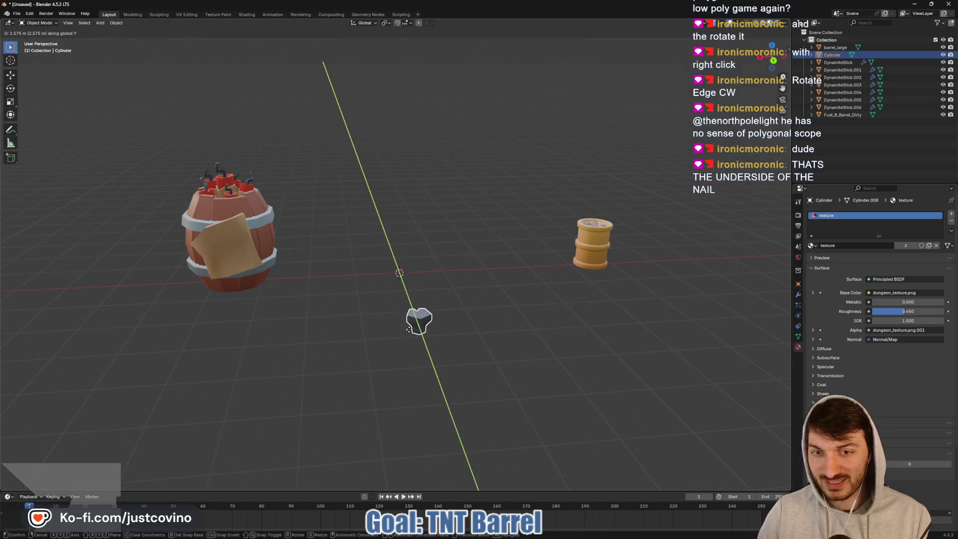
pyautogui.click(408, 331)
pyautogui.press('g')
pyautogui.press('x')
pyautogui.click(208, 313)
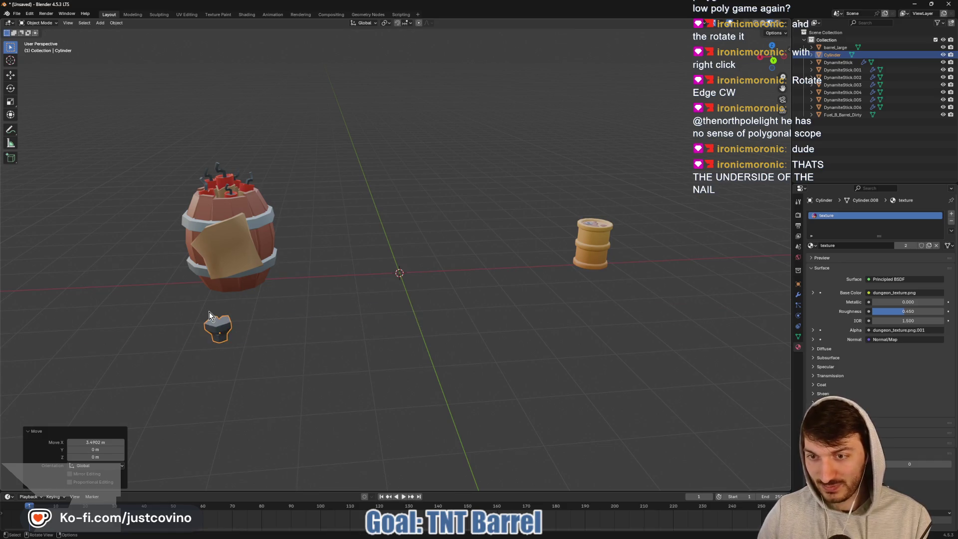
pyautogui.press('g')
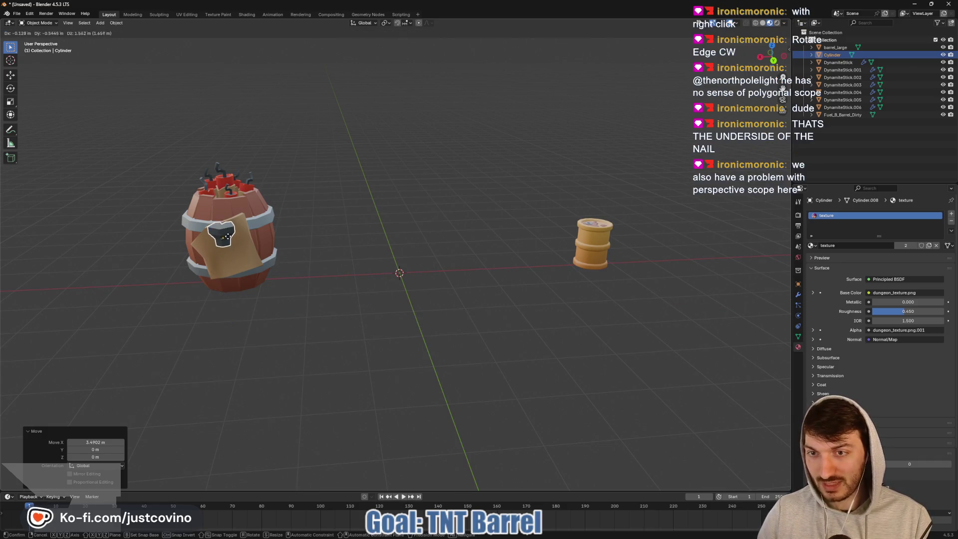
pyautogui.click(228, 230)
# - Scale the nail to 0.578 and inspect it over the label
pyautogui.press('s')
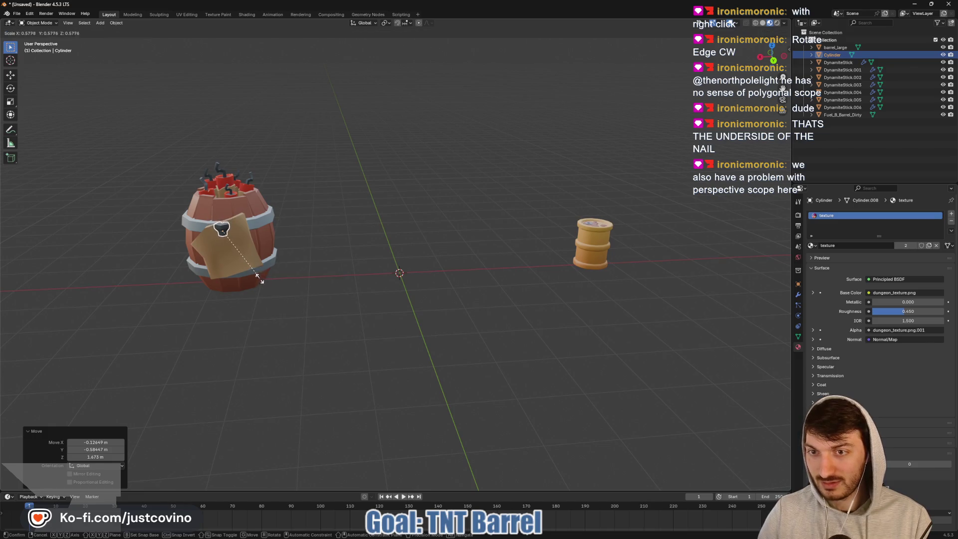
pyautogui.click(262, 279)
pyautogui.moveTo(262, 279)
pyautogui.mouseDown(button='middle')
pyautogui.moveTo(265, 268)
pyautogui.moveTo(239, 268)
pyautogui.moveTo(520, 358)
pyautogui.mouseUp(button='middle')
pyautogui.scroll(5, 244, 267)
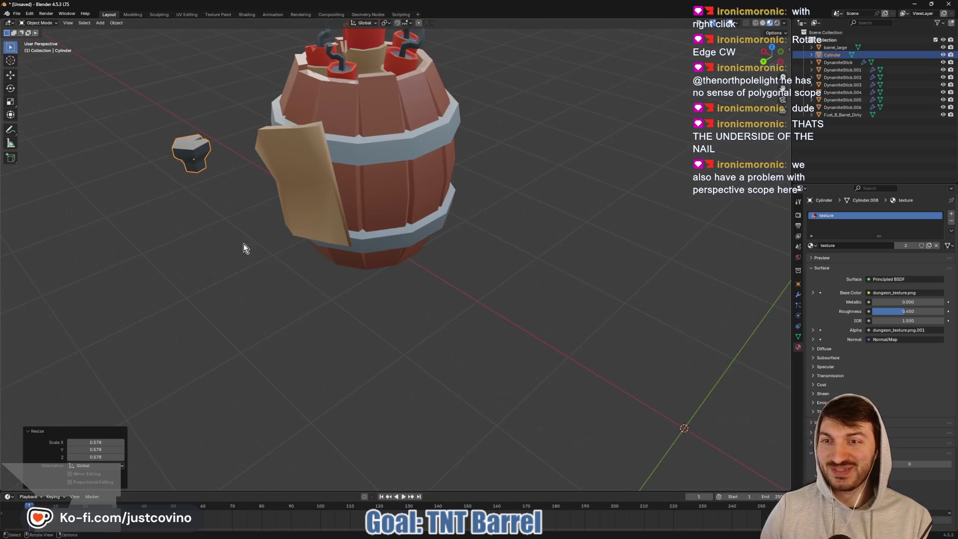
pyautogui.moveTo(244, 248)
pyautogui.mouseDown(button='middle')
pyautogui.moveTo(354, 246)
pyautogui.moveTo(330, 218)
pyautogui.moveTo(334, 255)
pyautogui.moveTo(292, 335)
pyautogui.mouseUp(button='middle')
# - Rotate the nail 90° around X to stand it upright
pyautogui.press('r')
pyautogui.rightClick(276, 353)
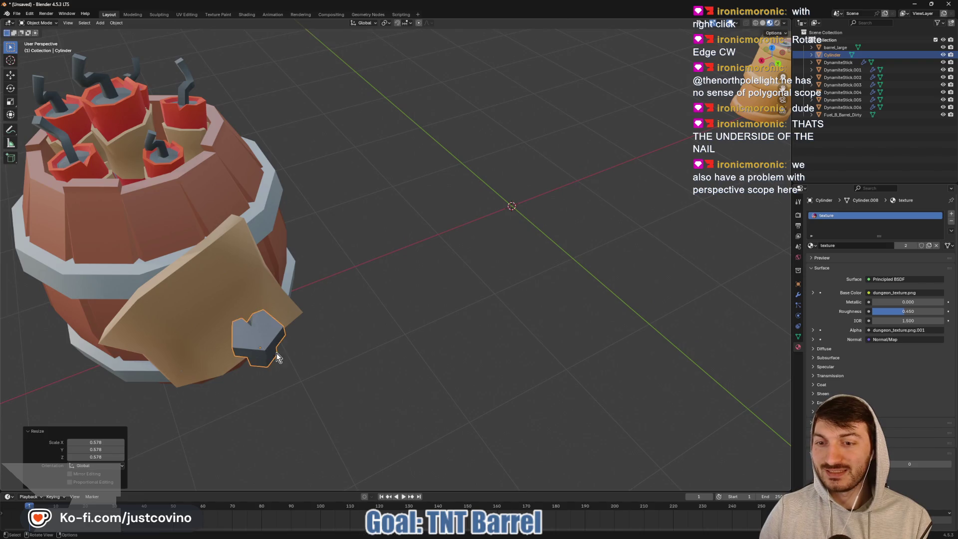
pyautogui.moveTo(365, 355)
pyautogui.mouseDown(button='middle')
pyautogui.moveTo(376, 331)
pyautogui.moveTo(403, 325)
pyautogui.moveTo(391, 316)
pyautogui.moveTo(380, 335)
pyautogui.moveTo(399, 324)
pyautogui.moveTo(394, 313)
pyautogui.mouseUp(button='middle')
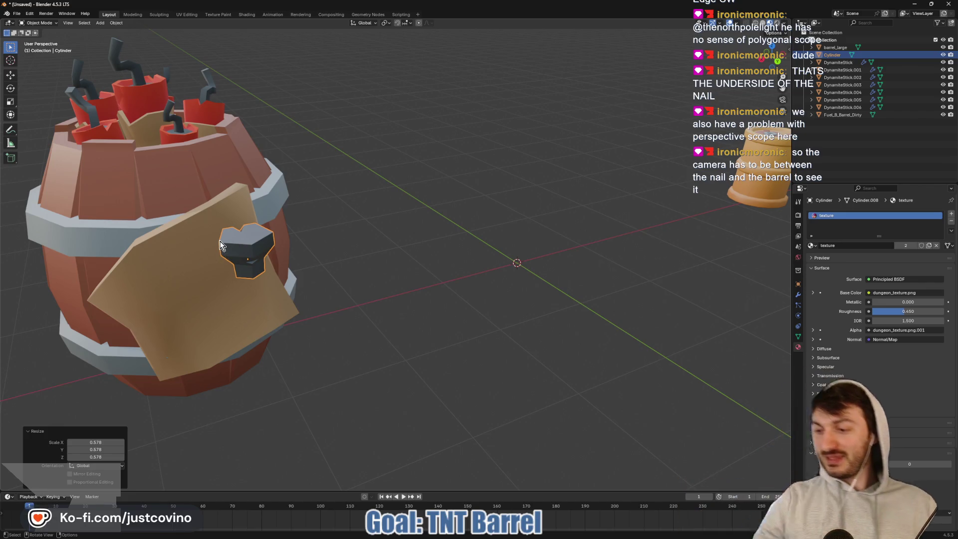
pyautogui.moveTo(305, 249)
pyautogui.mouseDown(button='middle')
pyautogui.moveTo(310, 289)
pyautogui.moveTo(438, 353)
pyautogui.moveTo(444, 366)
pyautogui.moveTo(287, 349)
pyautogui.moveTo(327, 323)
pyautogui.moveTo(355, 436)
pyautogui.moveTo(394, 302)
pyautogui.moveTo(509, 297)
pyautogui.moveTo(424, 312)
pyautogui.moveTo(427, 291)
pyautogui.moveTo(434, 299)
pyautogui.moveTo(415, 309)
pyautogui.moveTo(447, 332)
pyautogui.moveTo(417, 360)
pyautogui.moveTo(382, 355)
pyautogui.moveTo(587, 271)
pyautogui.mouseUp(button='middle')
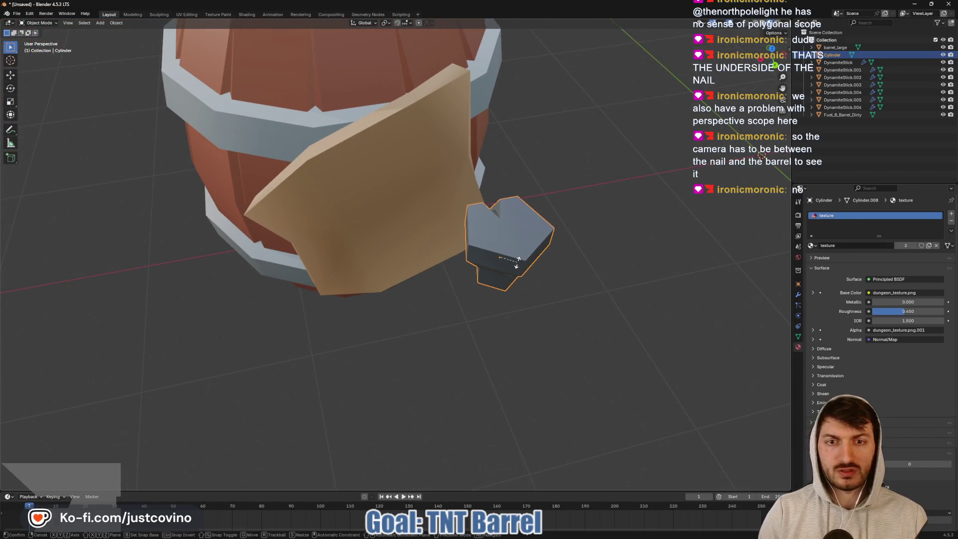
pyautogui.write('rx90')
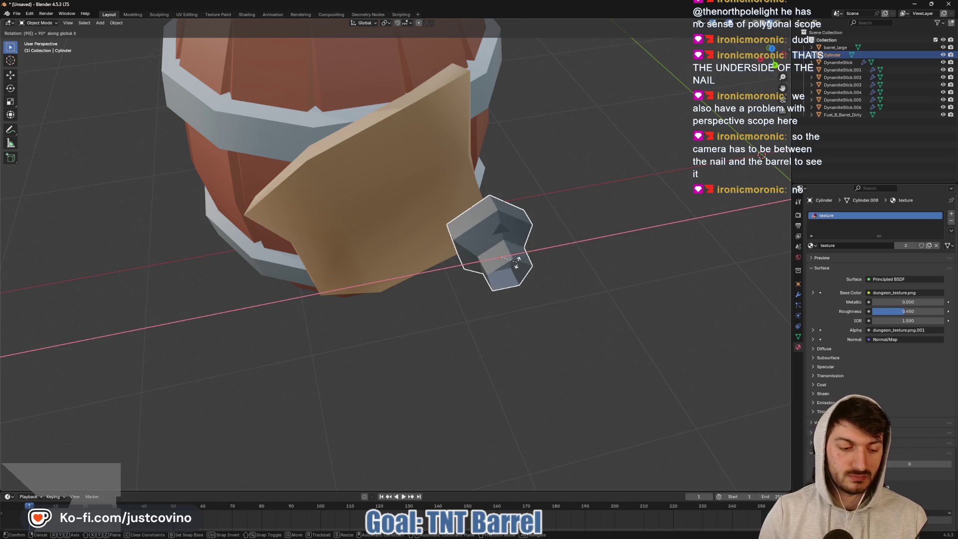
pyautogui.press('Return')
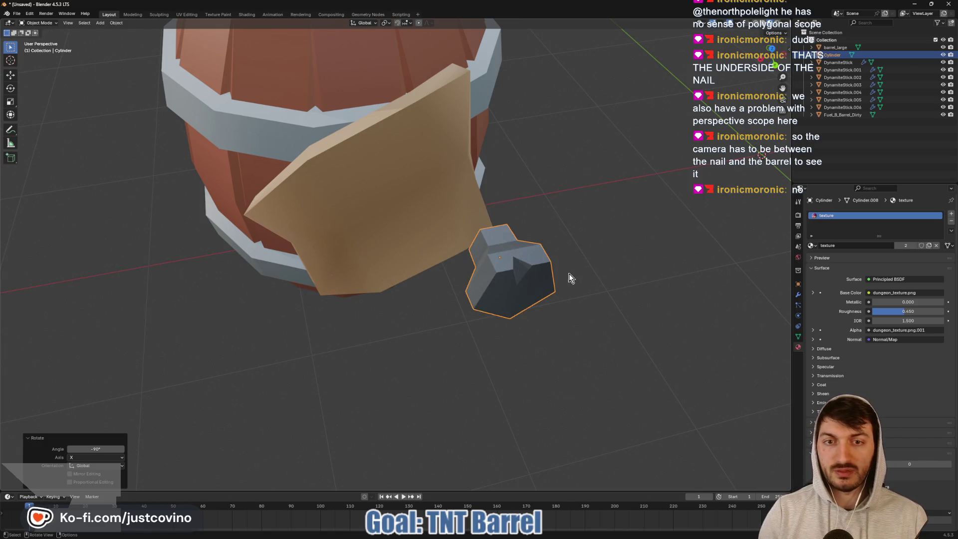
# - Move the nail along Y and Z onto the top of the paper label
pyautogui.moveTo(569, 274)
pyautogui.mouseDown(button='middle')
pyautogui.moveTo(475, 257)
pyautogui.moveTo(284, 194)
pyautogui.mouseUp(button='middle')
pyautogui.press('g')
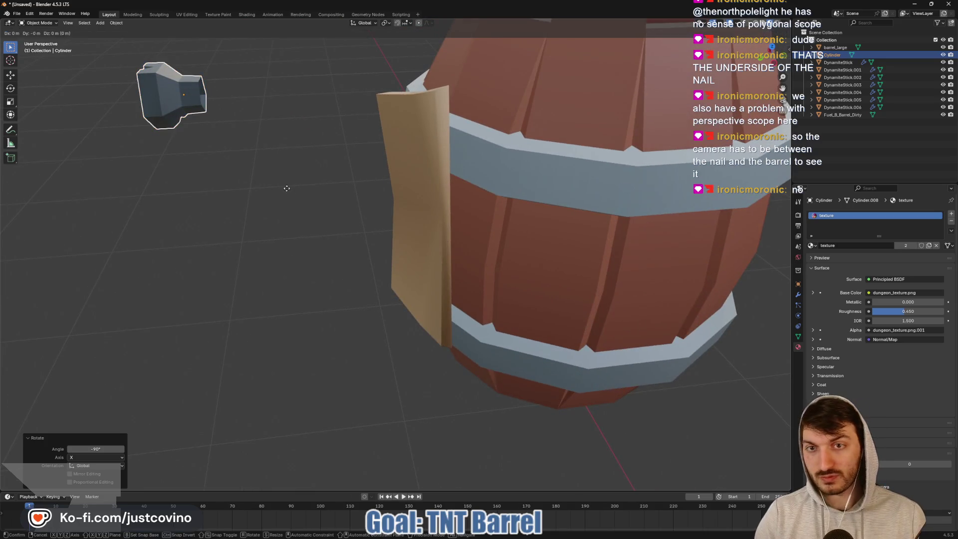
pyautogui.press('y')
pyautogui.click(413, 137)
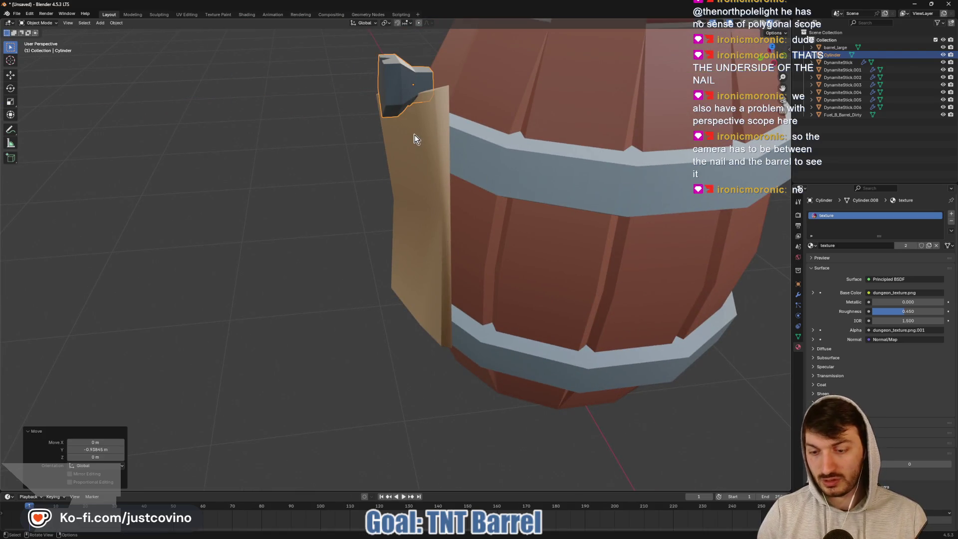
pyautogui.press('g')
pyautogui.press('z')
pyautogui.click(415, 180)
pyautogui.moveTo(424, 205)
pyautogui.mouseDown(button='middle')
pyautogui.moveTo(627, 207)
pyautogui.moveTo(523, 188)
pyautogui.moveTo(489, 135)
pyautogui.moveTo(460, 189)
pyautogui.mouseUp(button='middle')
pyautogui.moveTo(449, 186)
pyautogui.mouseDown(button='middle')
pyautogui.moveTo(505, 194)
pyautogui.moveTo(485, 166)
pyautogui.mouseUp(button='middle')
# - Rotate the nail about 48.4° around the Y axis
pyautogui.press('r')
pyautogui.press('y')
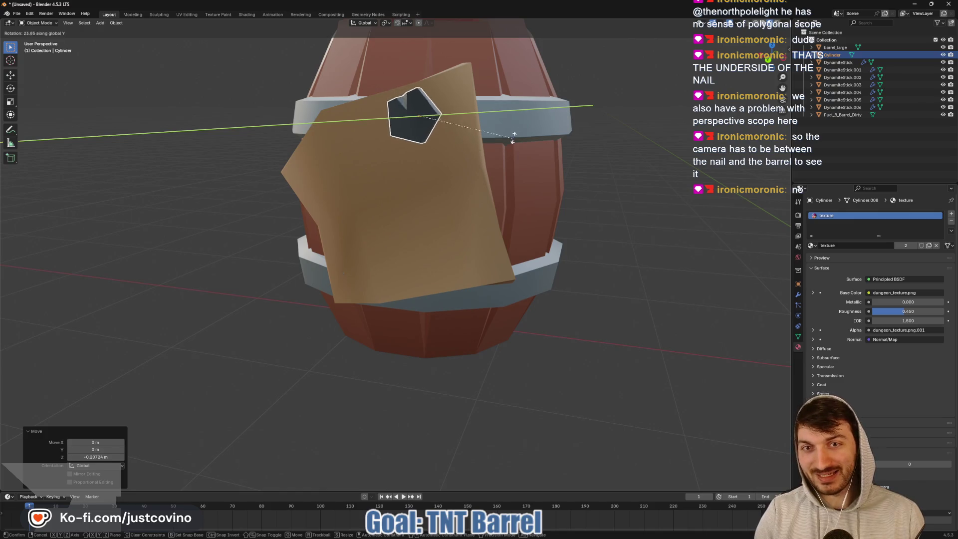
pyautogui.click(514, 98)
# - Nudge the nail 0.023541 m along Y against the label, then deselect it
pyautogui.moveTo(574, 210)
pyautogui.mouseDown(button='middle')
pyautogui.moveTo(504, 203)
pyautogui.moveTo(483, 212)
pyautogui.moveTo(567, 241)
pyautogui.moveTo(653, 225)
pyautogui.mouseUp(button='middle')
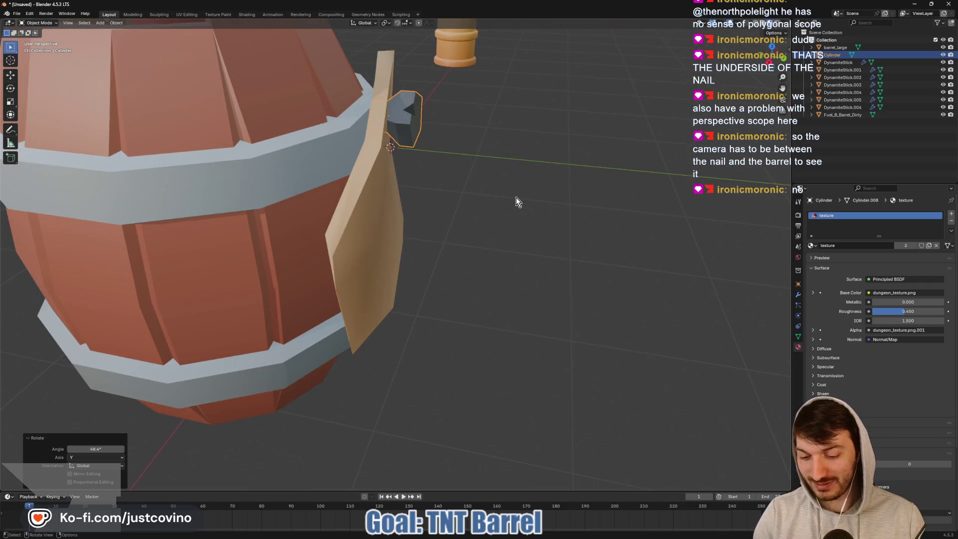
pyautogui.press('g')
pyautogui.press('y')
pyautogui.click(520, 196)
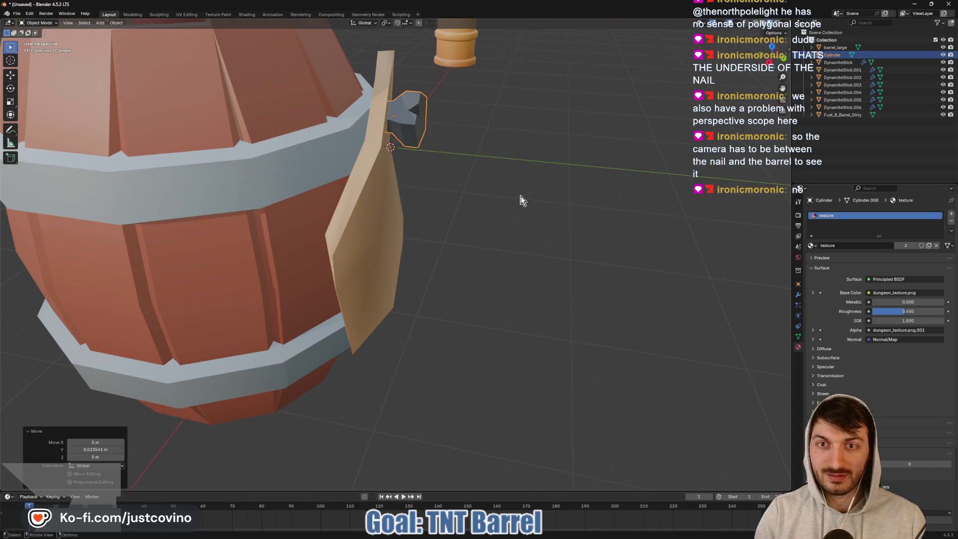
pyautogui.click(561, 201)
pyautogui.scroll(-6, 561, 201)
pyautogui.moveTo(581, 214)
pyautogui.mouseDown(button='middle')
pyautogui.moveTo(563, 233)
pyautogui.moveTo(566, 220)
pyautogui.mouseUp(button='middle')
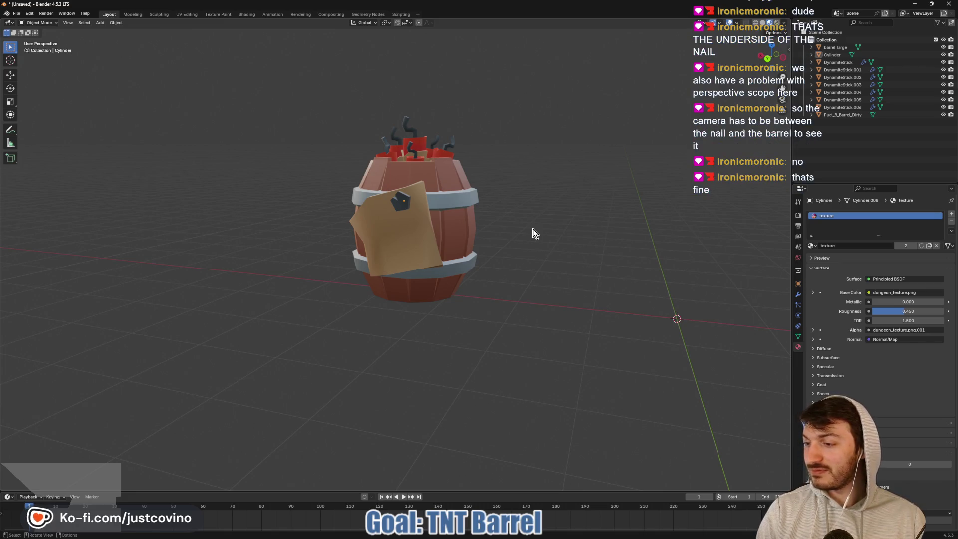
# - Tilt the paper label 9.04° around Y with a slight free rotation
pyautogui.moveTo(516, 237)
pyautogui.mouseDown(button='middle')
pyautogui.moveTo(562, 231)
pyautogui.moveTo(518, 234)
pyautogui.mouseUp(button='middle')
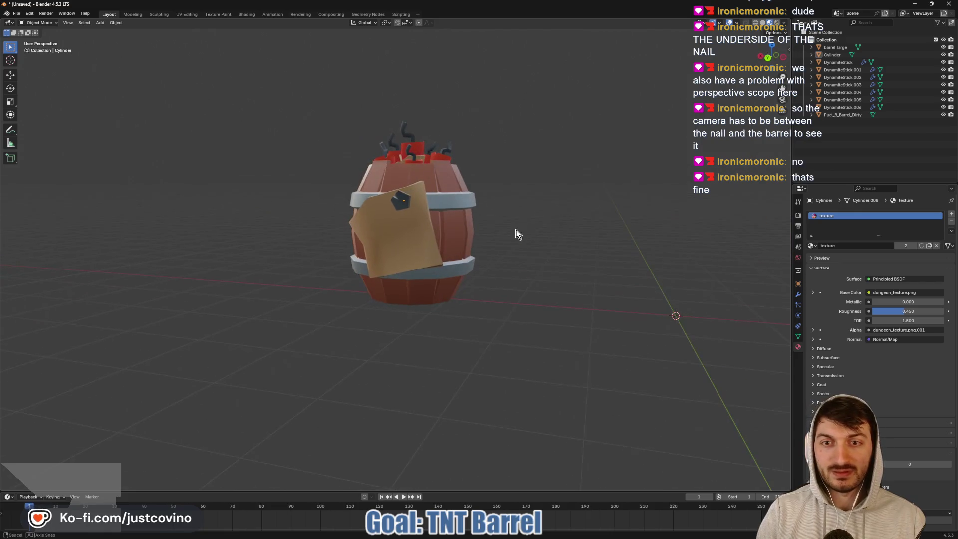
pyautogui.click(414, 259)
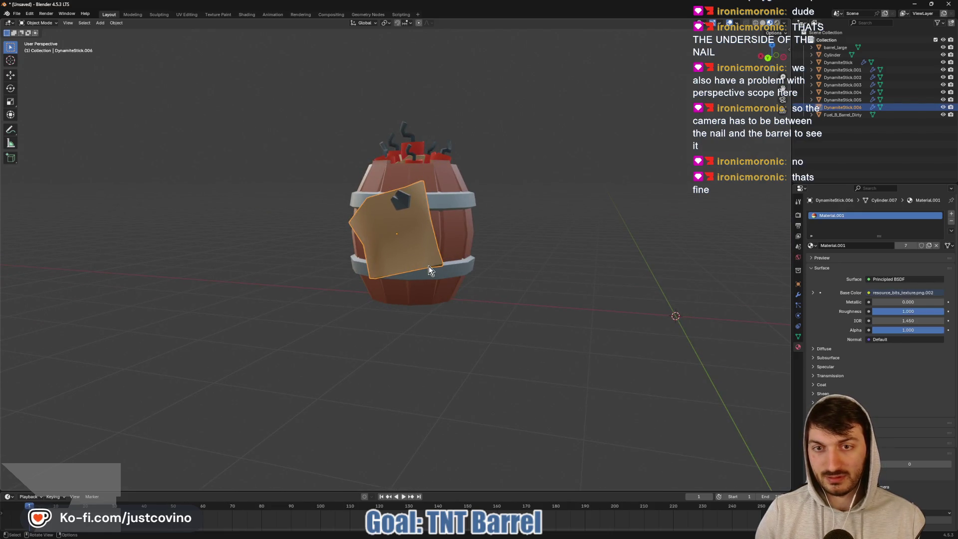
pyautogui.press('r')
pyautogui.press('y')
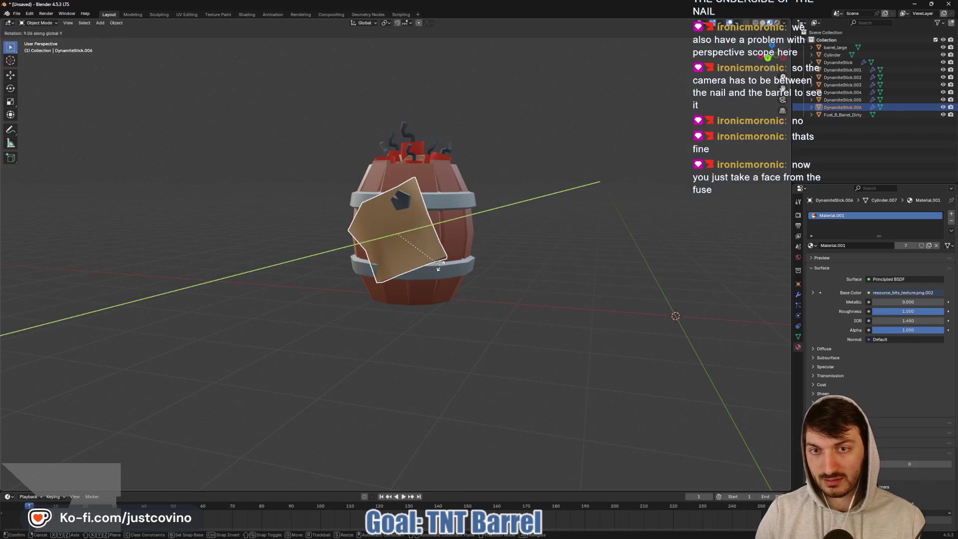
pyautogui.click(441, 265)
pyautogui.moveTo(424, 254); pyautogui.dragTo(447, 252, button='middle')
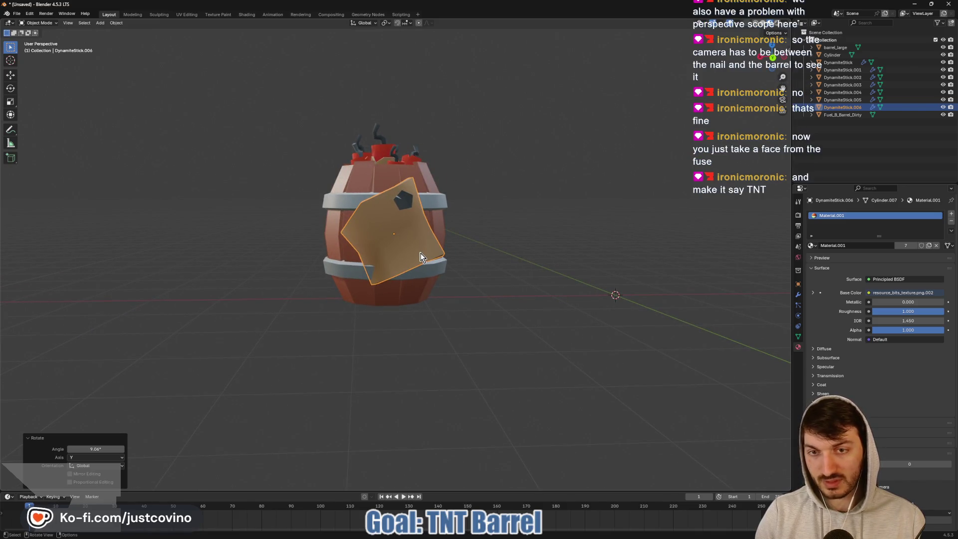
pyautogui.press('r')
pyautogui.press('r')
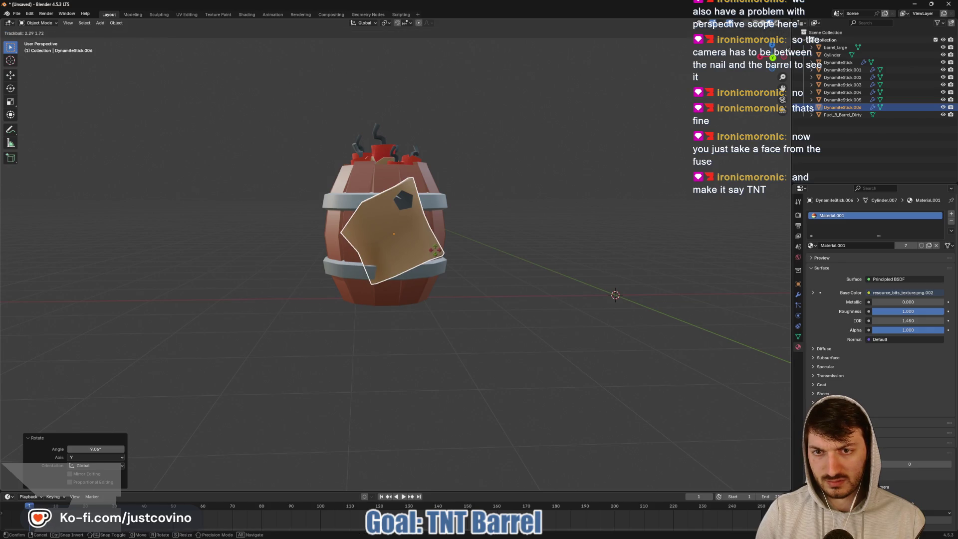
pyautogui.click(434, 252)
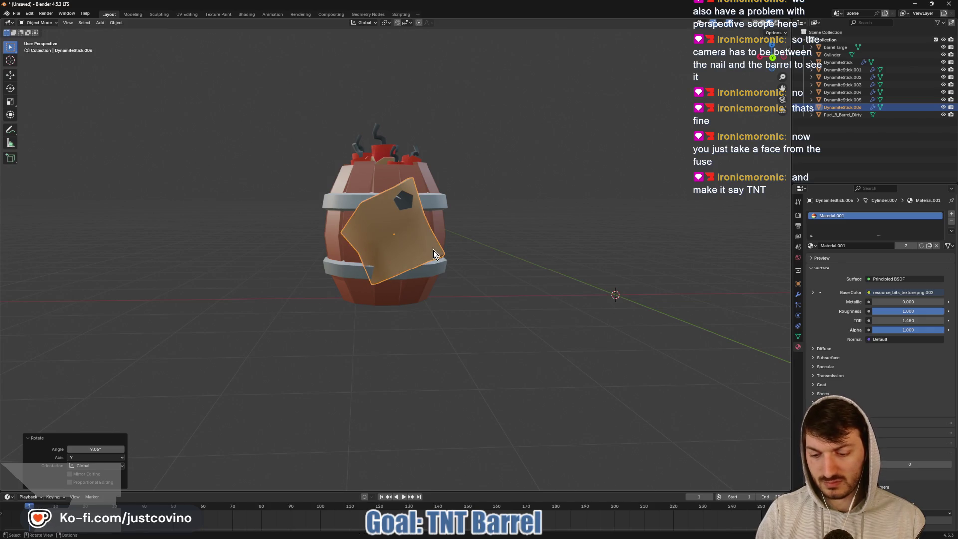
pyautogui.press('r')
pyautogui.rightClick(552, 232)
pyautogui.click(551, 233)
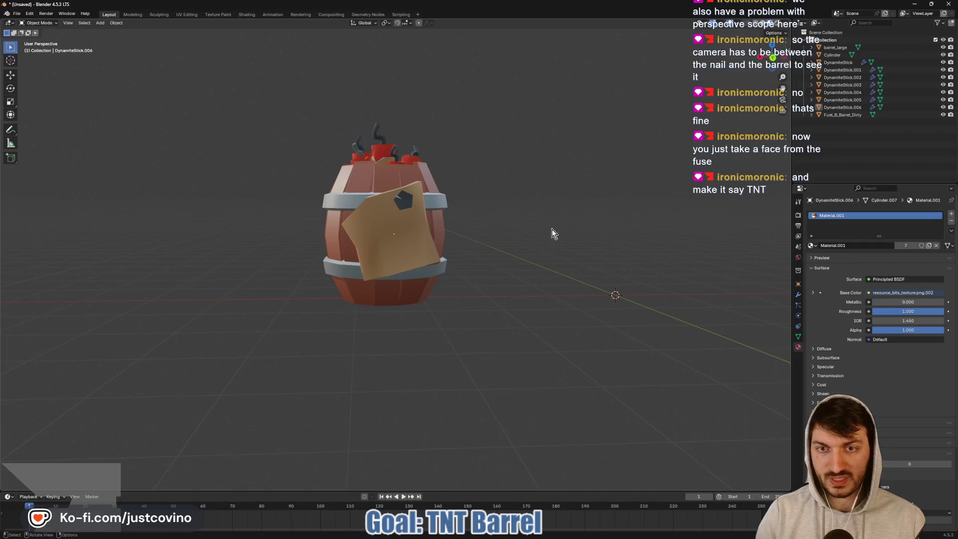
# - Shift the nail 0.029578 m along X so it sits on the label
pyautogui.click(402, 204)
pyautogui.moveTo(513, 220); pyautogui.dragTo(465, 222, button='middle')
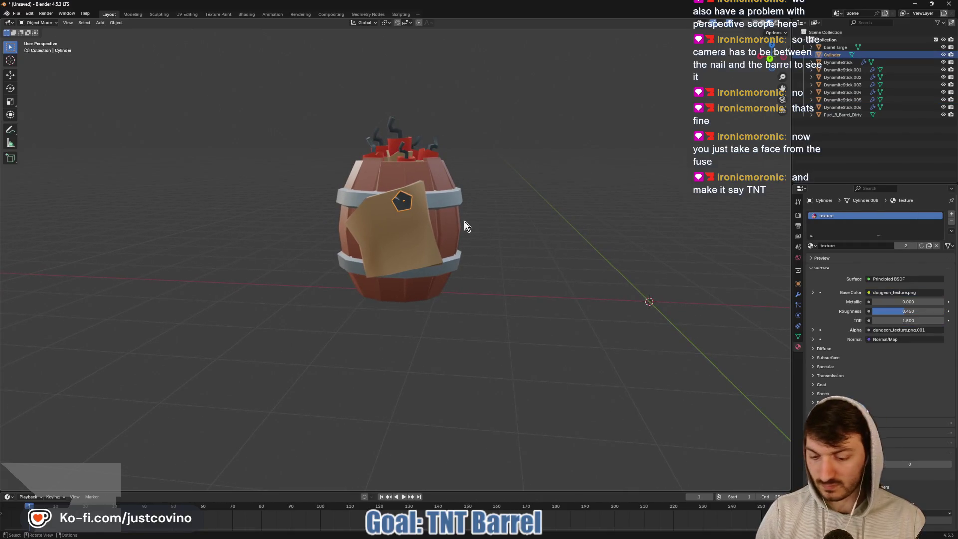
pyautogui.press('g')
pyautogui.press('x')
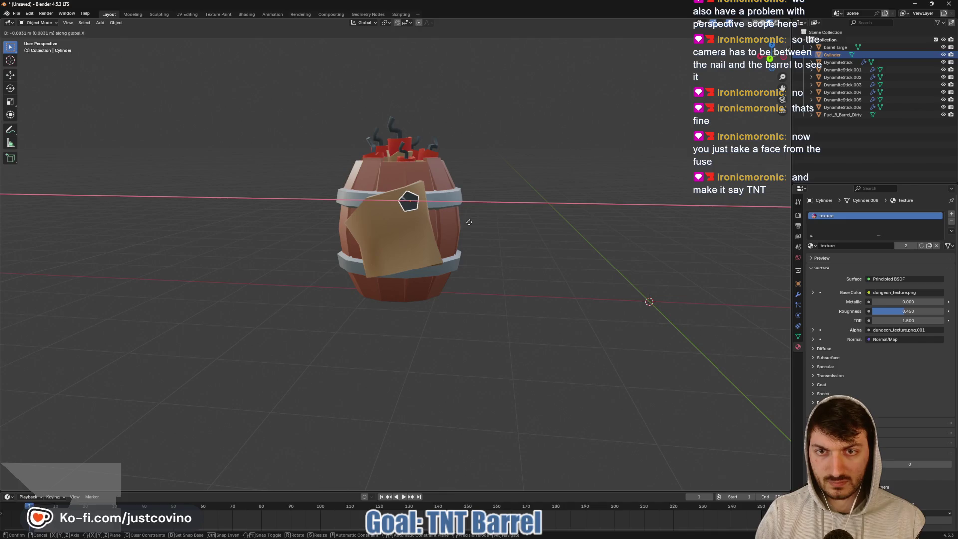
pyautogui.click(460, 222)
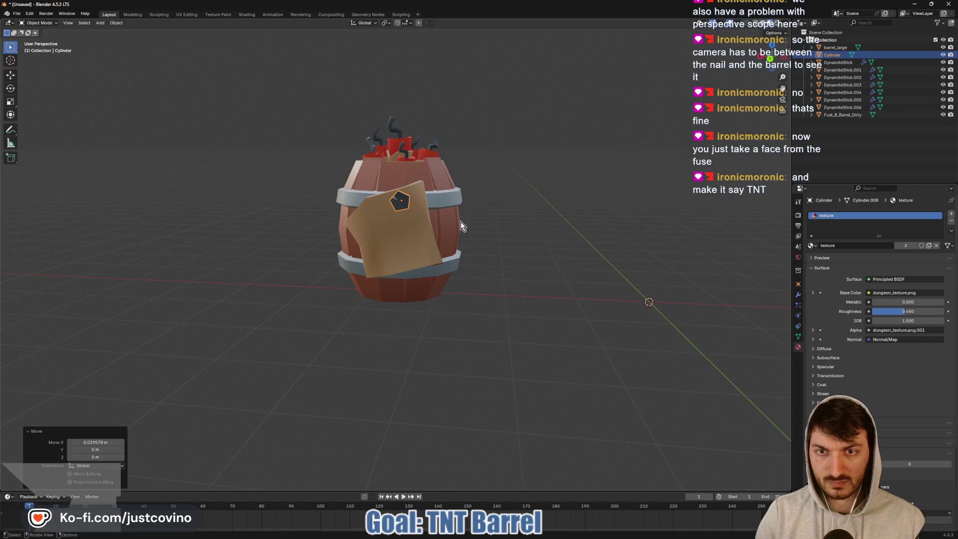
pyautogui.click(556, 224)
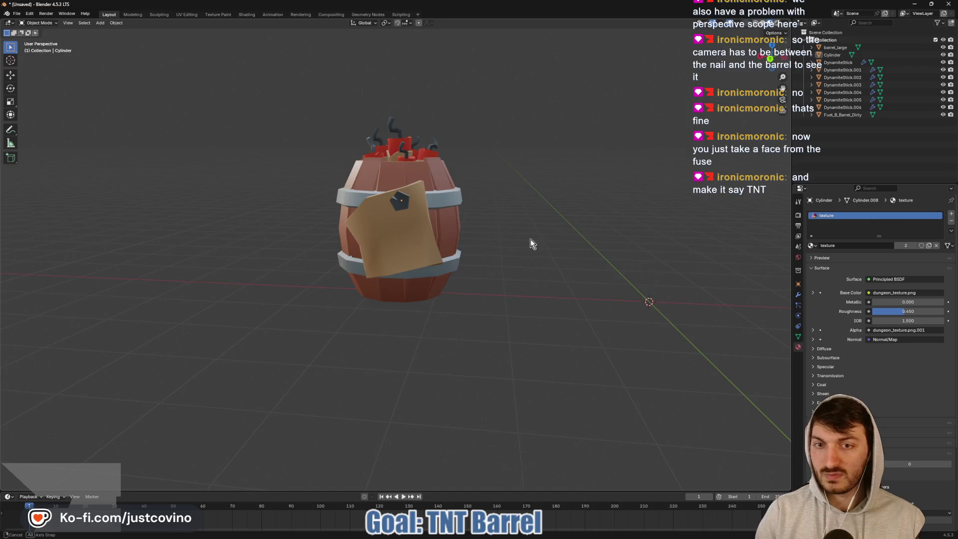
# - Sketch a trial TNT annotation on the label, then clear it
pyautogui.moveTo(531, 238)
pyautogui.mouseDown(button='middle')
pyautogui.moveTo(469, 239)
pyautogui.moveTo(524, 244)
pyautogui.moveTo(545, 235)
pyautogui.moveTo(455, 262)
pyautogui.moveTo(562, 246)
pyautogui.moveTo(520, 253)
pyautogui.moveTo(546, 248)
pyautogui.moveTo(534, 246)
pyautogui.mouseUp(button='middle')
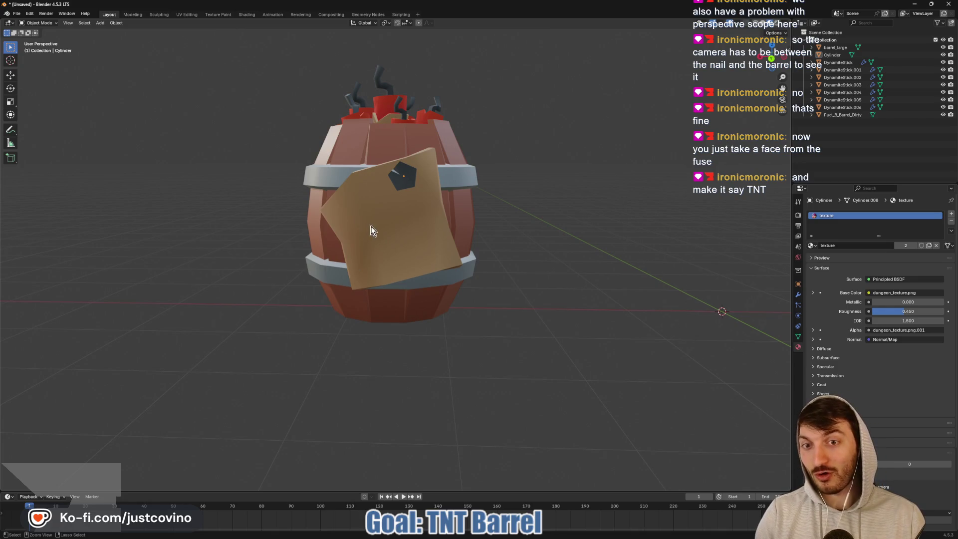
pyautogui.moveTo(349, 210)
pyautogui.mouseDown()
pyautogui.moveTo(348, 250)
pyautogui.moveTo(349, 210)
pyautogui.mouseUp()
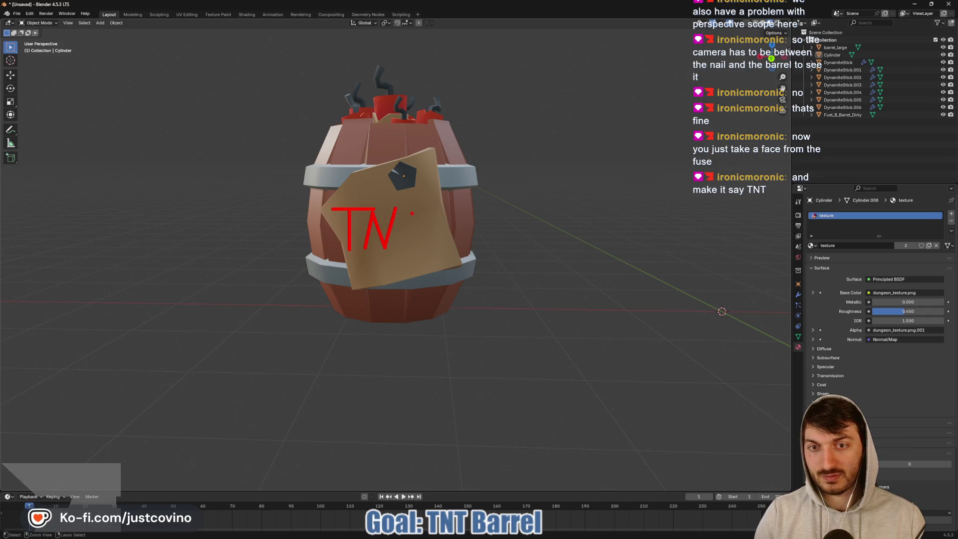
pyautogui.moveTo(413, 213); pyautogui.dragTo(412, 250)
pyautogui.moveTo(401, 215); pyautogui.dragTo(442, 214)
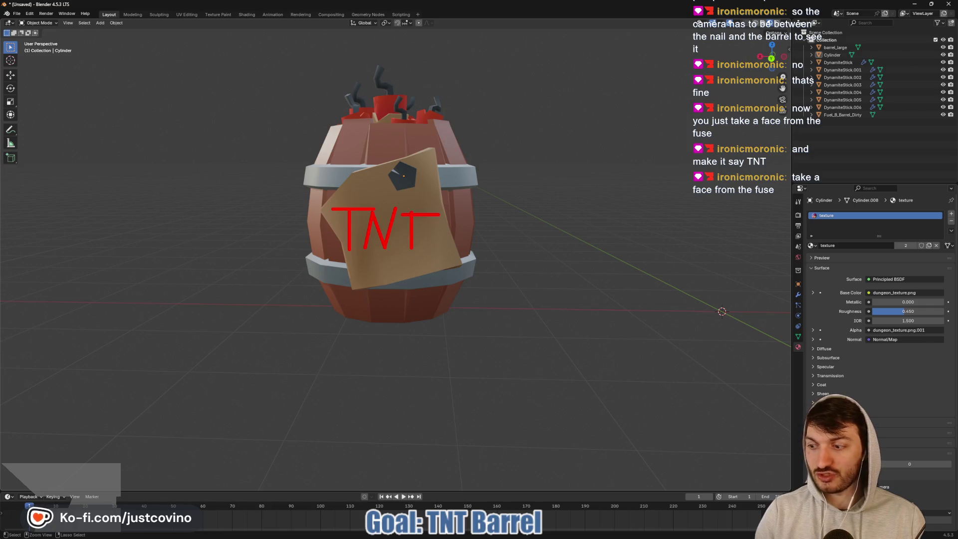
pyautogui.press('Escape')
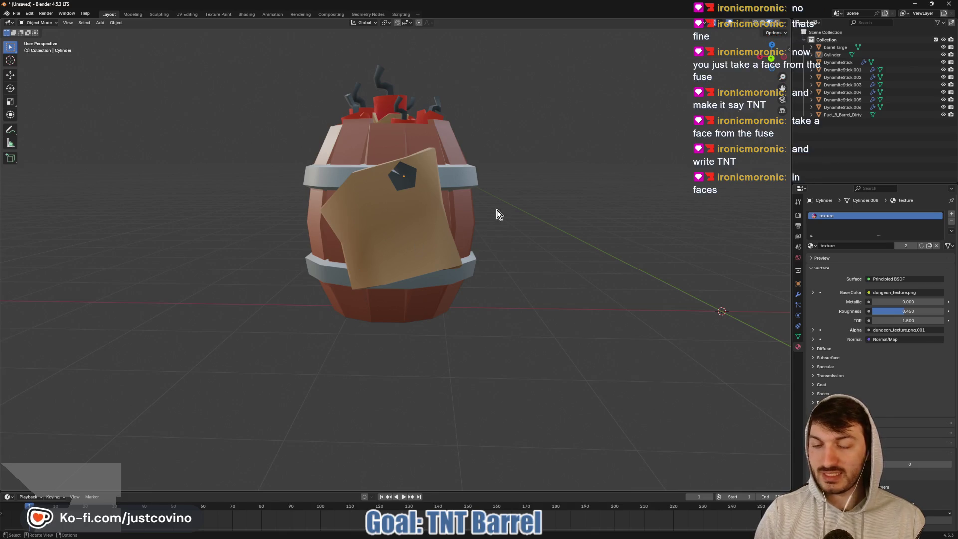
# - Select the paper label and enter Edit Mode on its mesh
pyautogui.moveTo(496, 181)
pyautogui.mouseDown(button='middle')
pyautogui.moveTo(495, 198)
pyautogui.moveTo(445, 202)
pyautogui.moveTo(506, 181)
pyautogui.mouseUp(button='middle')
pyautogui.press('Tab')
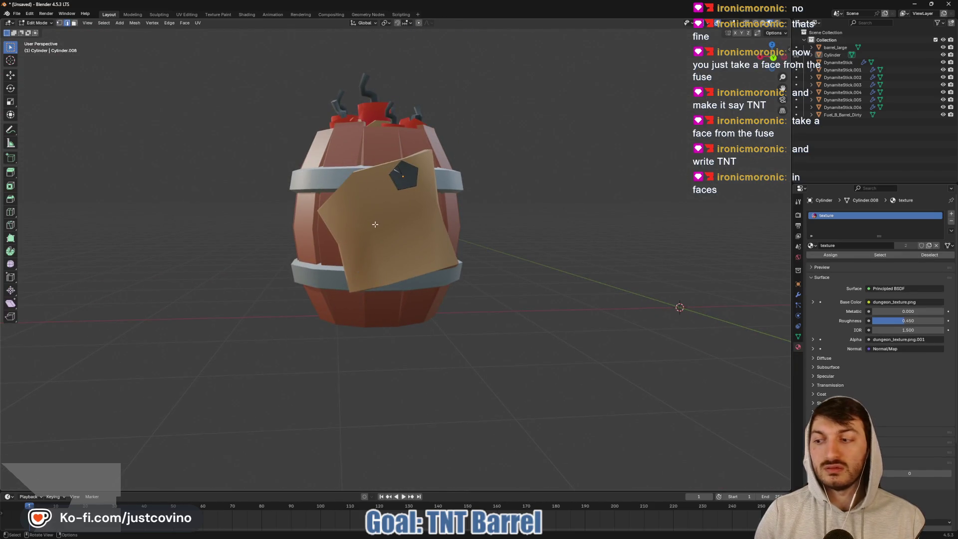
pyautogui.press('Tab')
pyautogui.click(376, 228)
pyautogui.press('Tab')
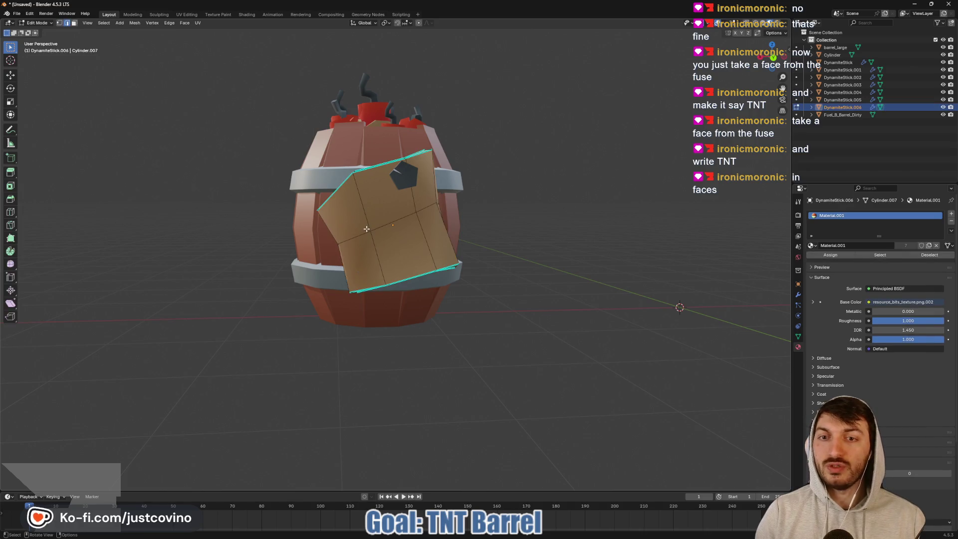
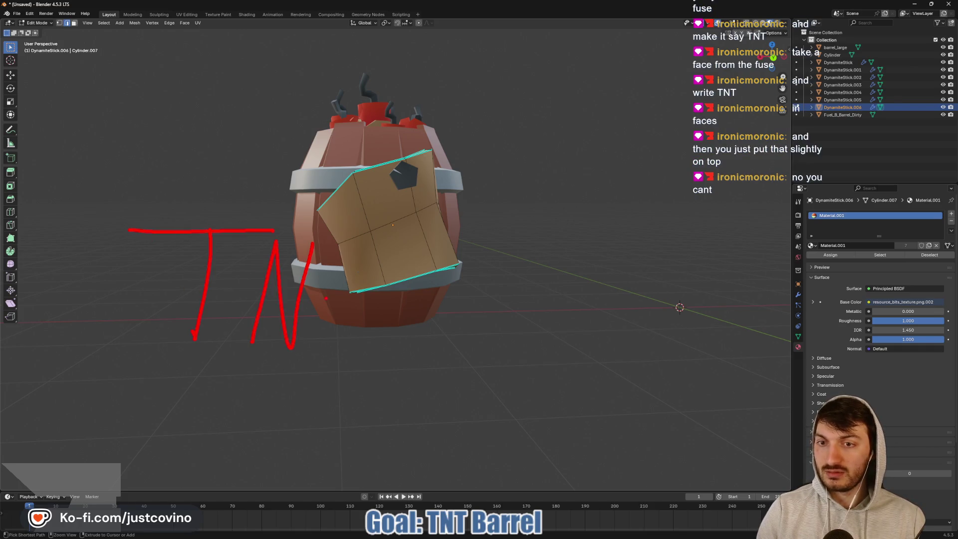
# - Clear the TNT annotation and open the centre dynamite stick DynamiteStick.004 for editing
pyautogui.press('Escape')
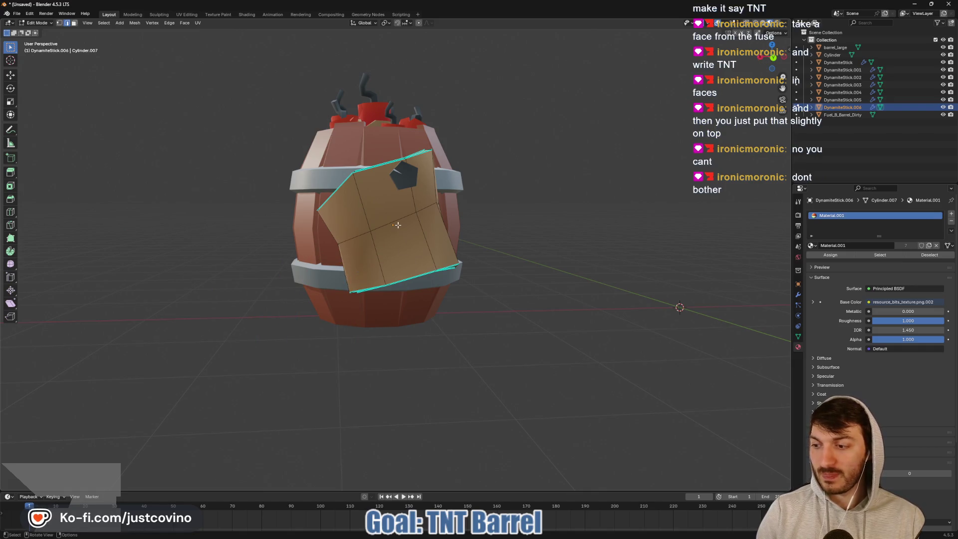
pyautogui.press('Tab')
pyautogui.moveTo(438, 232)
pyautogui.mouseDown(button='middle')
pyautogui.moveTo(447, 319)
pyautogui.moveTo(492, 300)
pyautogui.moveTo(459, 350)
pyautogui.moveTo(414, 192)
pyautogui.mouseUp(button='middle')
pyautogui.scroll(2, 414, 191)
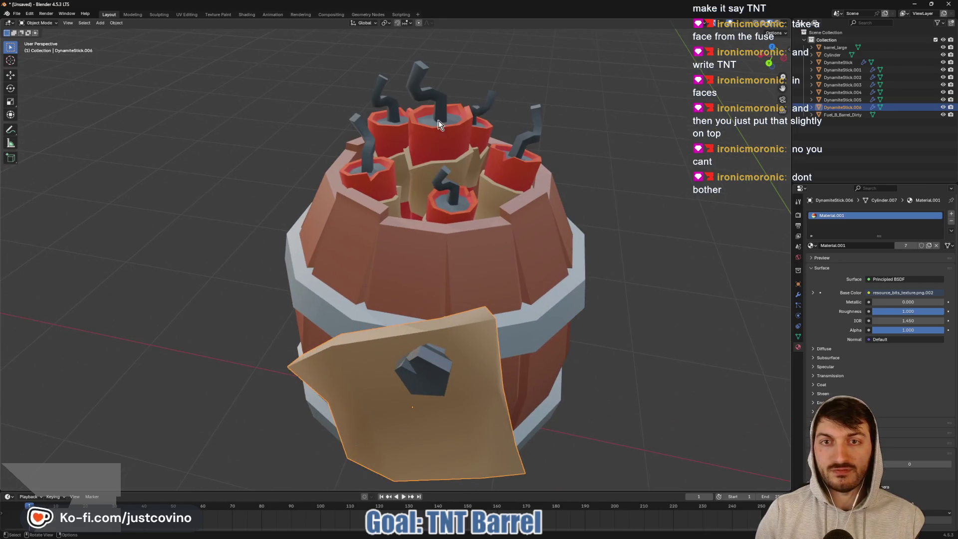
pyautogui.click(437, 122)
pyautogui.press('Tab')
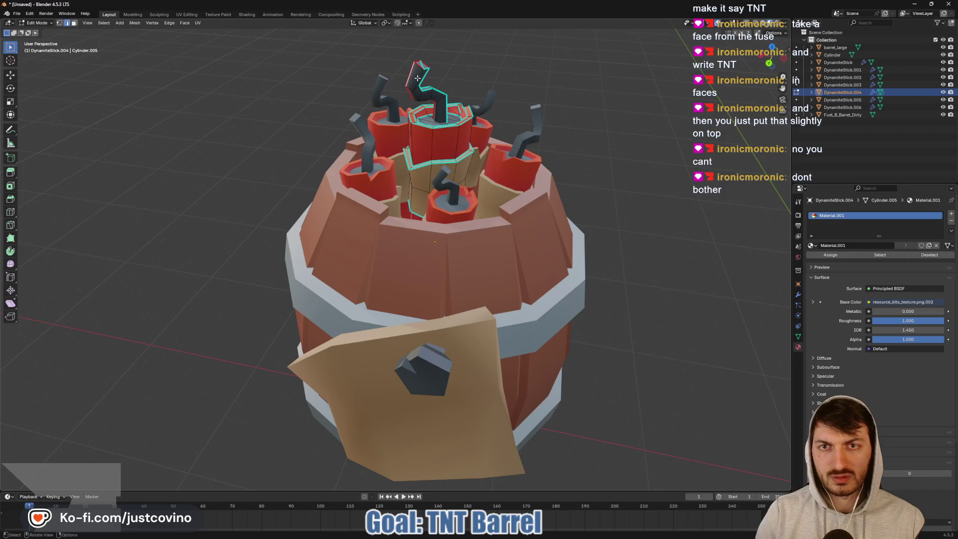
# - Duplicate a strip of the stick's faces and separate it into DynamiteStick.007
pyautogui.moveTo(457, 145); pyautogui.dragTo(406, 130, button='middle')
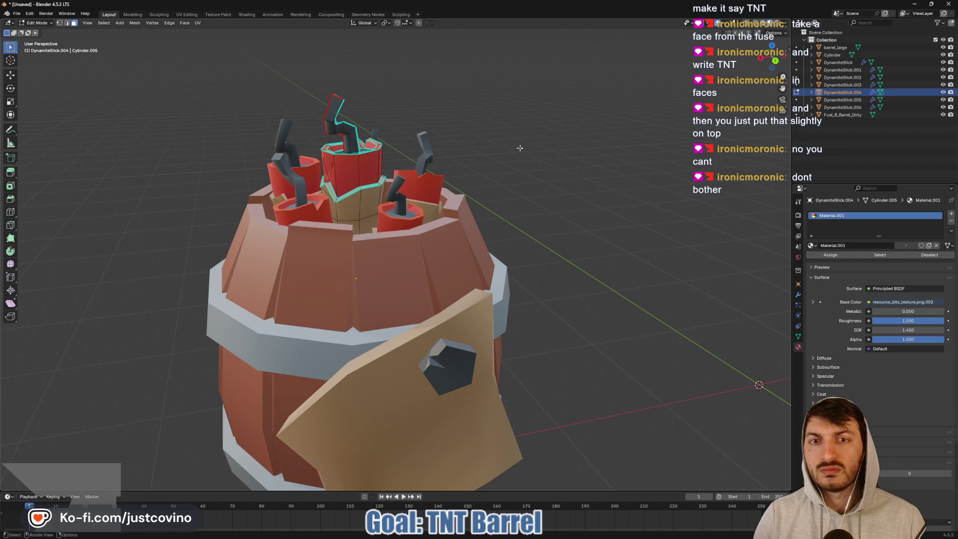
pyautogui.moveTo(520, 148); pyautogui.dragTo(489, 195, button='middle')
pyautogui.scroll(4, 489, 195)
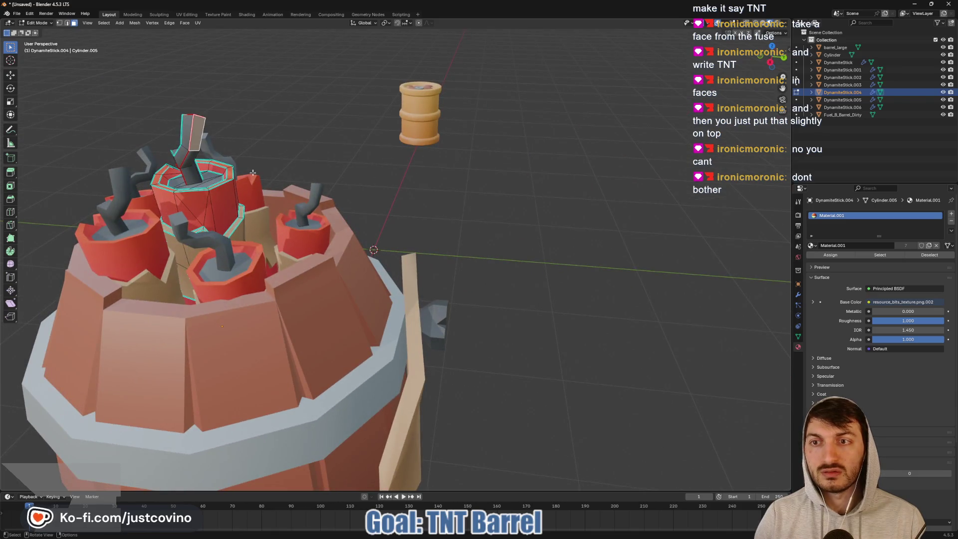
pyautogui.hotkey('shift', 'd')
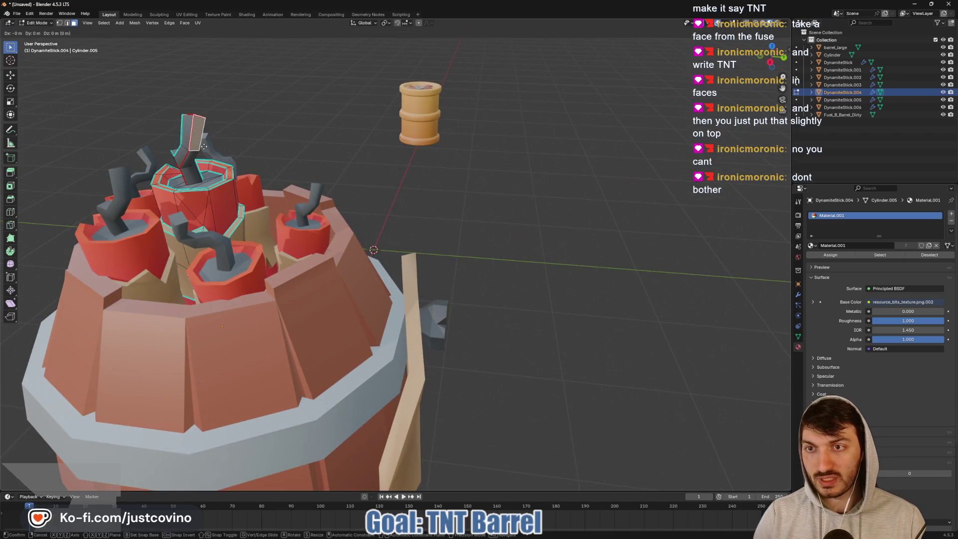
pyautogui.click(529, 334)
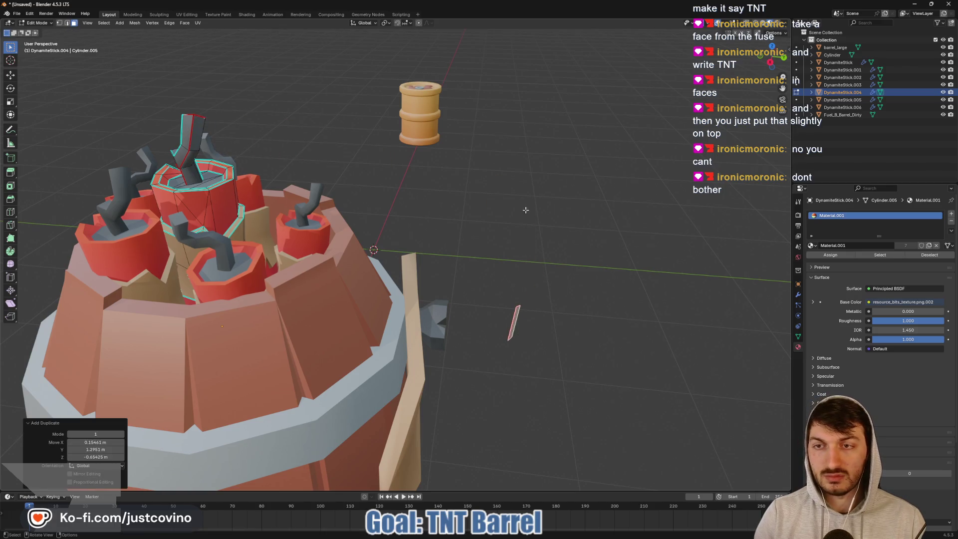
pyautogui.press('p')
pyautogui.click(518, 326)
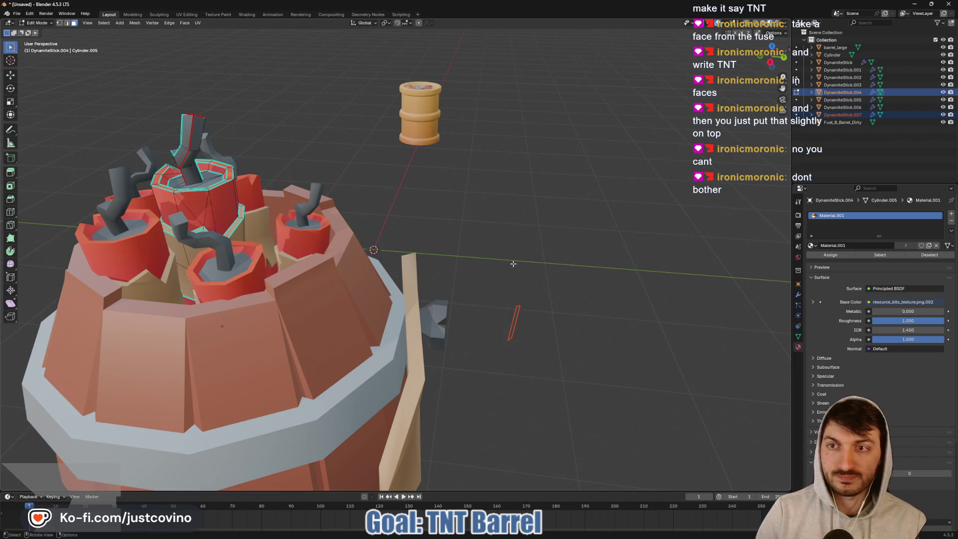
pyautogui.press('Tab')
pyautogui.moveTo(562, 261)
pyautogui.mouseDown(button='middle')
pyautogui.moveTo(505, 232)
pyautogui.moveTo(366, 272)
pyautogui.mouseUp(button='middle')
# - Edit DynamiteStick.007's mesh with snapping turned on
pyautogui.click(363, 270)
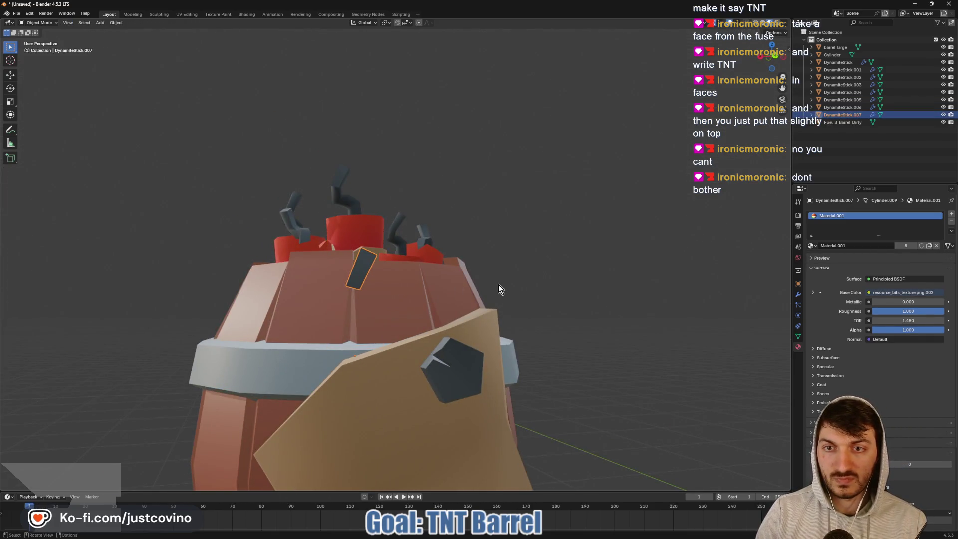
pyautogui.moveTo(500, 288)
pyautogui.mouseDown(button='middle')
pyautogui.moveTo(482, 339)
pyautogui.moveTo(480, 301)
pyautogui.moveTo(517, 280)
pyautogui.moveTo(583, 317)
pyautogui.moveTo(324, 260)
pyautogui.moveTo(289, 267)
pyautogui.moveTo(472, 288)
pyautogui.moveTo(409, 295)
pyautogui.moveTo(414, 283)
pyautogui.moveTo(428, 285)
pyautogui.moveTo(327, 300)
pyautogui.moveTo(340, 304)
pyautogui.moveTo(332, 297)
pyautogui.moveTo(541, 291)
pyautogui.moveTo(605, 265)
pyautogui.mouseUp(button='middle')
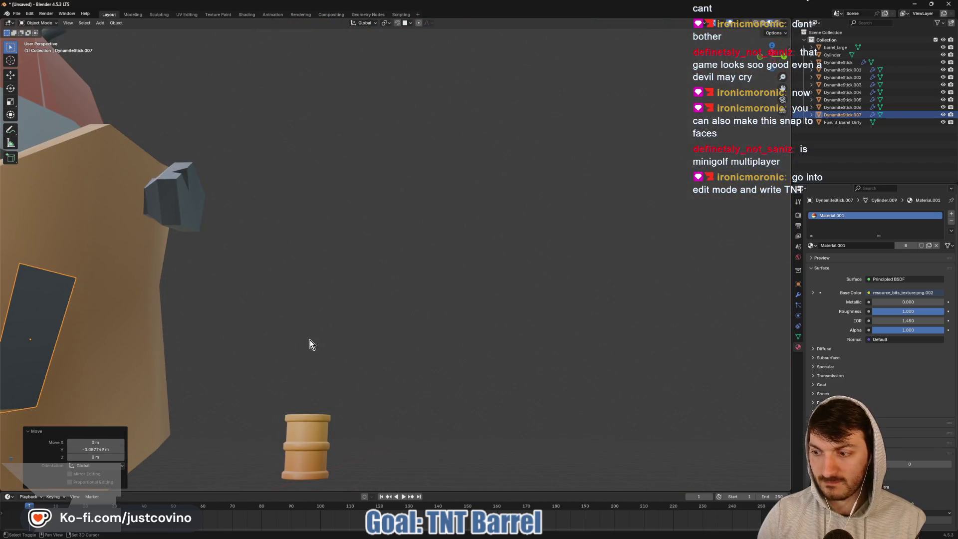
pyautogui.scroll(-5, 262, 351)
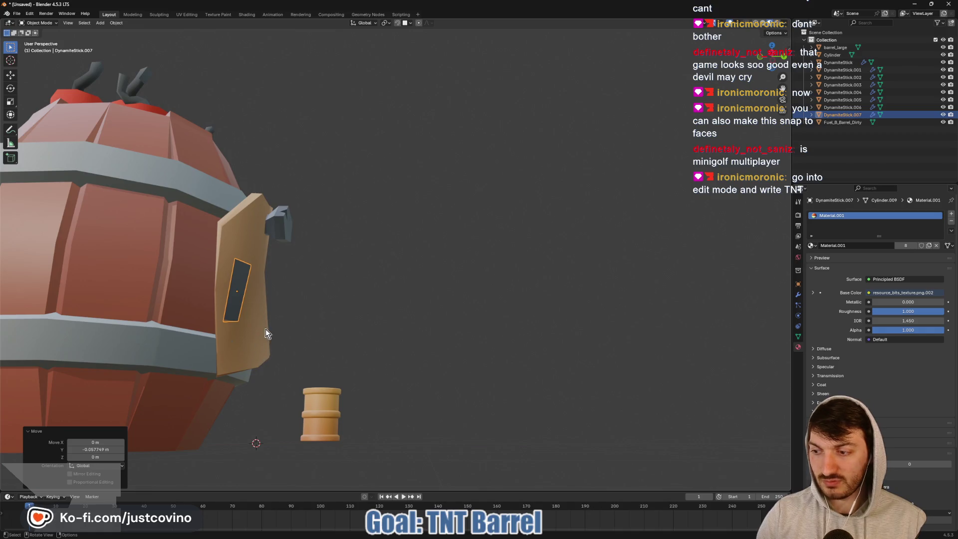
pyautogui.moveTo(265, 329); pyautogui.dragTo(238, 341, button='middle')
pyautogui.press('Tab')
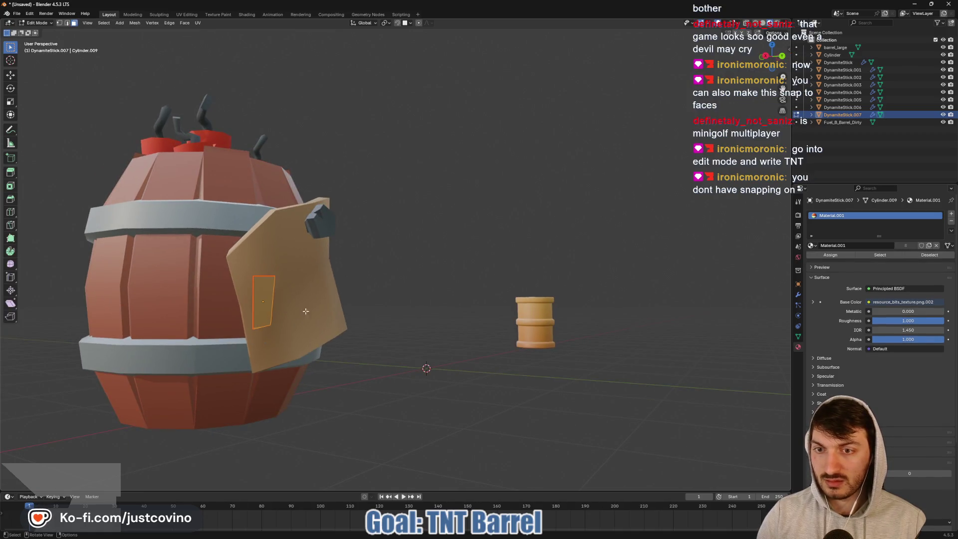
pyautogui.moveTo(342, 306); pyautogui.dragTo(317, 310, button='middle')
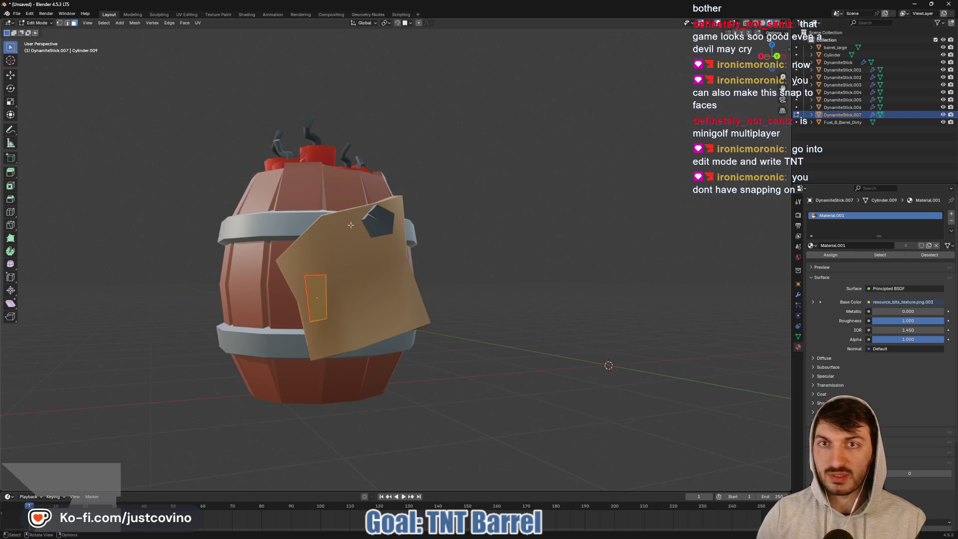
pyautogui.click(397, 22)
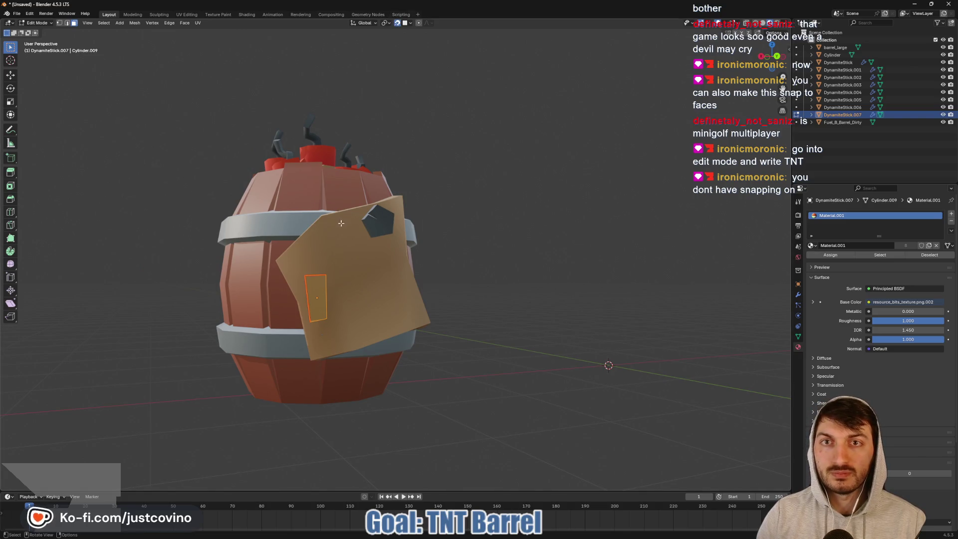
# - Slide the strip face -0.000588 m along global Y against the paper label
pyautogui.scroll(3, 338, 298)
pyautogui.moveTo(337, 298)
pyautogui.mouseDown(button='middle')
pyautogui.moveTo(498, 280)
pyautogui.moveTo(511, 284)
pyautogui.moveTo(348, 334)
pyautogui.moveTo(629, 342)
pyautogui.moveTo(249, 326)
pyautogui.mouseUp(button='middle')
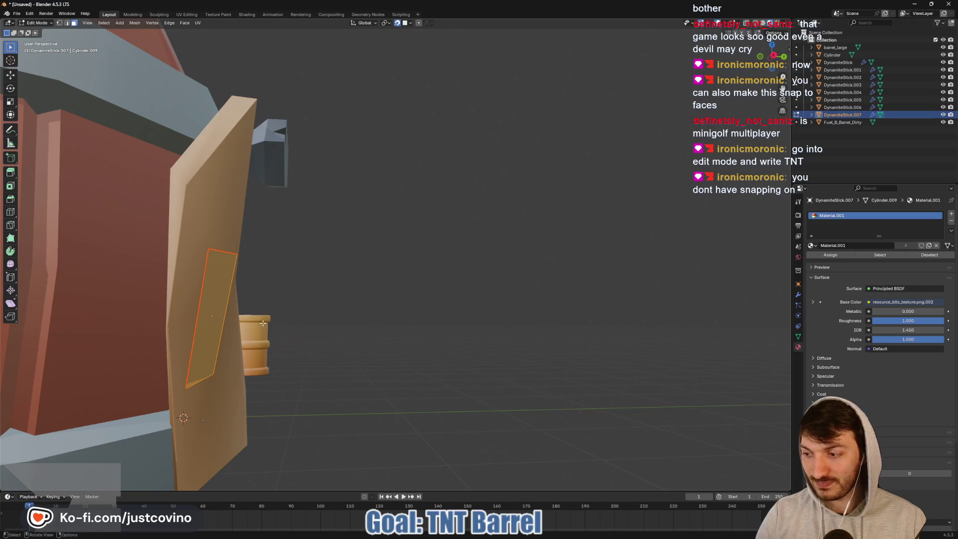
pyautogui.press('g')
pyautogui.press('y')
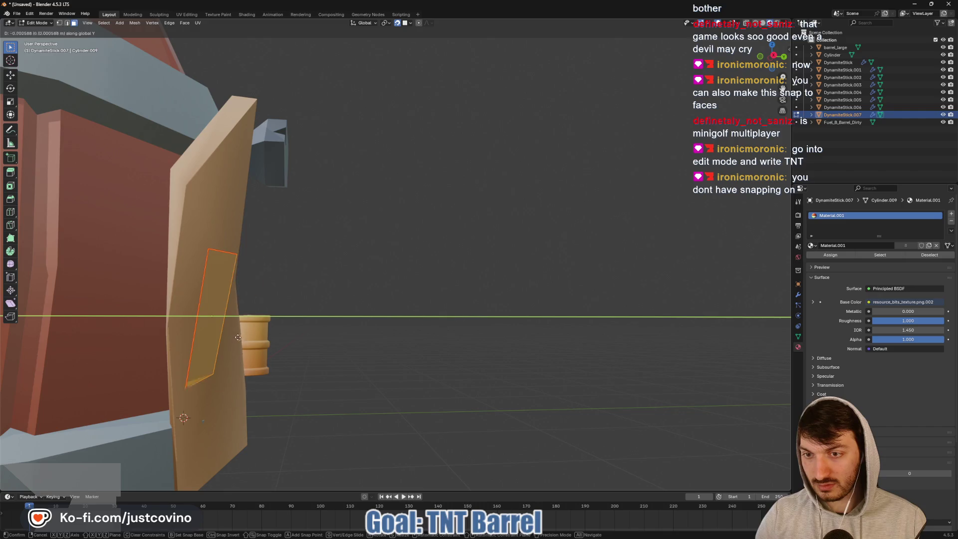
pyautogui.click(237, 334)
pyautogui.moveTo(239, 335)
pyautogui.mouseDown(button='middle')
pyautogui.moveTo(301, 334)
pyautogui.moveTo(246, 332)
pyautogui.mouseUp(button='middle')
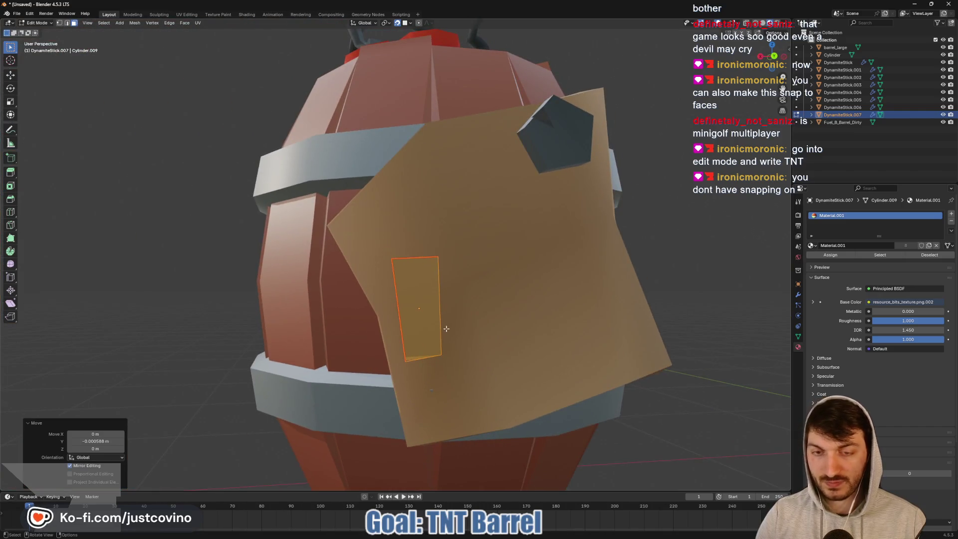
# - Duplicate the strip, rotate the copy about 84° on Y, and position it as the T's crossbar
pyautogui.scroll(-2, 442, 327)
pyautogui.hotkey('shift', 'd')
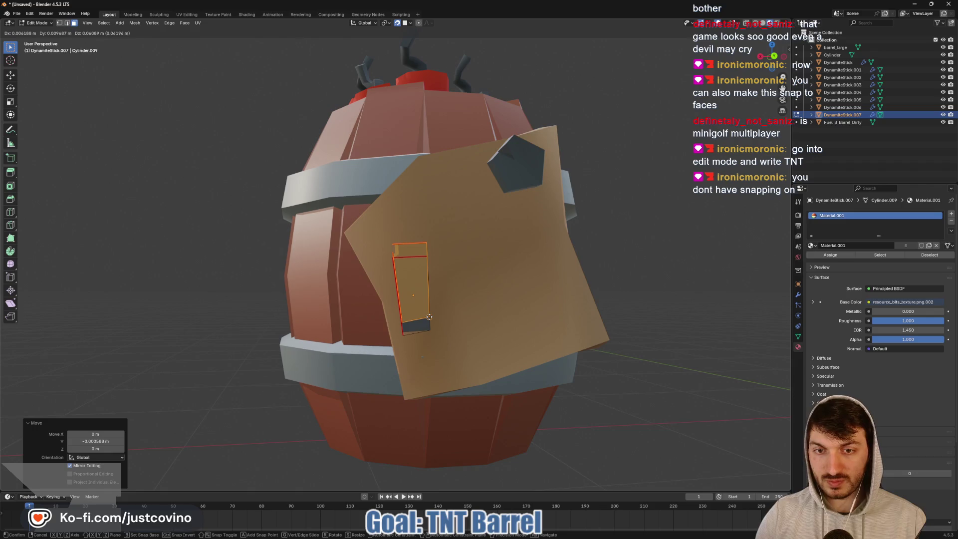
pyautogui.press('r')
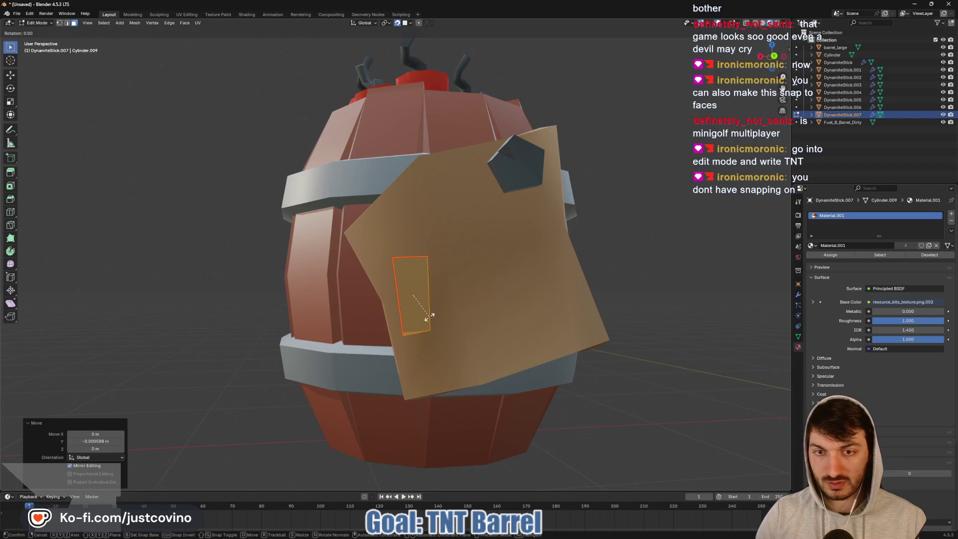
pyautogui.press('y')
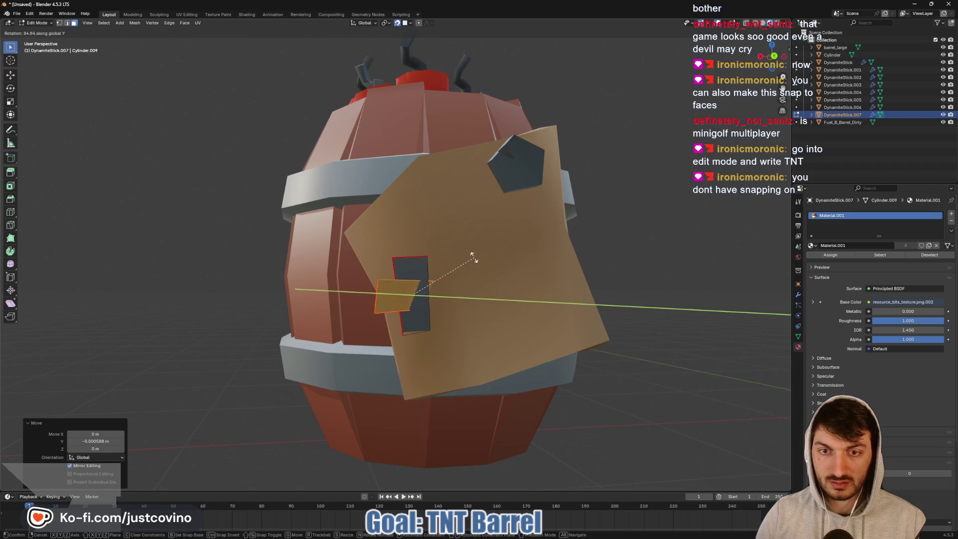
pyautogui.click(419, 307)
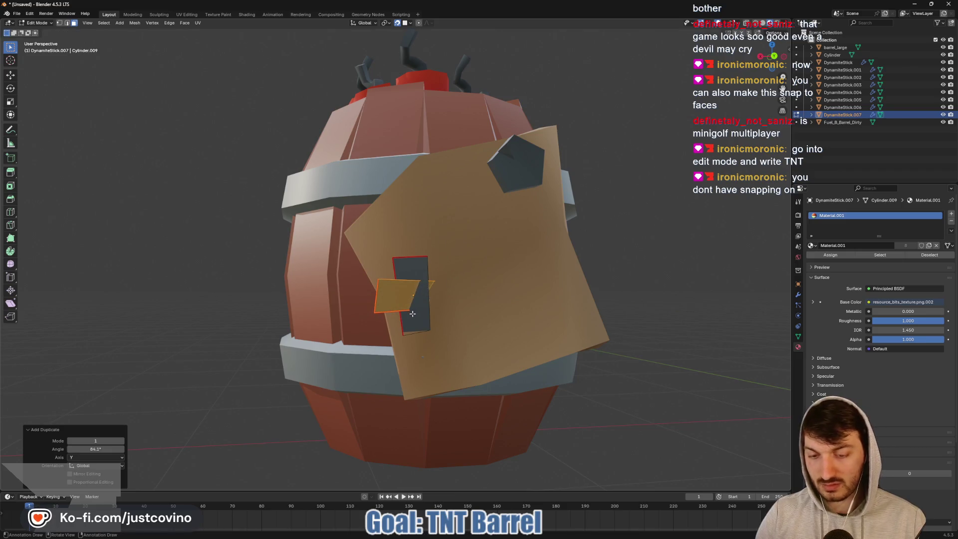
pyautogui.press('g')
pyautogui.press('z')
pyautogui.click(412, 258)
pyautogui.moveTo(412, 258)
pyautogui.mouseDown(button='middle')
pyautogui.moveTo(481, 269)
pyautogui.moveTo(295, 231)
pyautogui.mouseUp(button='middle')
pyautogui.press('y')
pyautogui.click(384, 248)
pyautogui.press('g')
pyautogui.press('z')
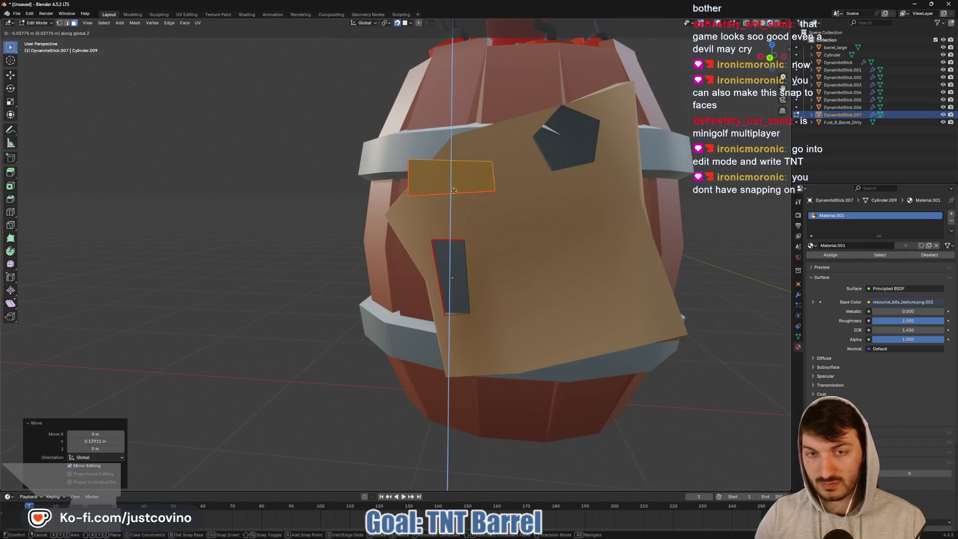
pyautogui.click(456, 251)
# - Turn snapping off, pull the crossbar toward the label along Y and tilt it to match
pyautogui.moveTo(455, 251)
pyautogui.mouseDown(button='middle')
pyautogui.moveTo(574, 300)
pyautogui.moveTo(619, 294)
pyautogui.mouseUp(button='middle')
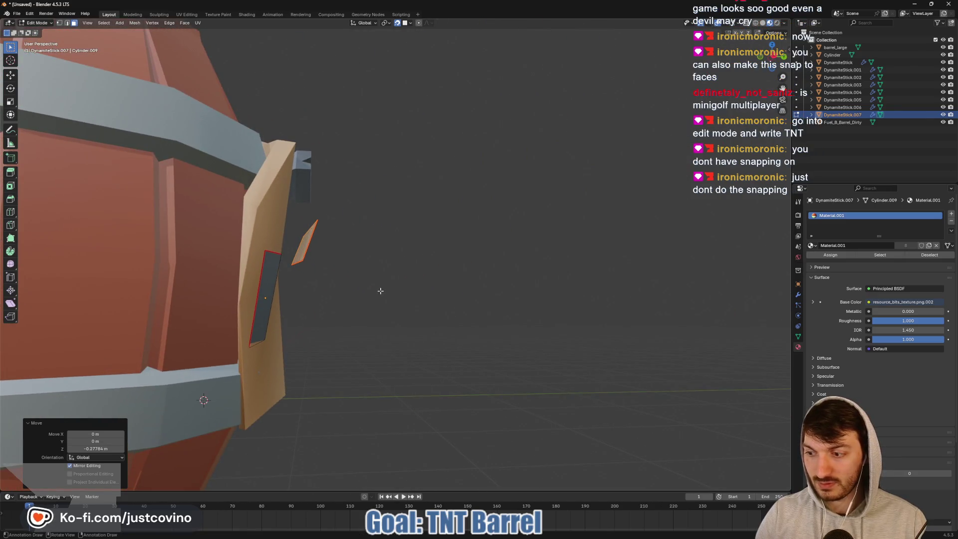
pyautogui.click(397, 23)
pyautogui.scroll(-5, 397, 48)
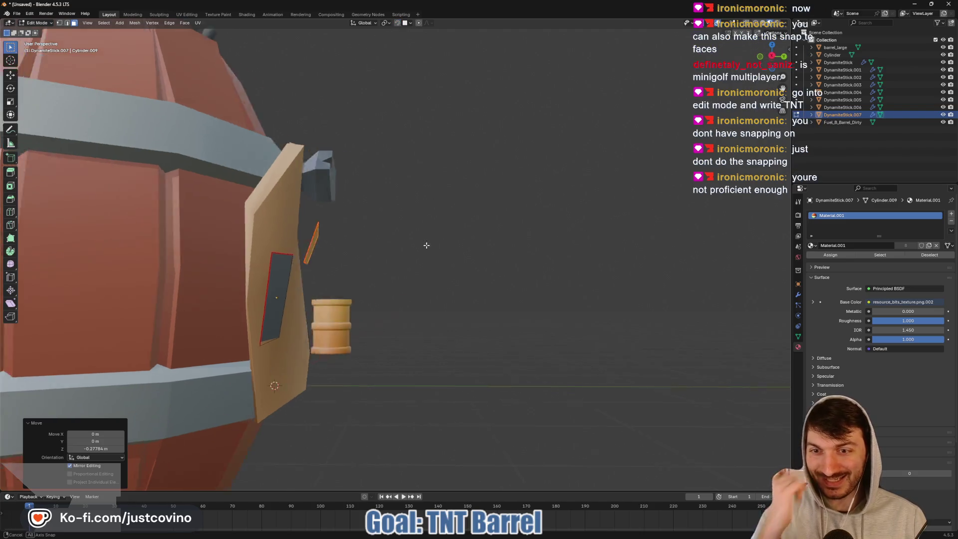
pyautogui.moveTo(427, 242)
pyautogui.mouseDown(button='middle')
pyautogui.moveTo(334, 255)
pyautogui.moveTo(439, 277)
pyautogui.mouseUp(button='middle')
pyautogui.scroll(2, 333, 255)
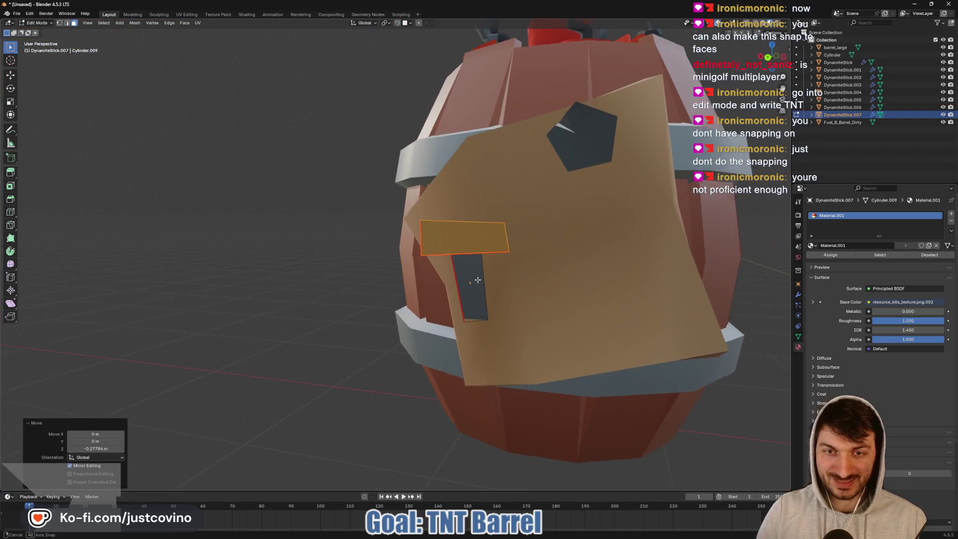
pyautogui.scroll(3, 440, 277)
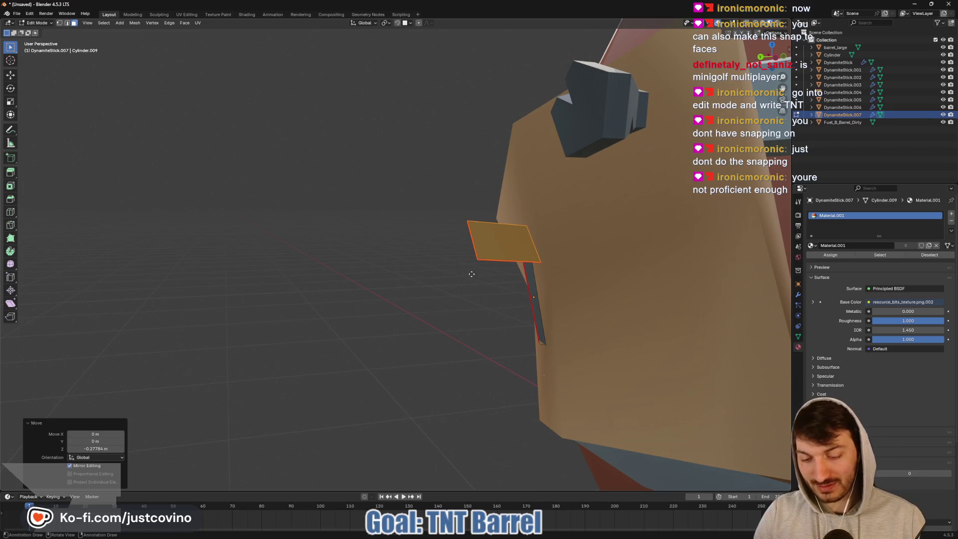
pyautogui.press('g')
pyautogui.press('y')
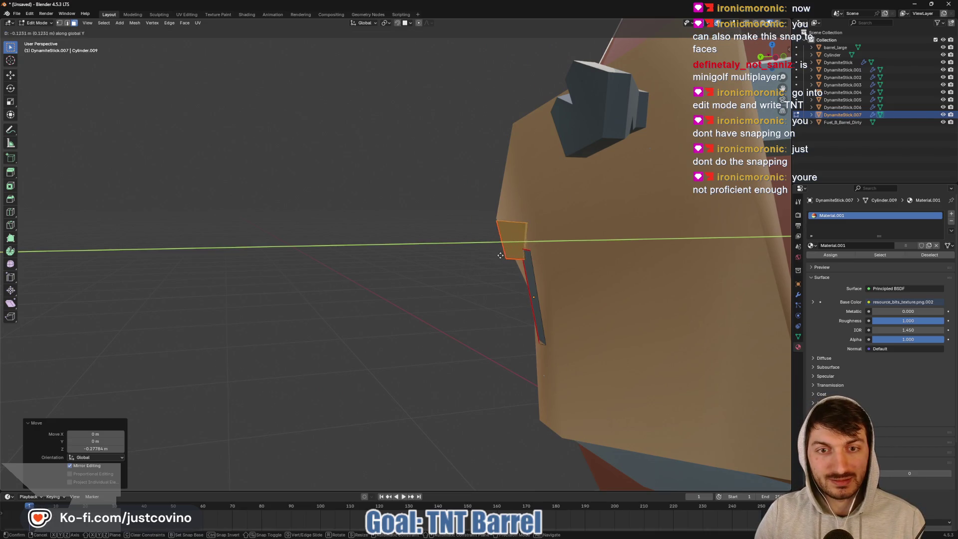
pyautogui.click(504, 254)
pyautogui.moveTo(504, 254); pyautogui.dragTo(495, 252, button='middle')
pyautogui.press('r')
pyautogui.press('r')
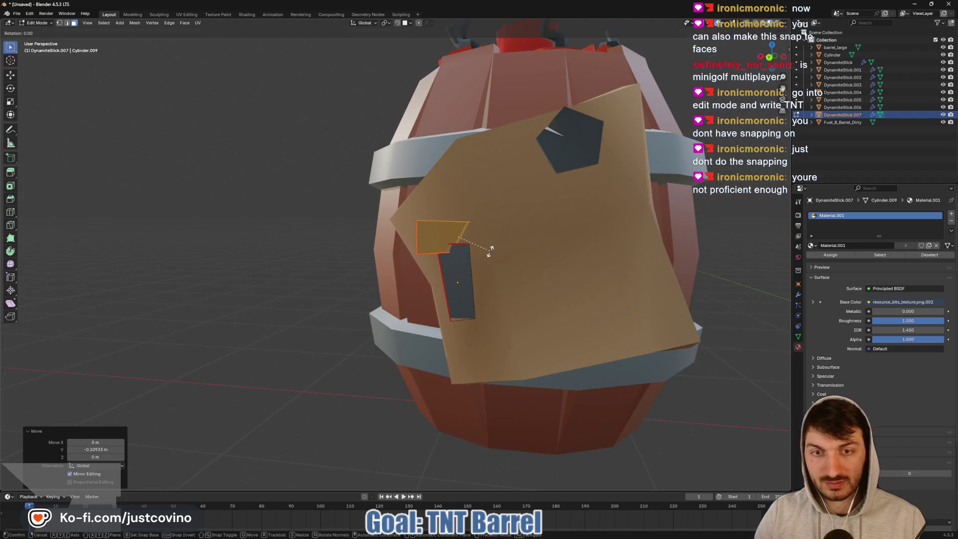
pyautogui.click(477, 251)
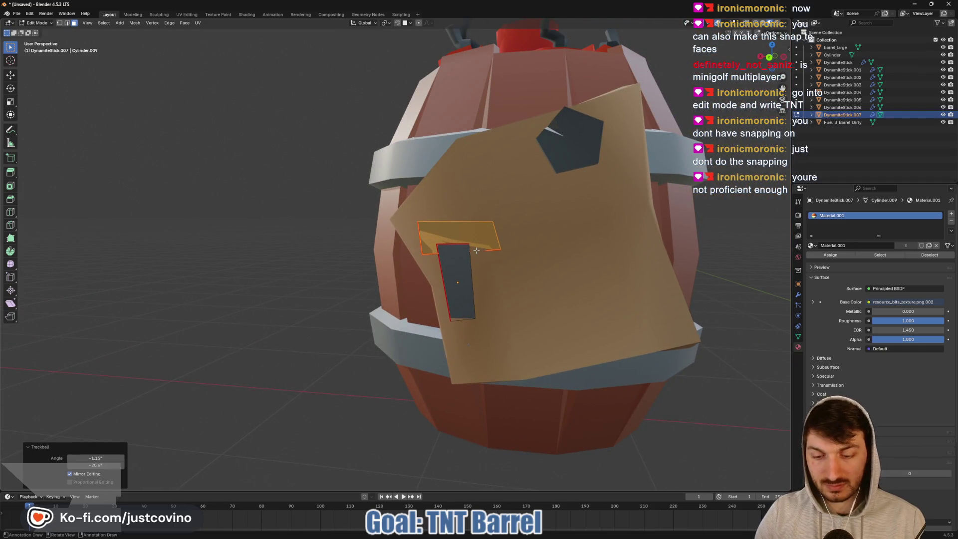
# - Press the T crossbar flush against the label along Y, then deselect it
pyautogui.press('g')
pyautogui.press('y')
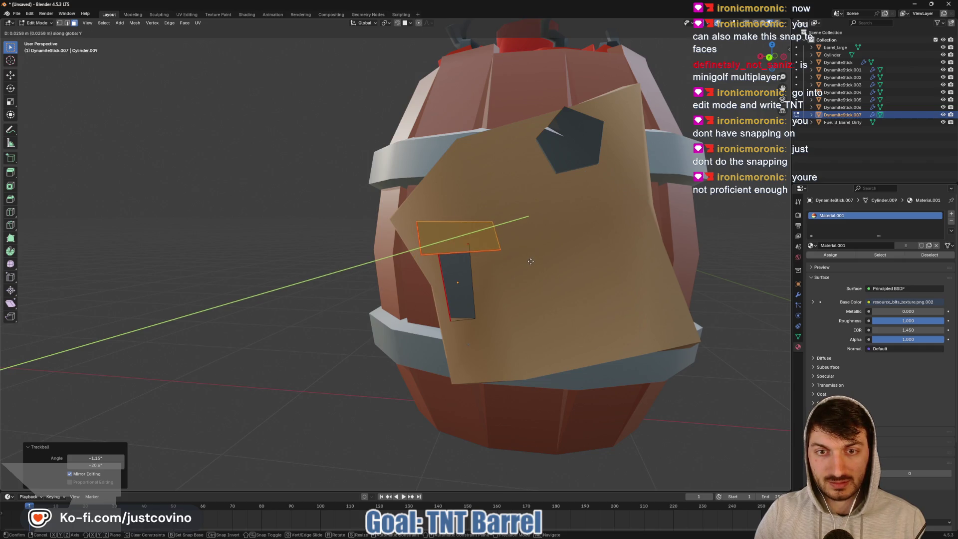
pyautogui.click(530, 261)
pyautogui.moveTo(518, 280)
pyautogui.mouseDown(button='middle')
pyautogui.moveTo(456, 428)
pyautogui.moveTo(644, 271)
pyautogui.moveTo(629, 273)
pyautogui.mouseUp(button='middle')
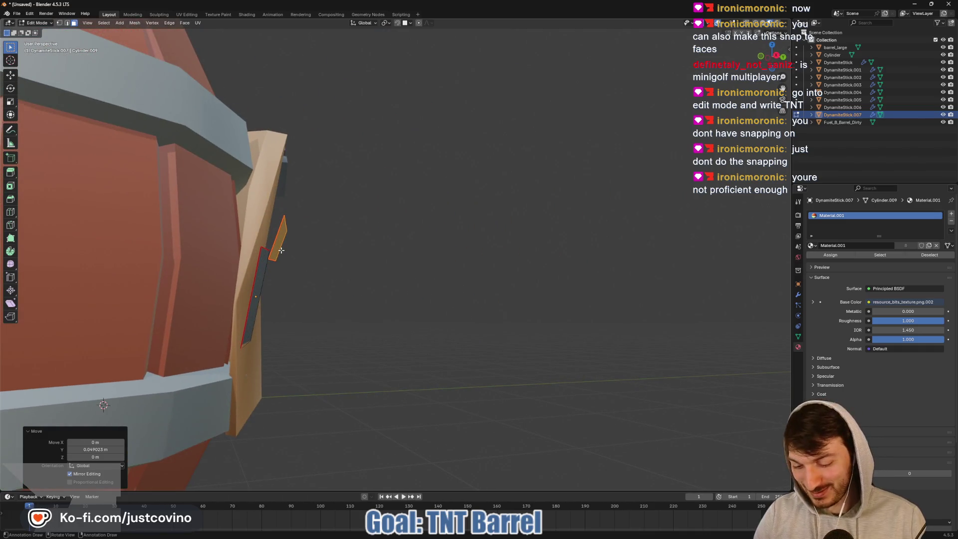
pyautogui.press('g')
pyautogui.press('y')
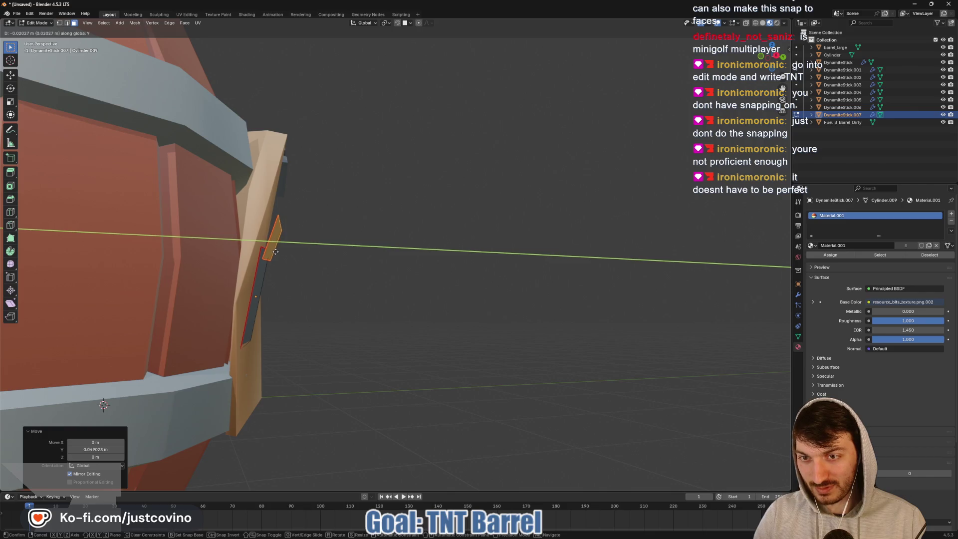
pyautogui.click(276, 252)
pyautogui.scroll(-4, 444, 290)
pyautogui.moveTo(438, 274); pyautogui.dragTo(448, 300, button='middle')
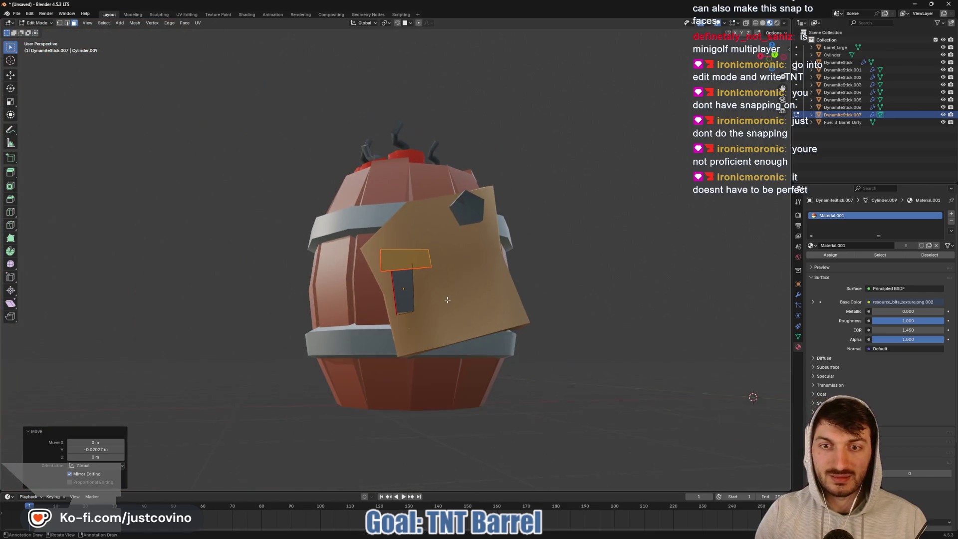
pyautogui.click(568, 272)
pyautogui.moveTo(577, 274); pyautogui.dragTo(560, 280, button='middle')
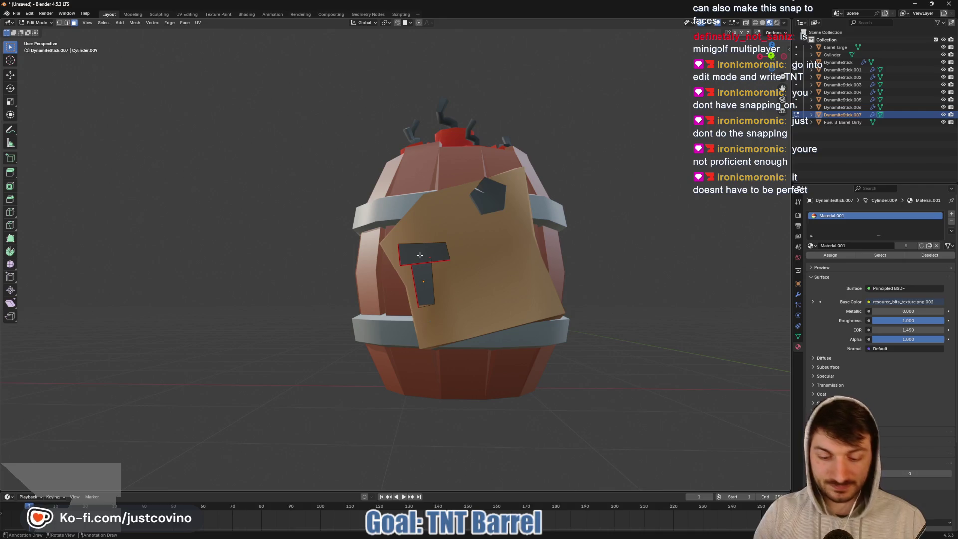
# - Select the T's top bar, tilt it slightly and centre the view on it
pyautogui.press('l')
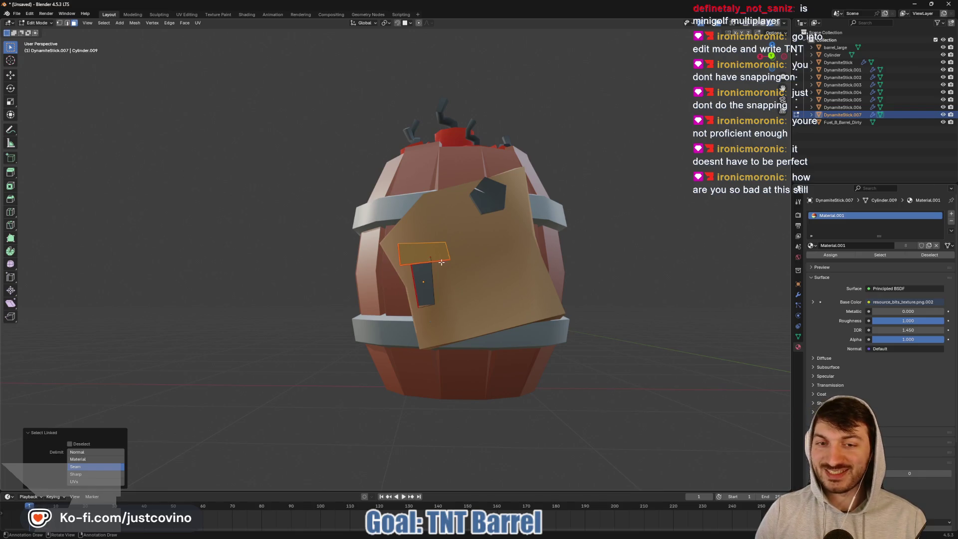
pyautogui.press('r')
pyautogui.press('r')
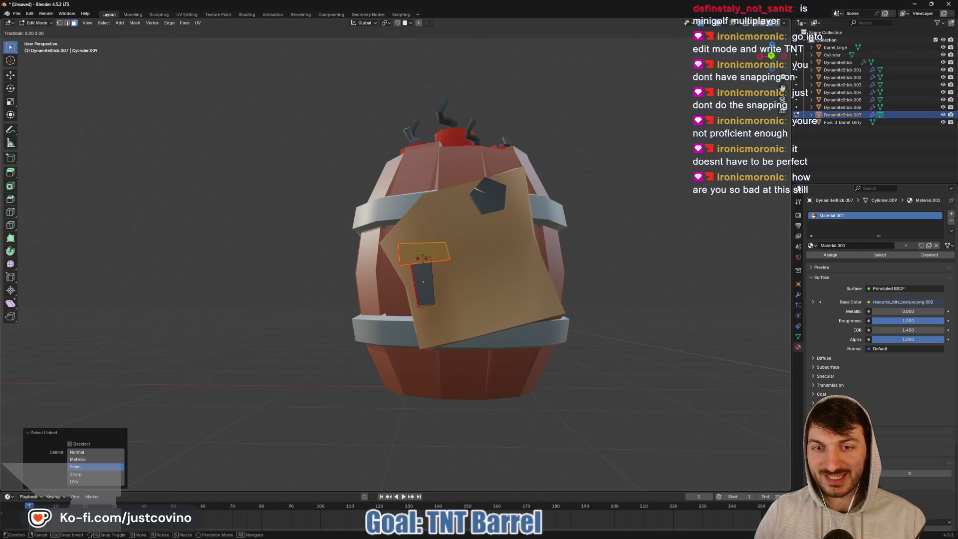
pyautogui.click(420, 258)
pyautogui.moveTo(419, 258); pyautogui.dragTo(567, 271, button='middle')
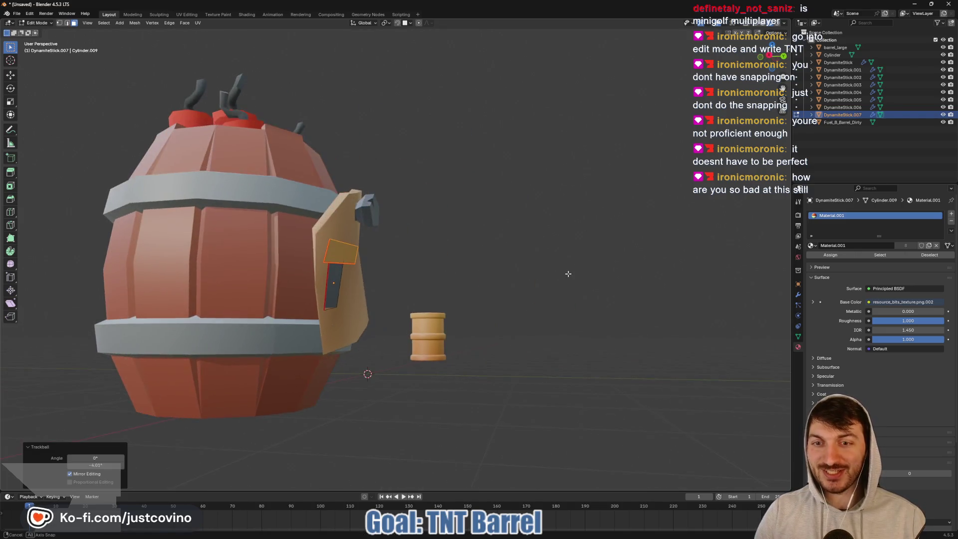
pyautogui.press('KP_Decimal')
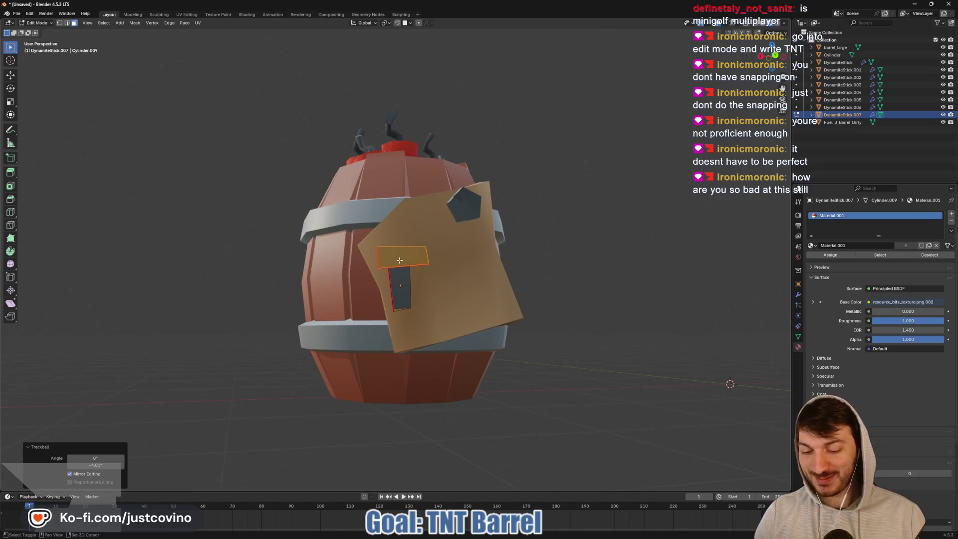
# - Copy the bar, thin it vertically and stand it beside the T as the N's first leg
pyautogui.hotkey('shift', 'd')
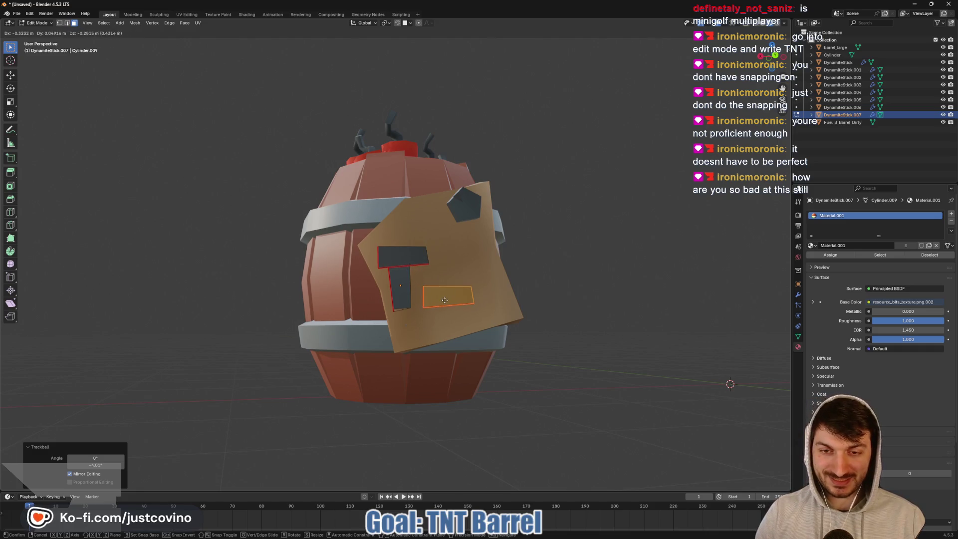
pyautogui.click(444, 301)
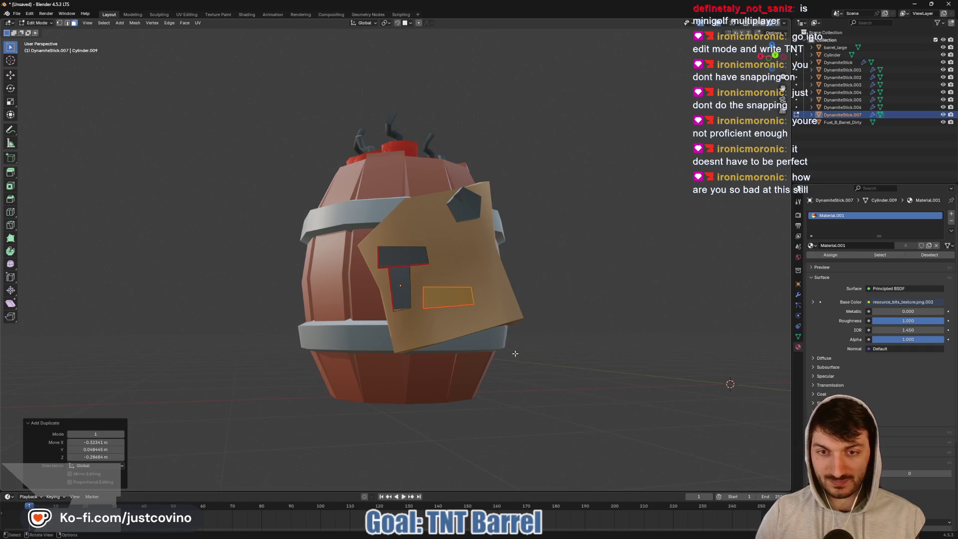
pyautogui.press('s')
pyautogui.press('z')
pyautogui.click(483, 329)
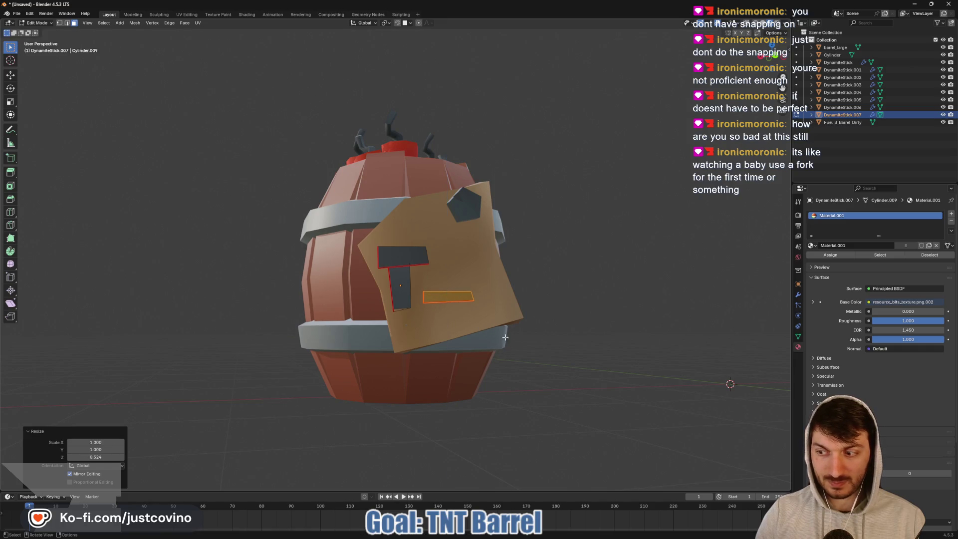
pyautogui.moveTo(483, 329); pyautogui.dragTo(497, 303, button='middle')
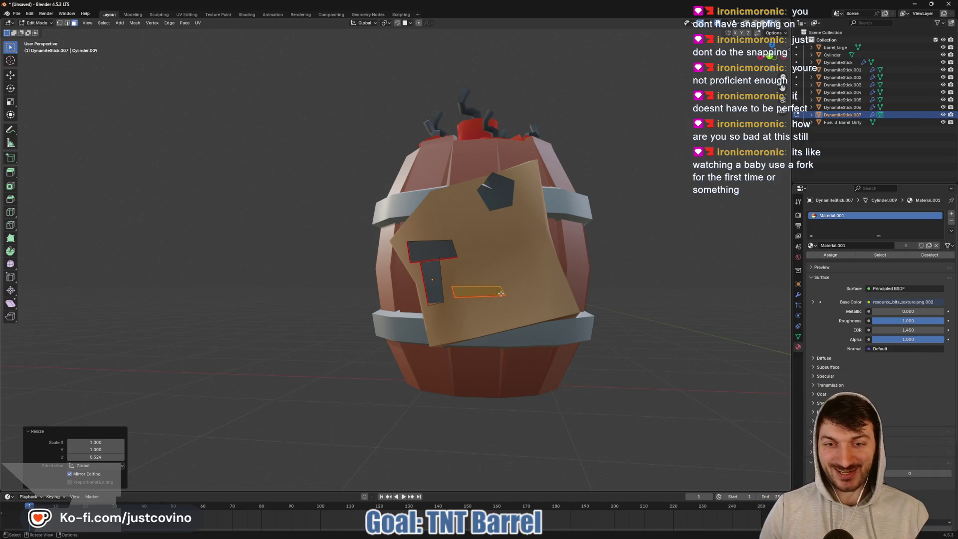
pyautogui.press('r')
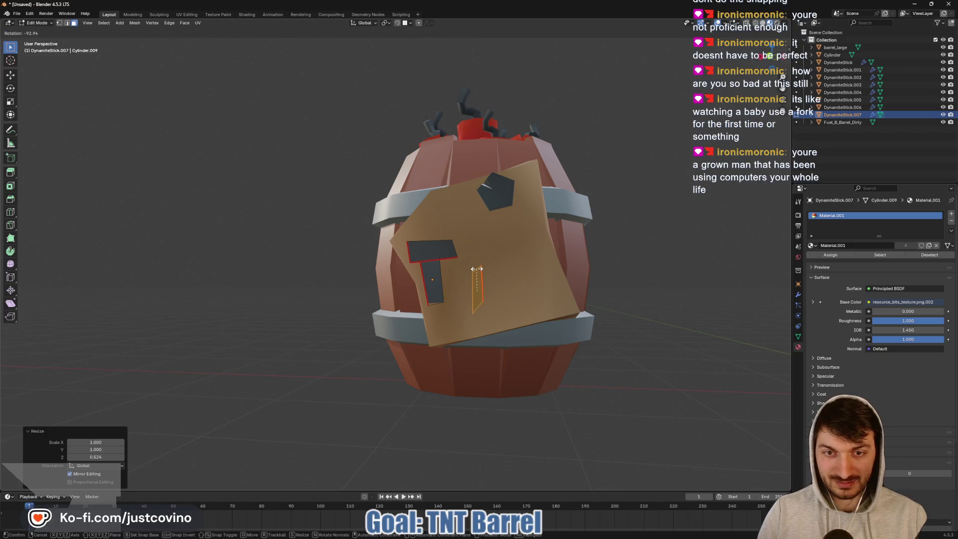
pyautogui.click(484, 271)
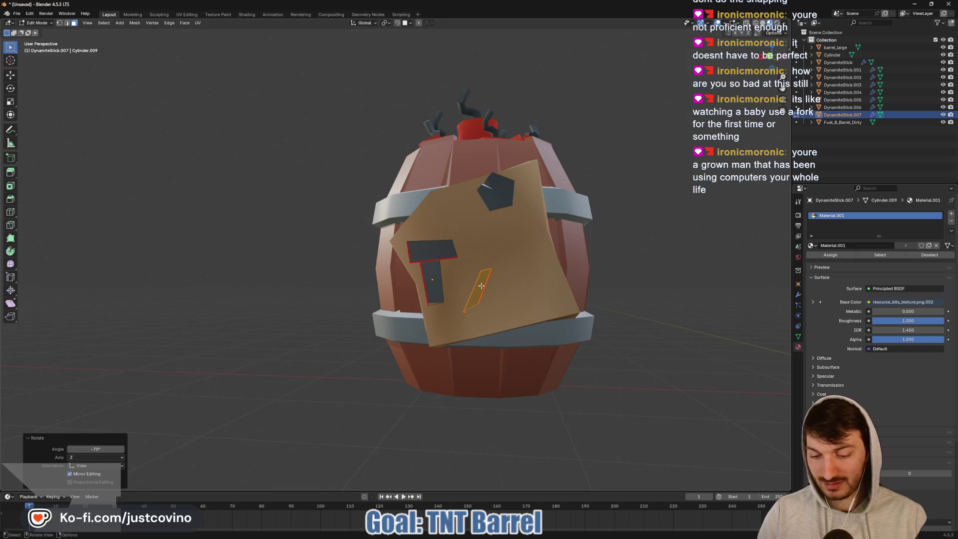
pyautogui.press('g')
pyautogui.click(472, 275)
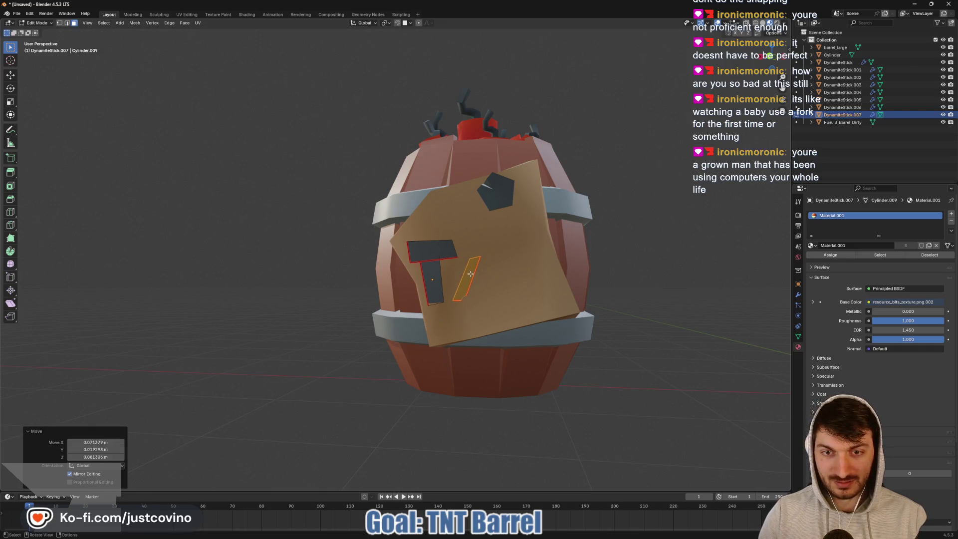
pyautogui.click(772, 58)
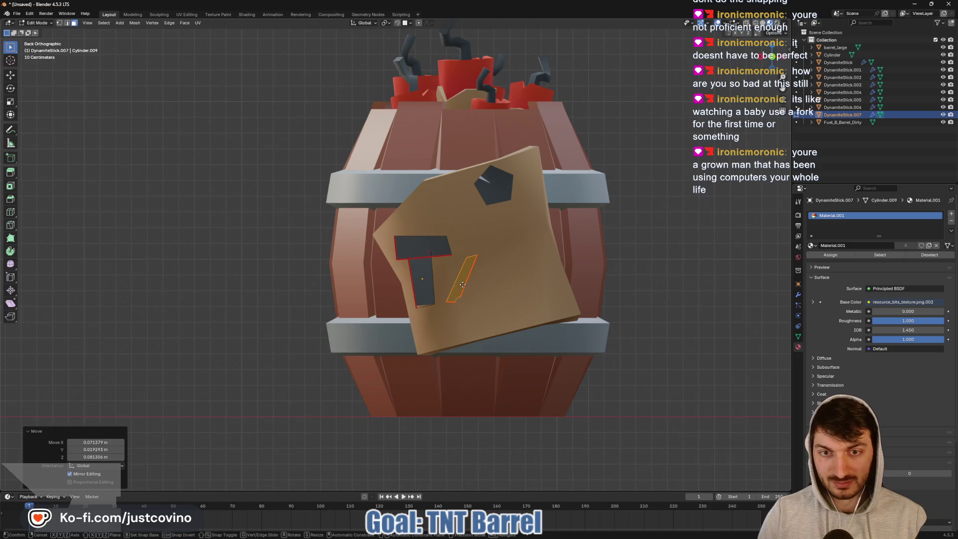
pyautogui.press('g')
pyautogui.click(460, 281)
# - Copy the leg and tilt it into the N's diagonal joined to the first leg
pyautogui.press('g')
pyautogui.hotkey('shift', 'd')
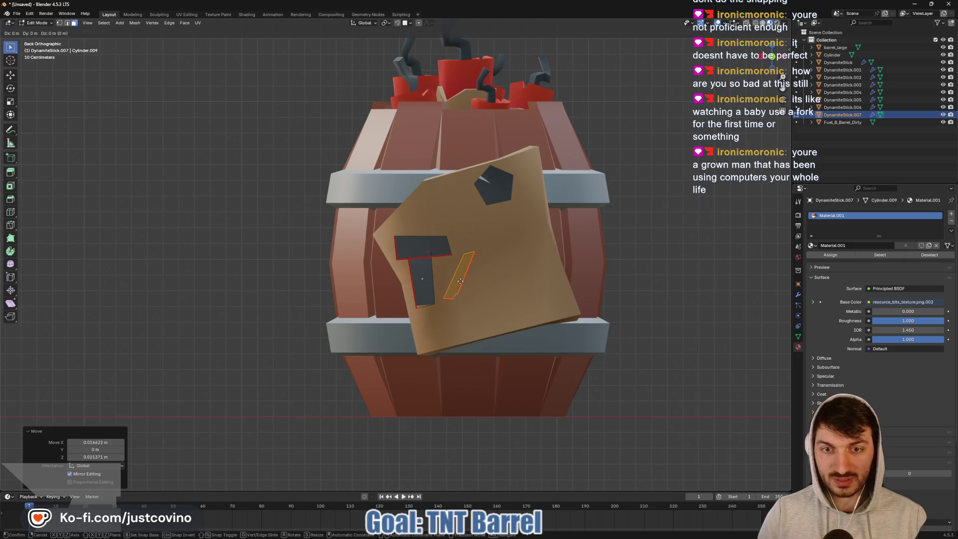
pyautogui.click(484, 279)
pyautogui.press('r')
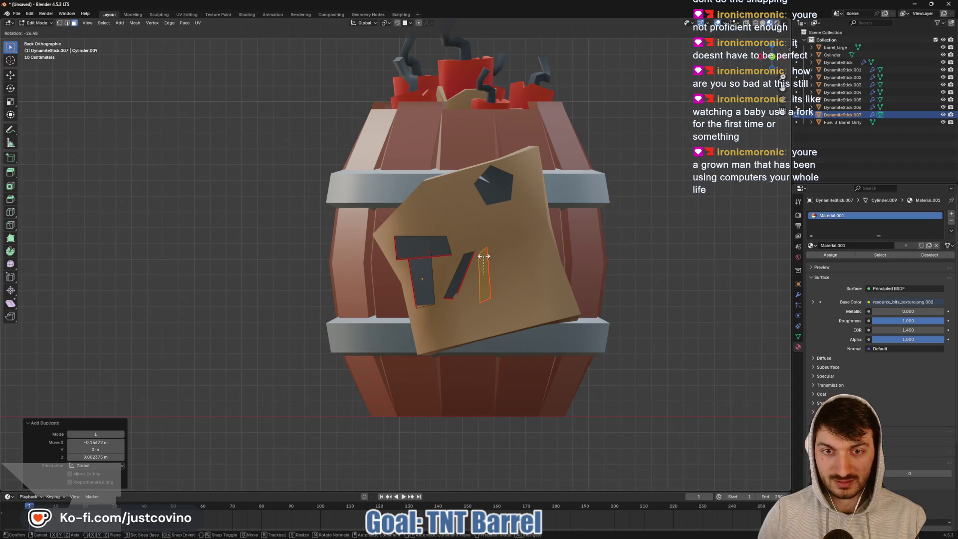
pyautogui.click(482, 256)
pyautogui.press('g')
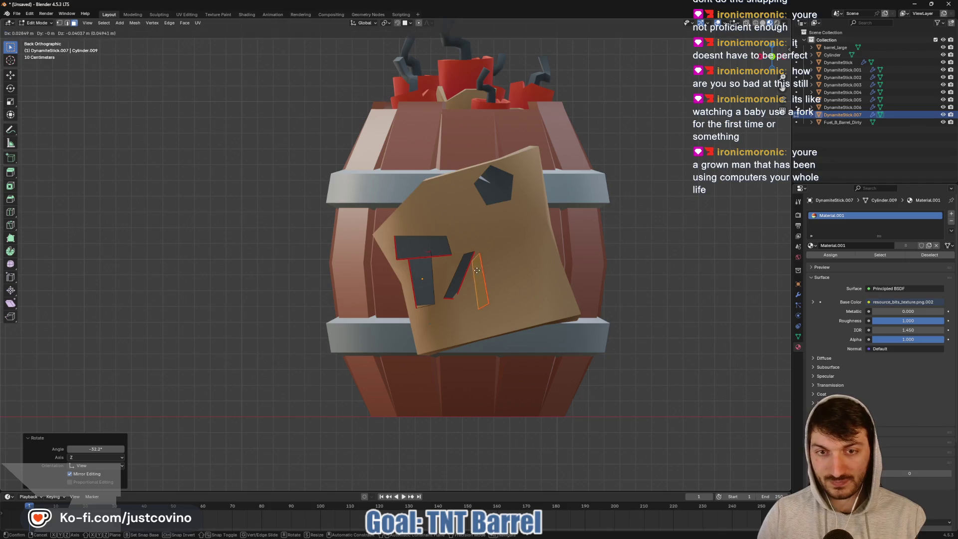
pyautogui.click(472, 267)
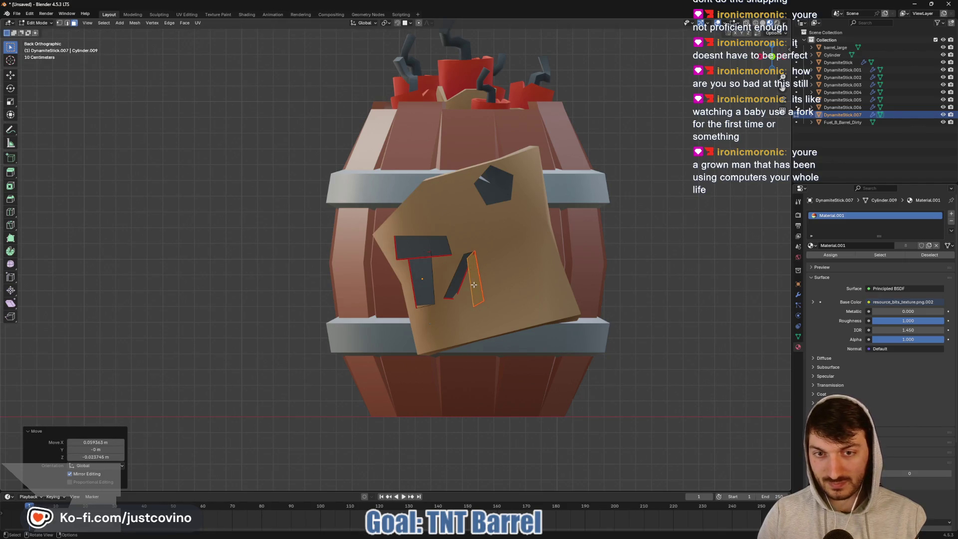
# - Add the N's upright last leg to the right of the diagonal
pyautogui.press('g')
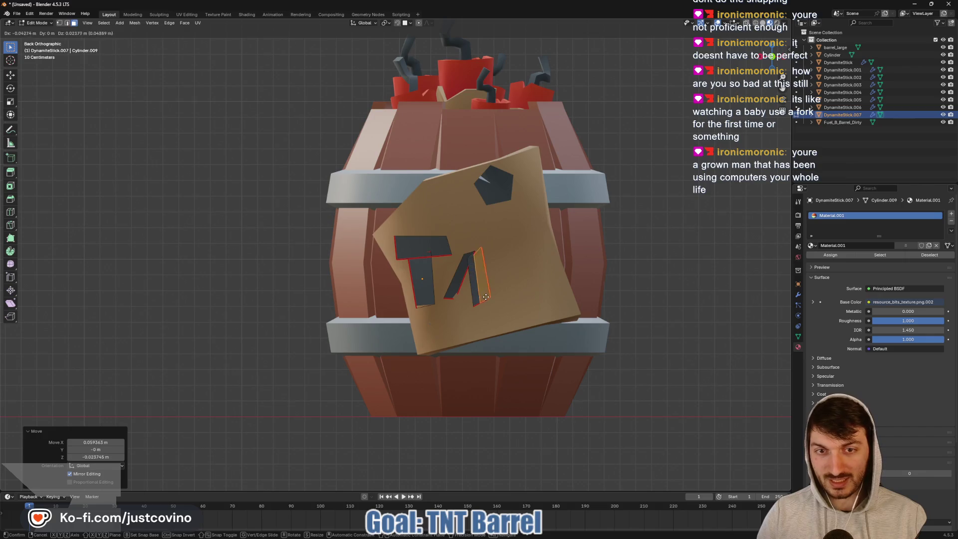
pyautogui.click(491, 294)
pyautogui.press('r')
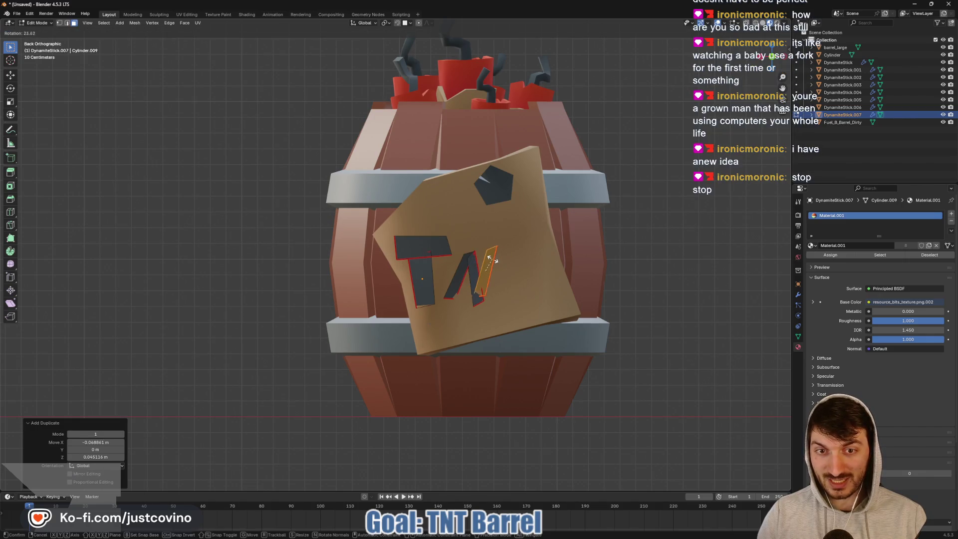
pyautogui.click(487, 274)
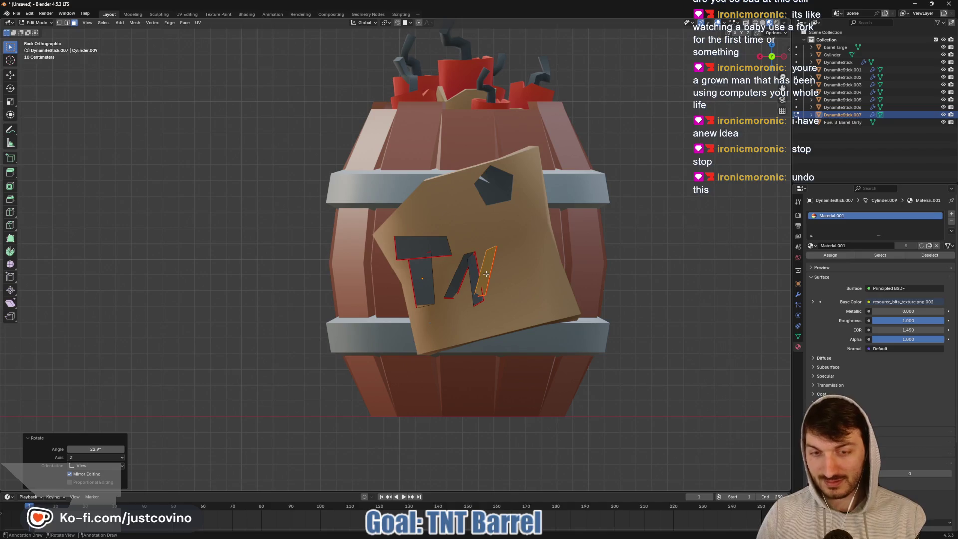
pyautogui.press('g')
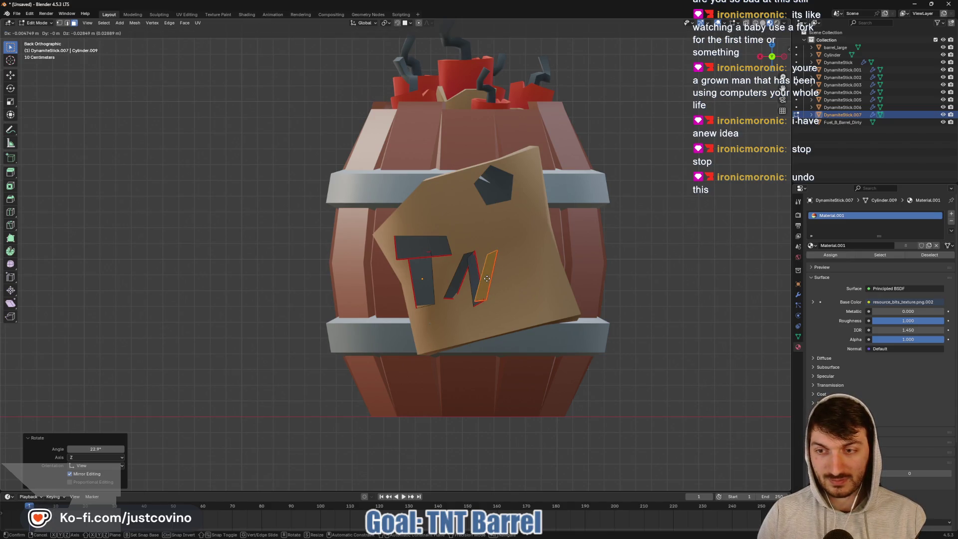
pyautogui.click(487, 278)
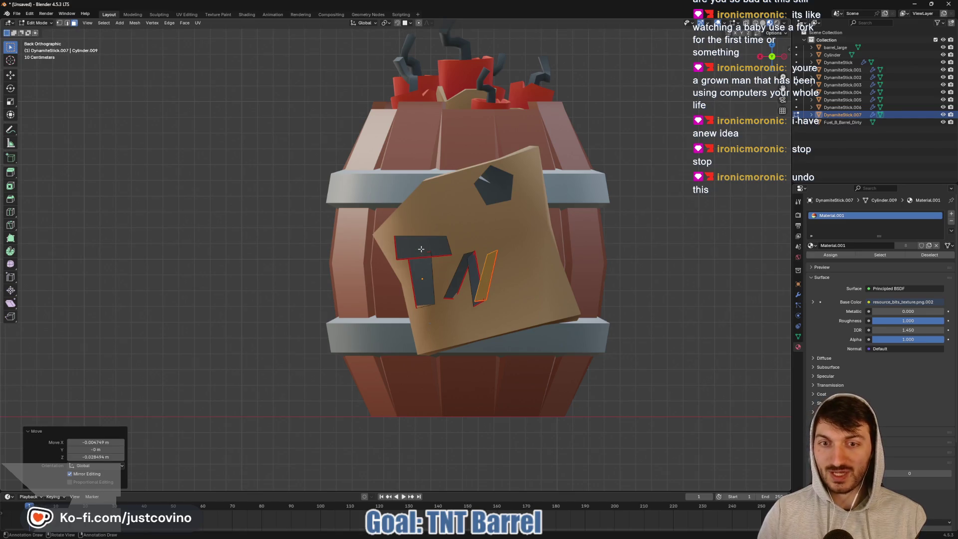
pyautogui.scroll(-3, 640, 270)
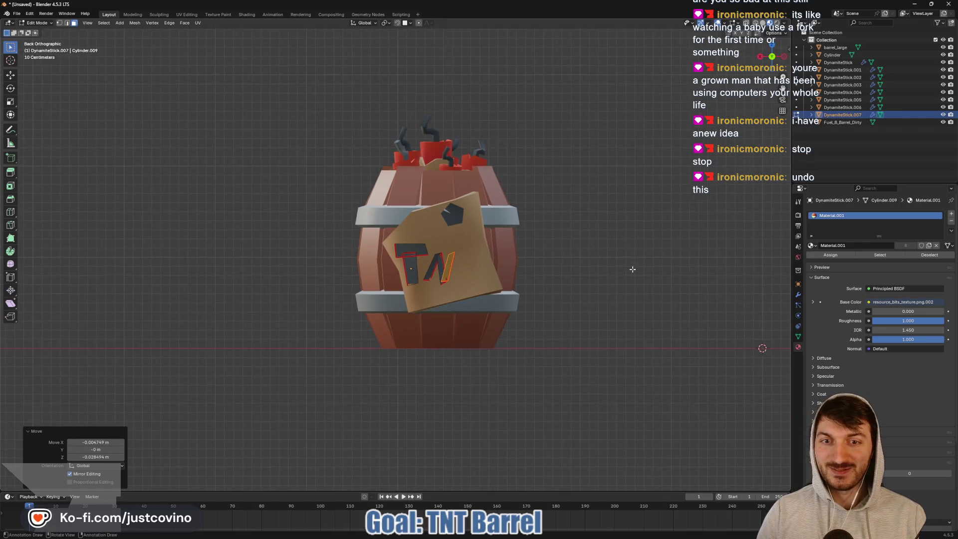
# - Select the T's top bar and stem and duplicate them to the right of the N
pyautogui.hotkey('ctrl', 'z')
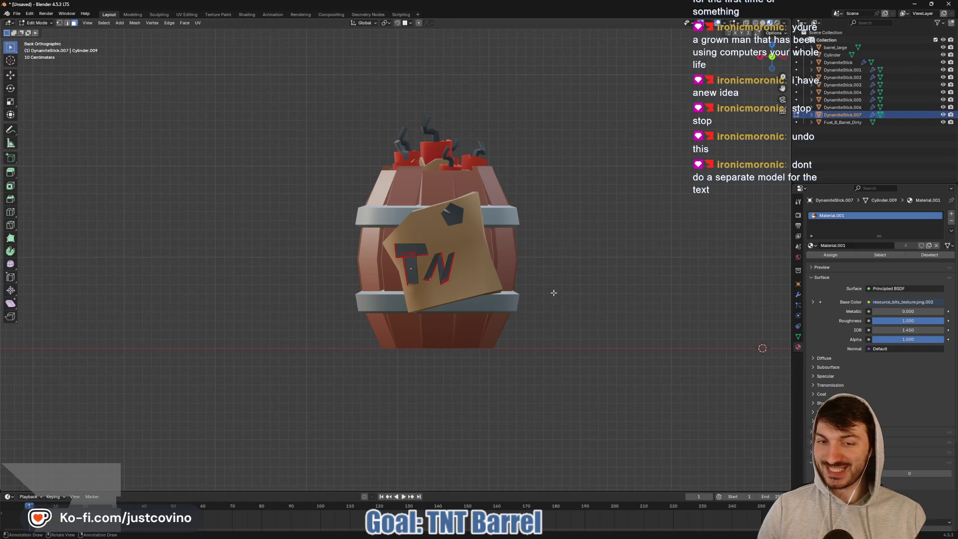
pyautogui.scroll(4, 553, 293)
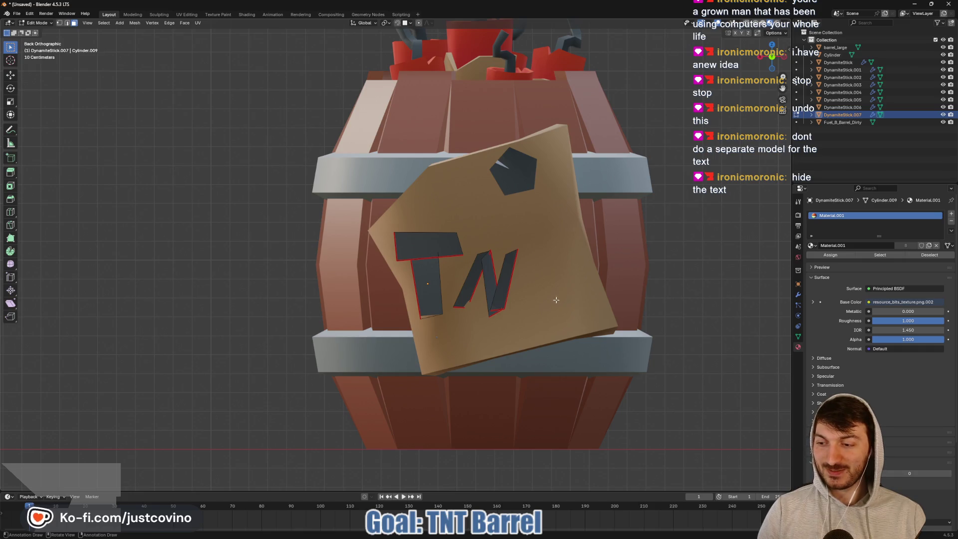
pyautogui.click(429, 248)
pyautogui.keyDown('shift'); pyautogui.click(433, 276); pyautogui.keyUp('shift')
pyautogui.press('g')
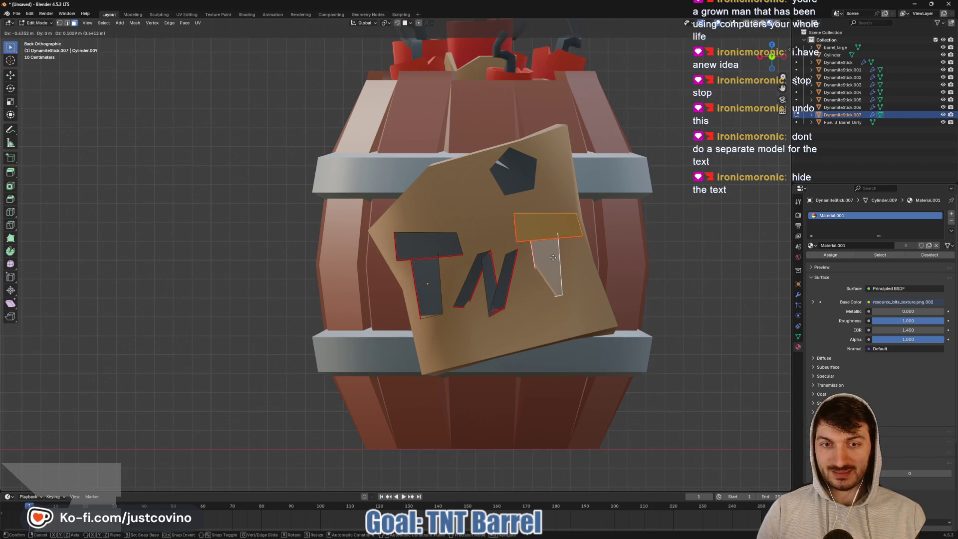
pyautogui.click(554, 260)
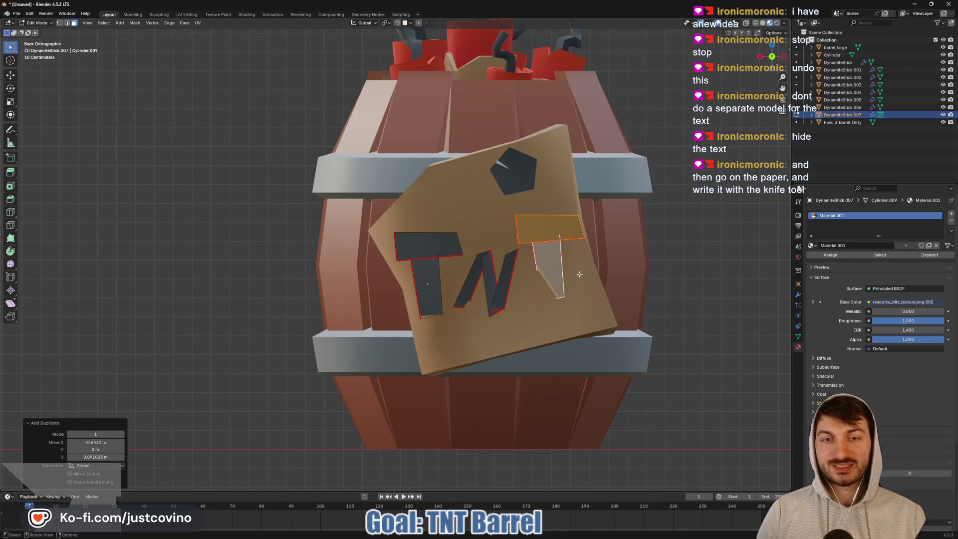
pyautogui.moveTo(580, 274)
pyautogui.mouseDown(button='middle')
pyautogui.moveTo(548, 288)
pyautogui.moveTo(627, 295)
pyautogui.moveTo(650, 344)
pyautogui.moveTo(644, 355)
pyautogui.moveTo(674, 270)
pyautogui.mouseUp(button='middle')
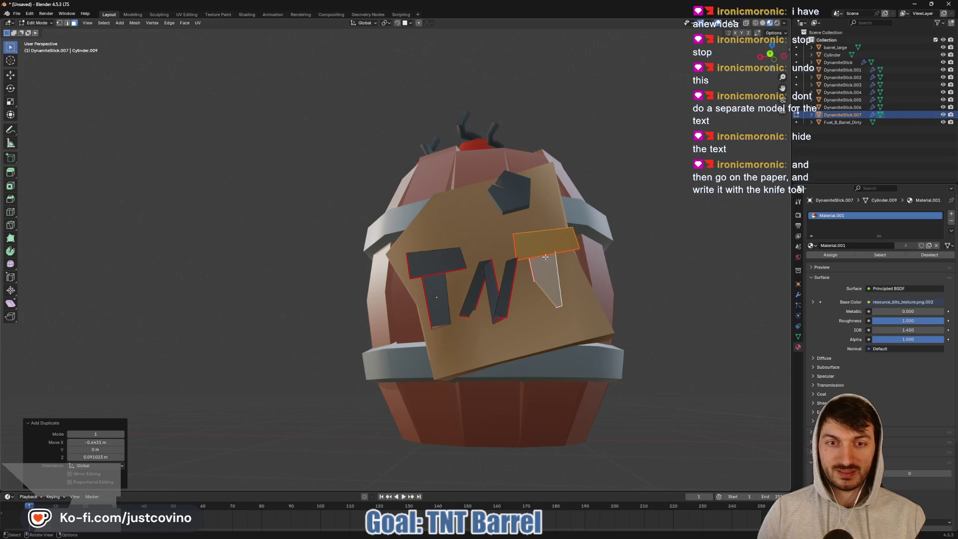
# - Undo the copied T, delete the letter object, and open the paper label mesh with the Knife
pyautogui.hotkey('ctrl', 'z')
pyautogui.press('Tab')
pyautogui.press('x')
pyautogui.click(546, 264)
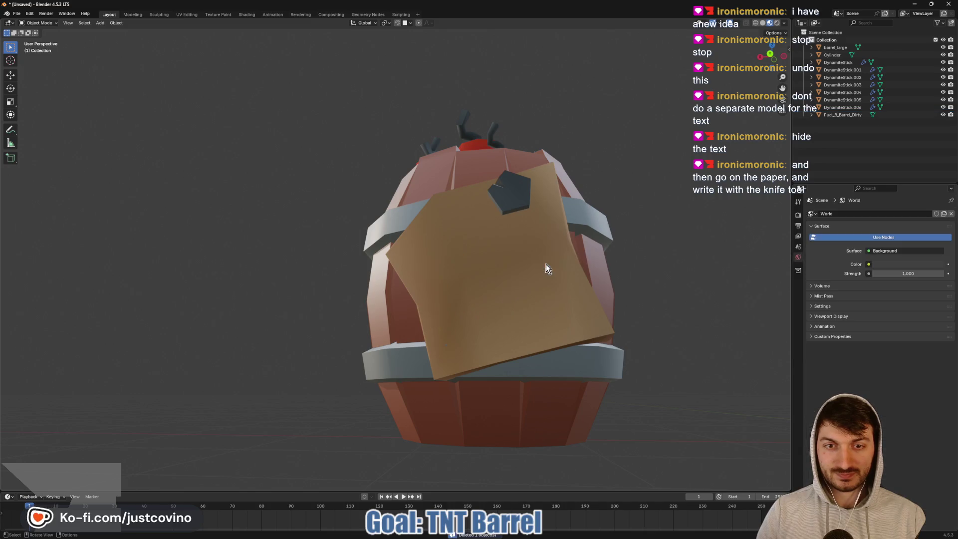
pyautogui.click(505, 296)
pyautogui.press('Tab')
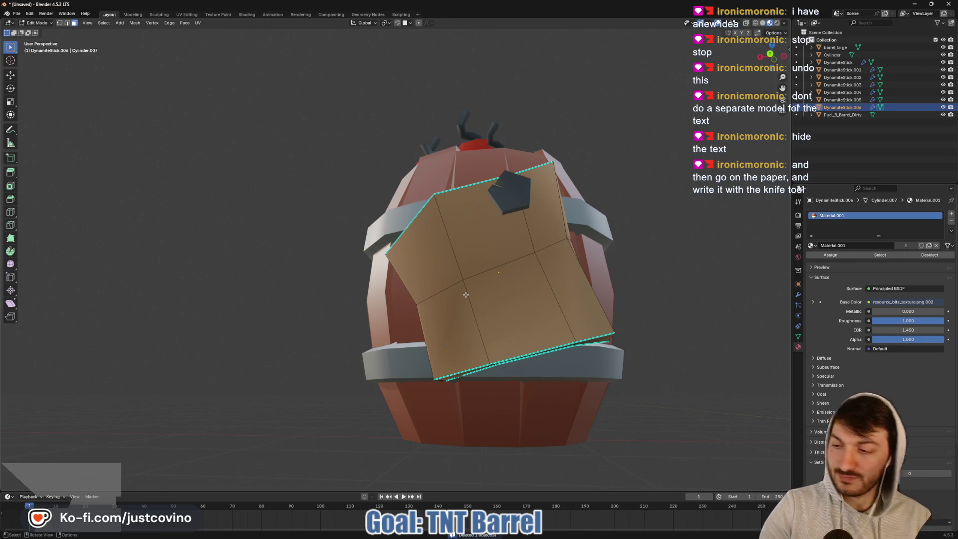
pyautogui.press('k')
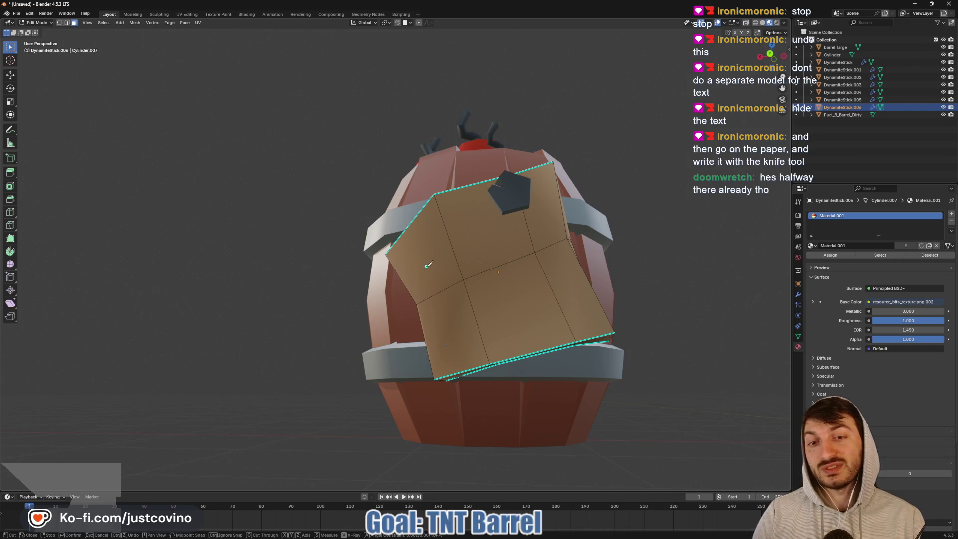
# - Knife-trace a T shape on the paper label, crossbar and stem, and confirm the cut
pyautogui.click(421, 270)
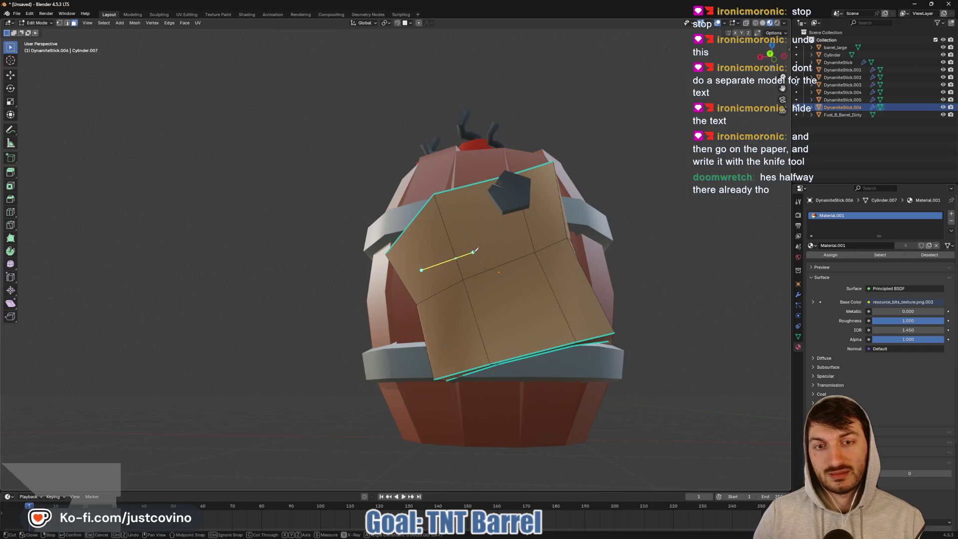
pyautogui.click(472, 253)
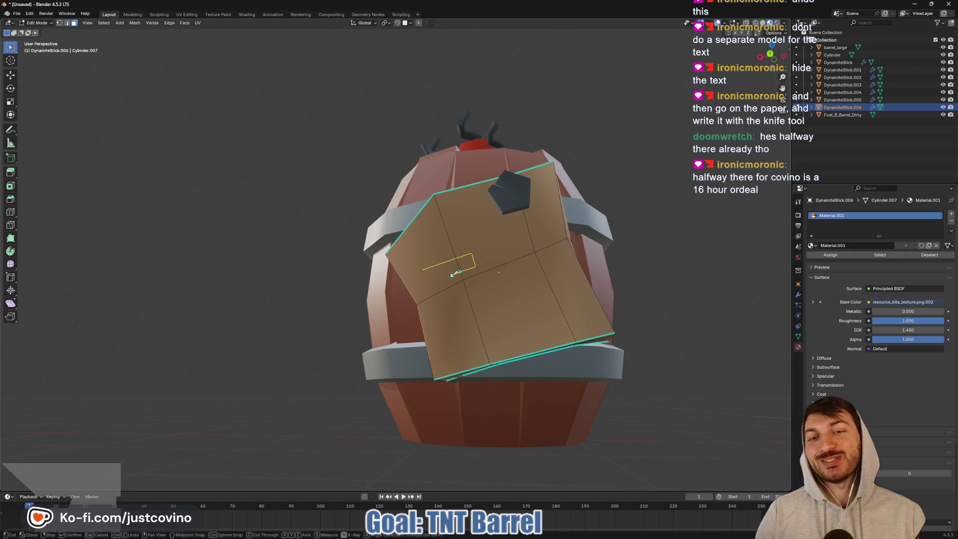
pyautogui.click(452, 275)
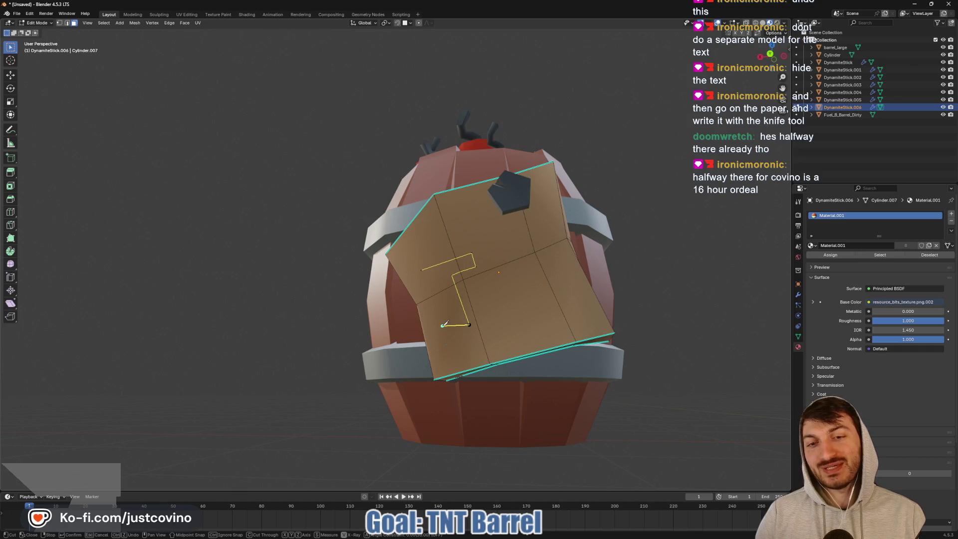
pyautogui.click(442, 325)
pyautogui.click(434, 282)
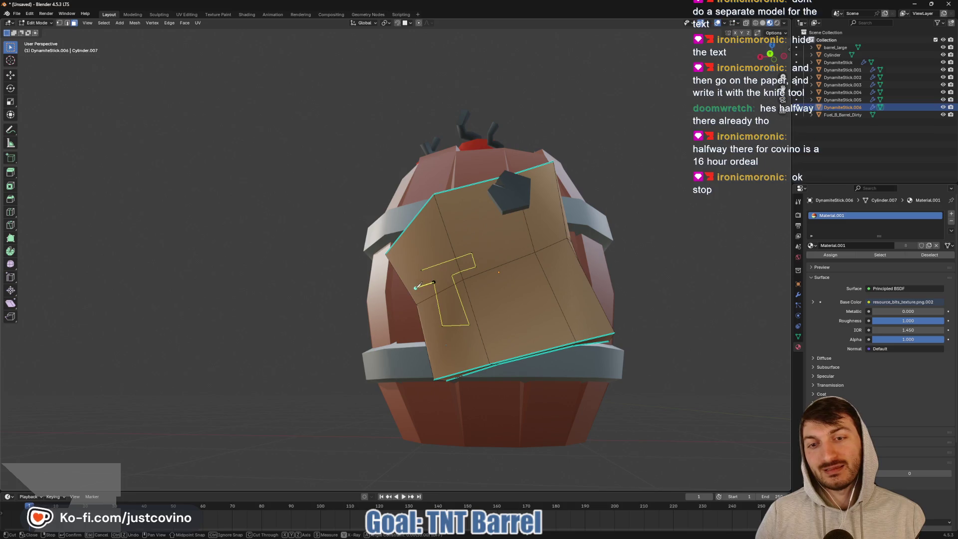
pyautogui.click(413, 290)
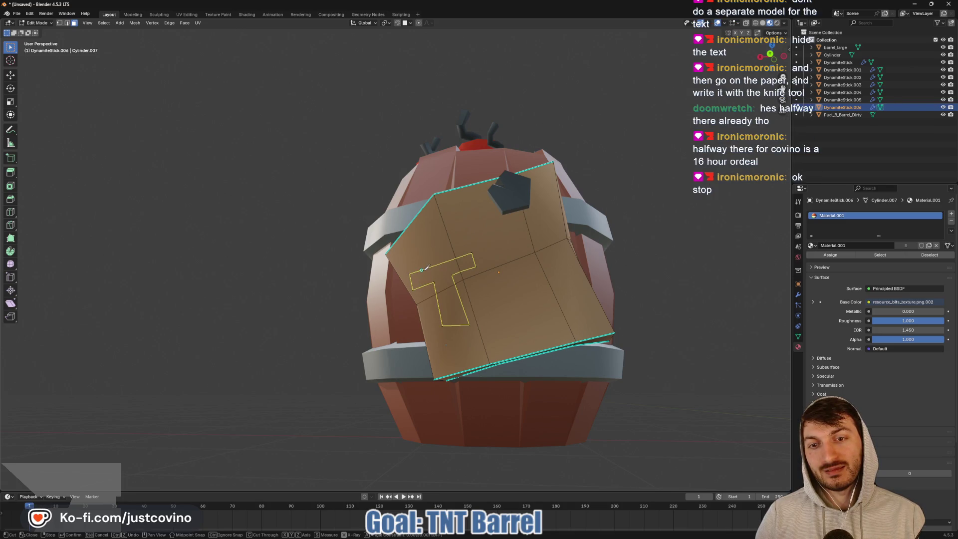
pyautogui.press('Return')
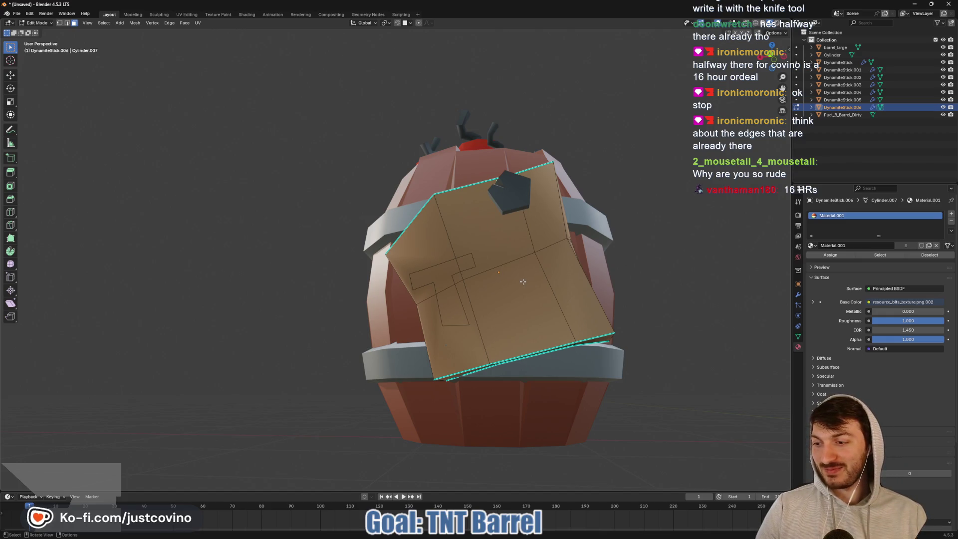
# - Knife-trace an N shape on the label just right of the T and confirm the cut
pyautogui.keyDown('shift'); pyautogui.moveTo(550, 284); pyautogui.dragTo(501, 295, button='middle'); pyautogui.keyUp('shift')
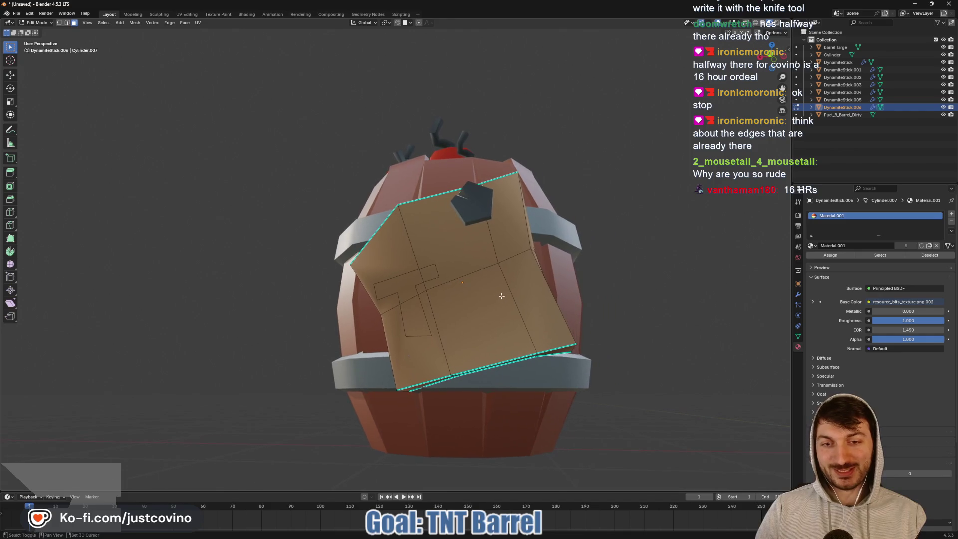
pyautogui.press('t')
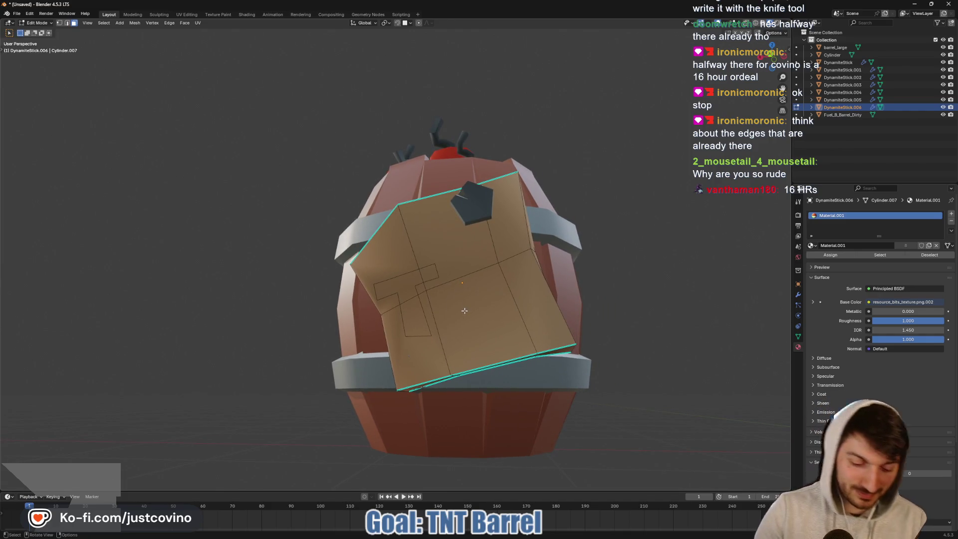
pyautogui.press('k')
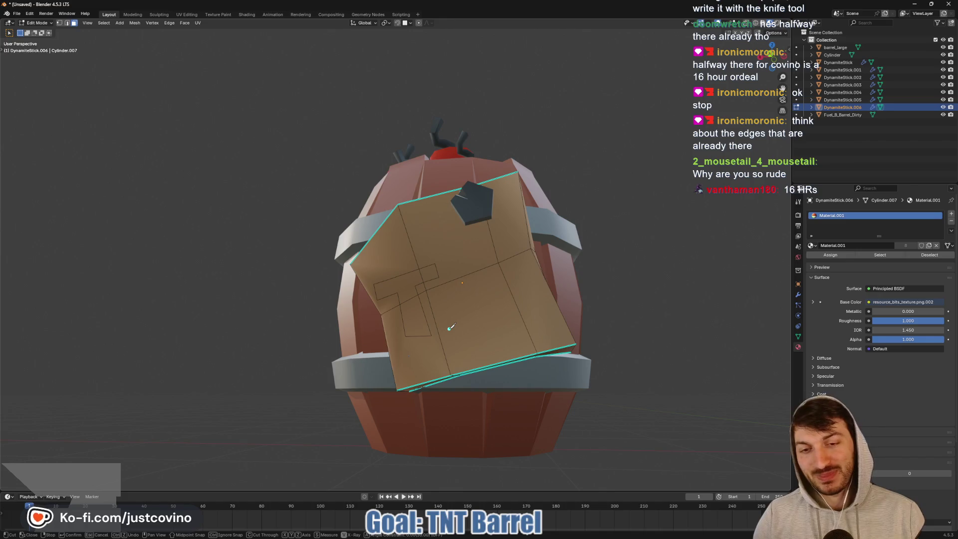
pyautogui.click(449, 328)
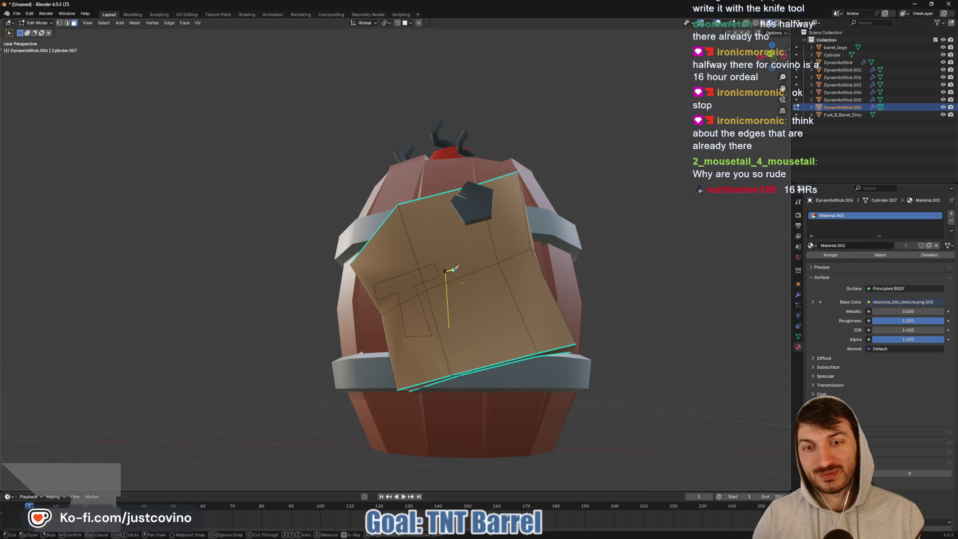
pyautogui.click(452, 270)
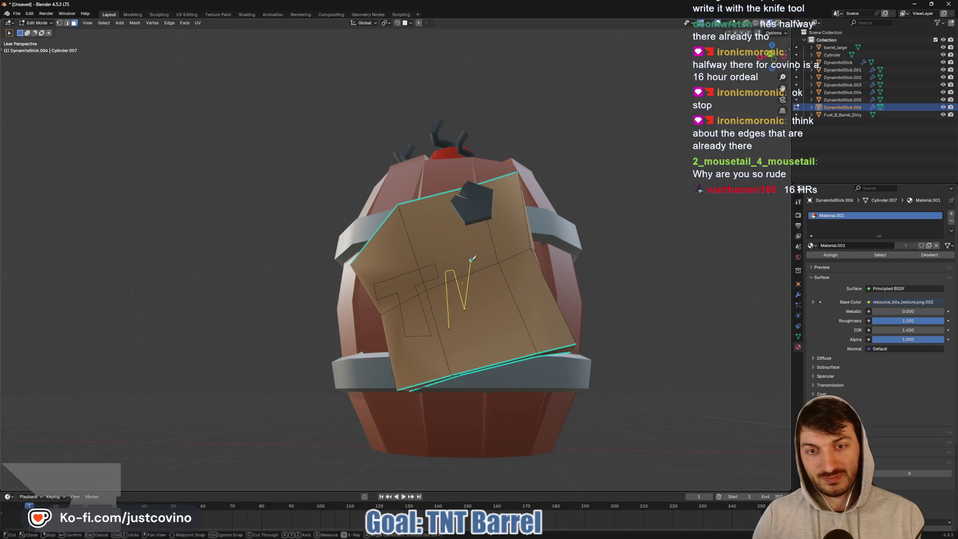
pyautogui.click(488, 259)
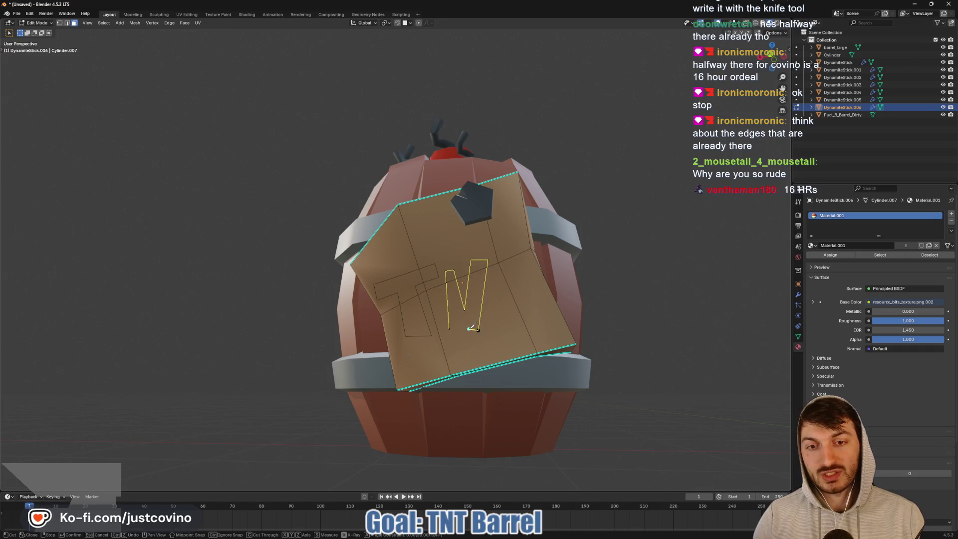
pyautogui.click(470, 328)
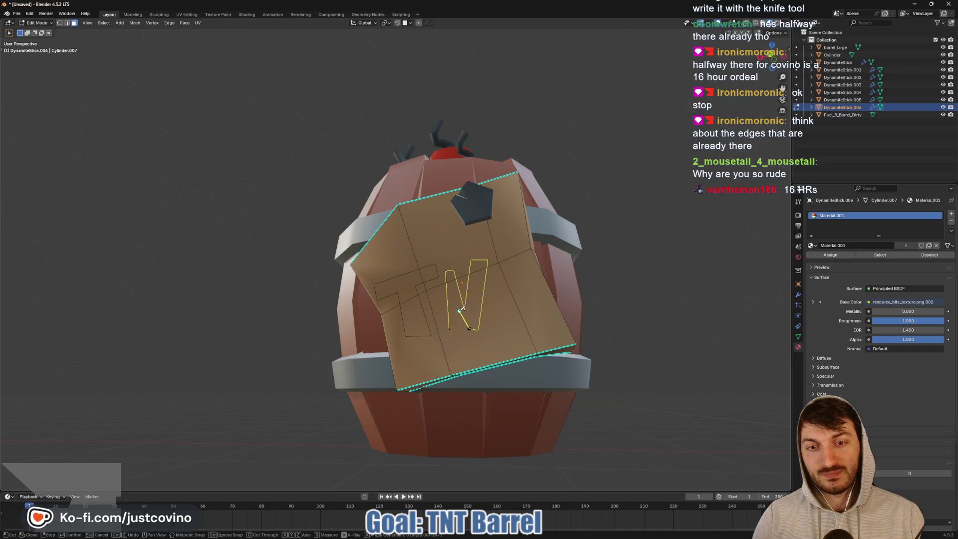
pyautogui.click(459, 310)
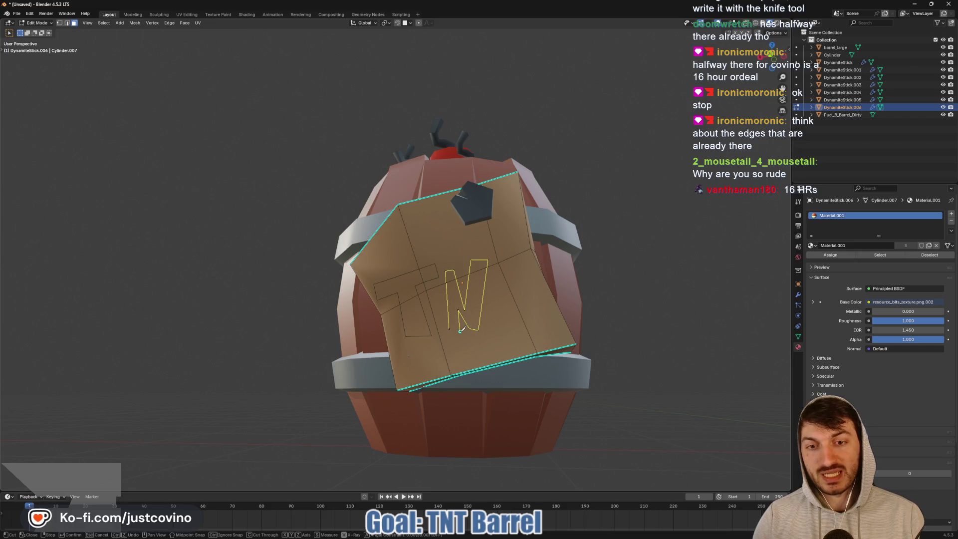
pyautogui.click(450, 328)
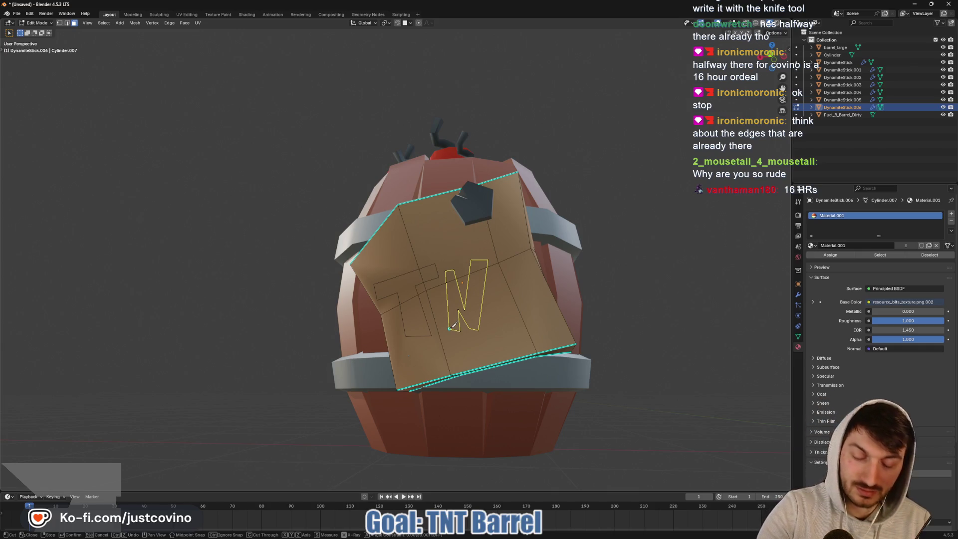
pyautogui.press('Return')
pyautogui.moveTo(572, 301); pyautogui.dragTo(533, 277, button='middle')
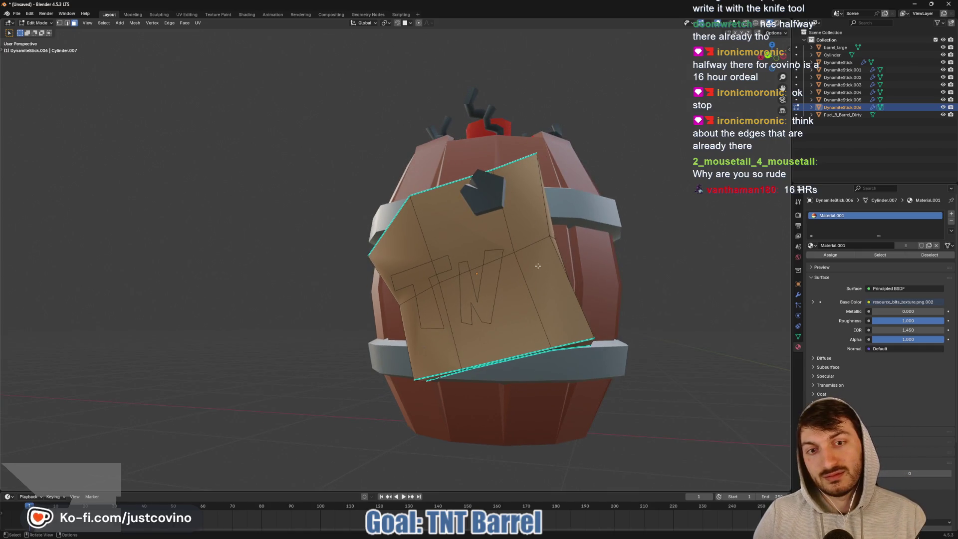
# - Knife-cut a first T outline right of the N on the label, then undo it
pyautogui.press('t')
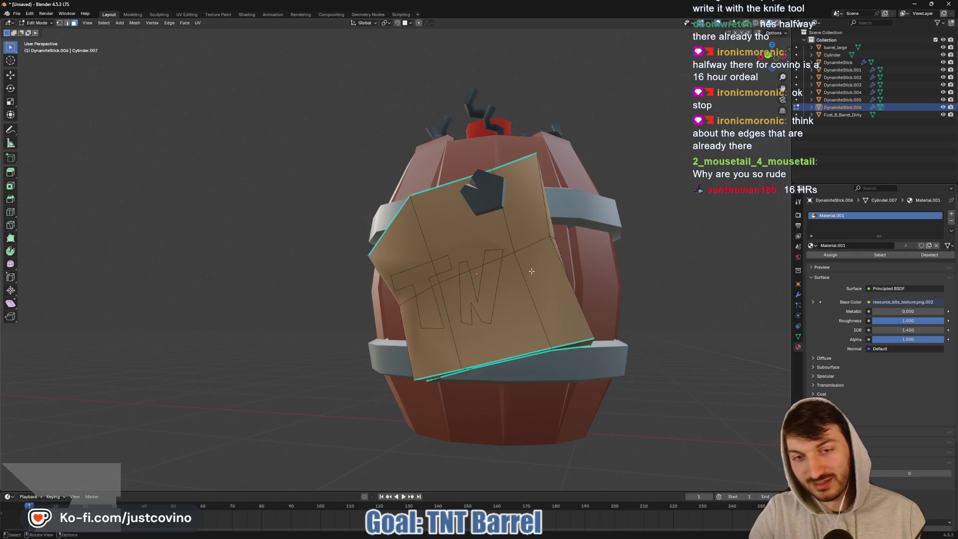
pyautogui.press('k')
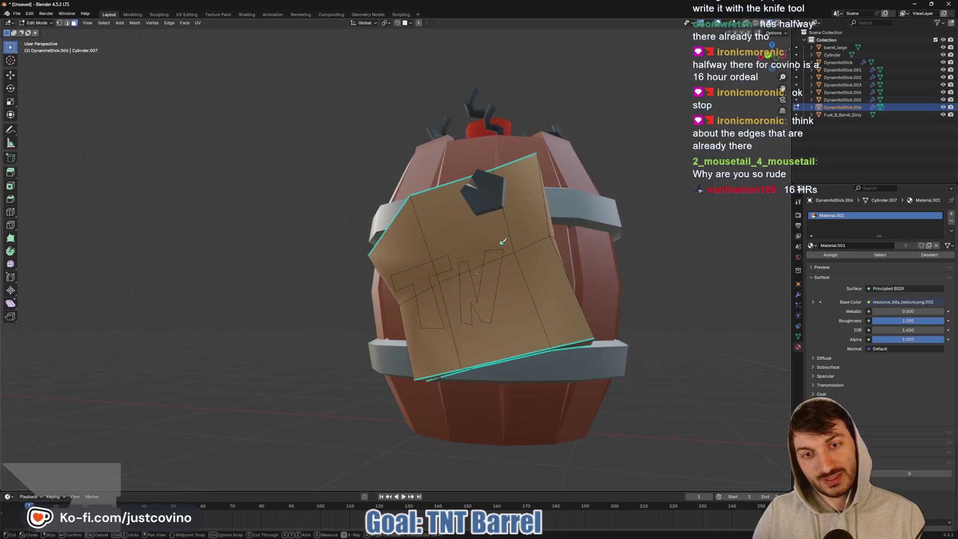
pyautogui.click(500, 243)
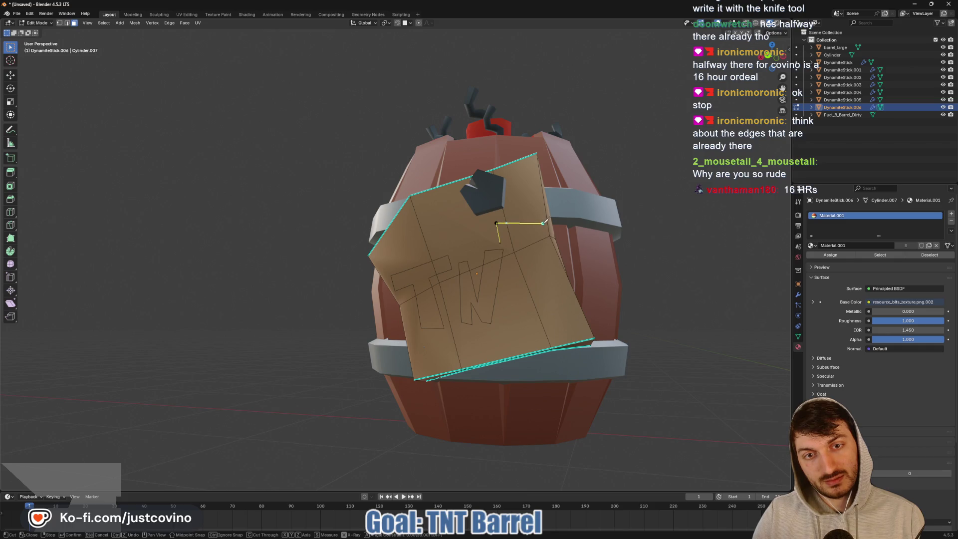
pyautogui.click(543, 223)
pyautogui.click(543, 238)
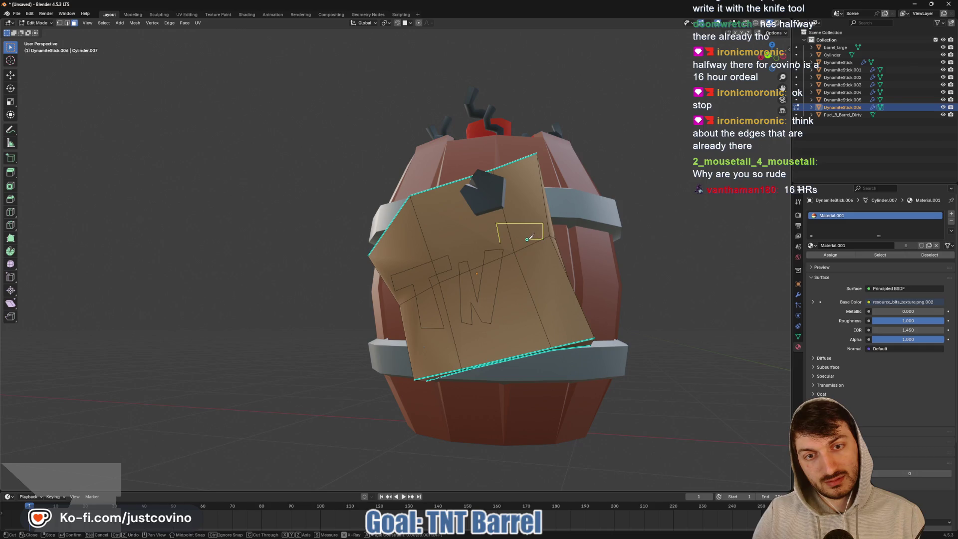
pyautogui.click(539, 316)
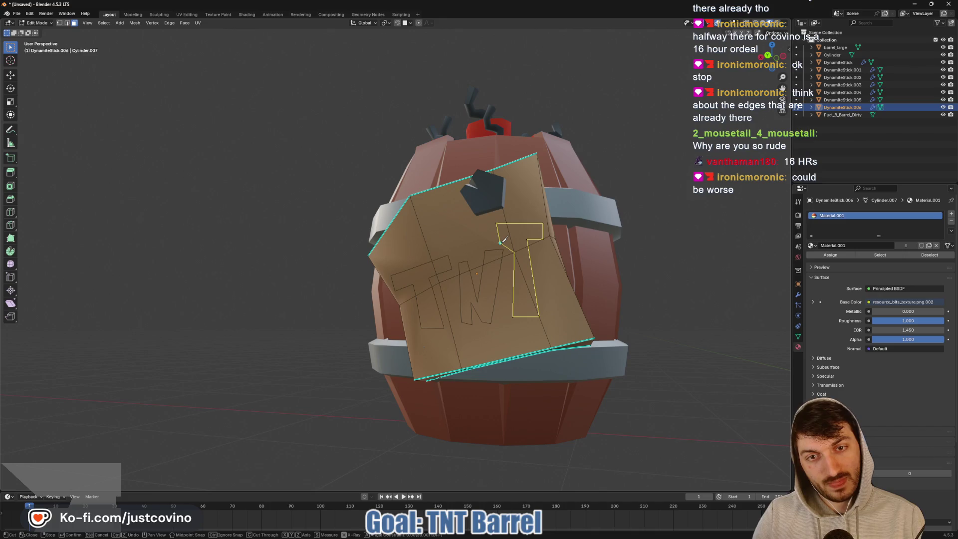
pyautogui.click(500, 243)
pyautogui.press('Return')
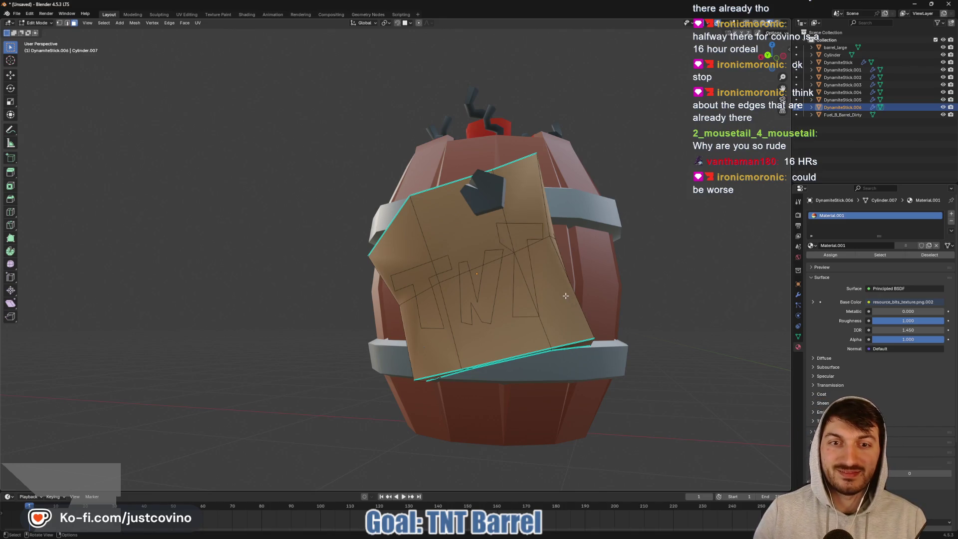
pyautogui.hotkey('ctrl', 'z')
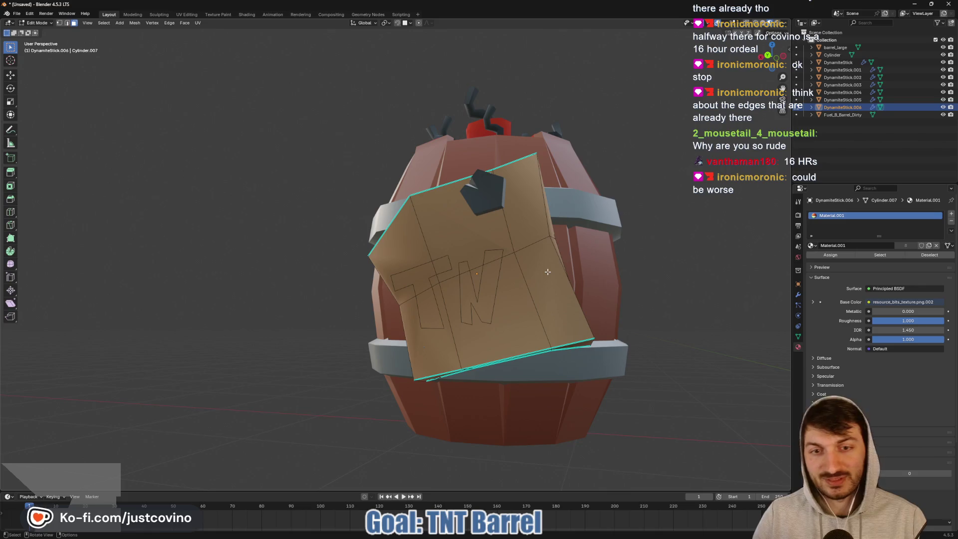
# - Re-cut the final T outline after the N so the label reads TNT
pyautogui.press('t')
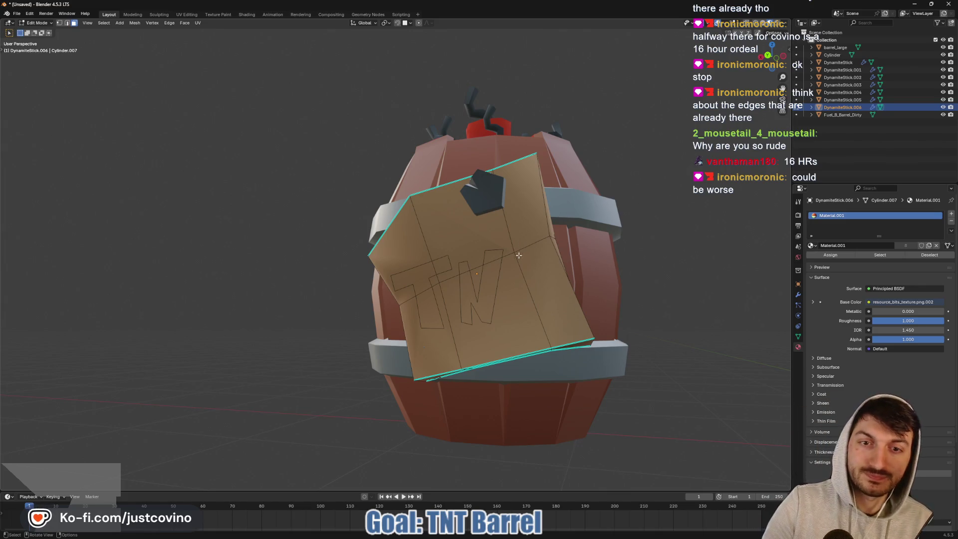
pyautogui.press('k')
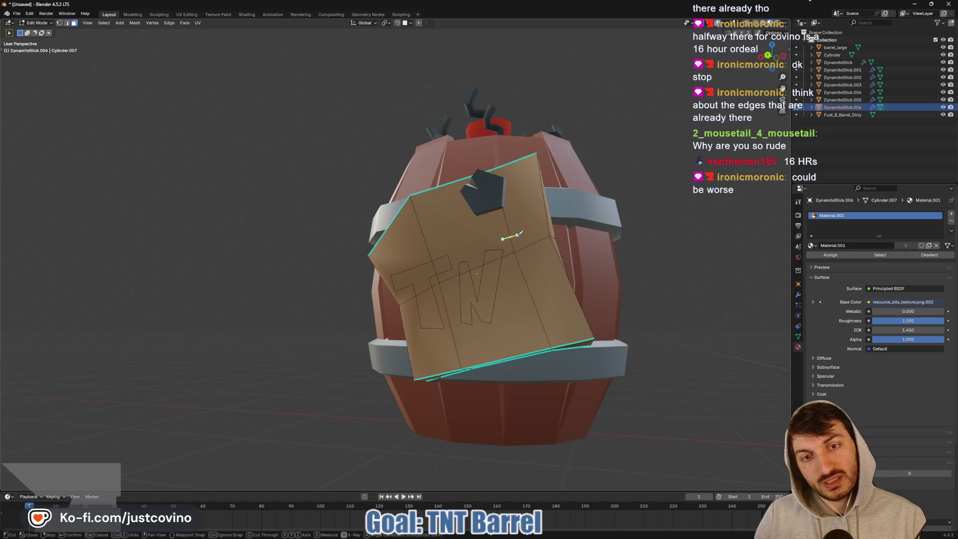
pyautogui.click(518, 235)
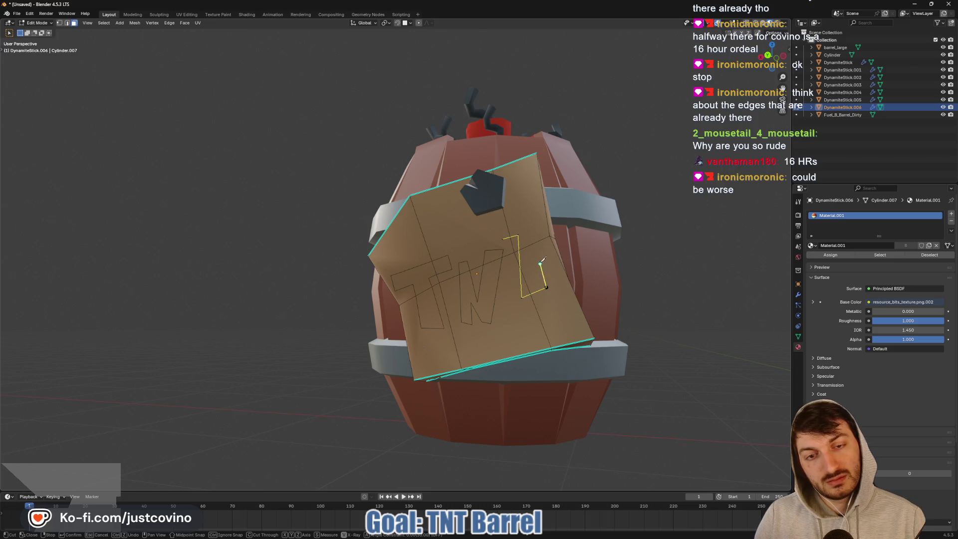
pyautogui.click(534, 232)
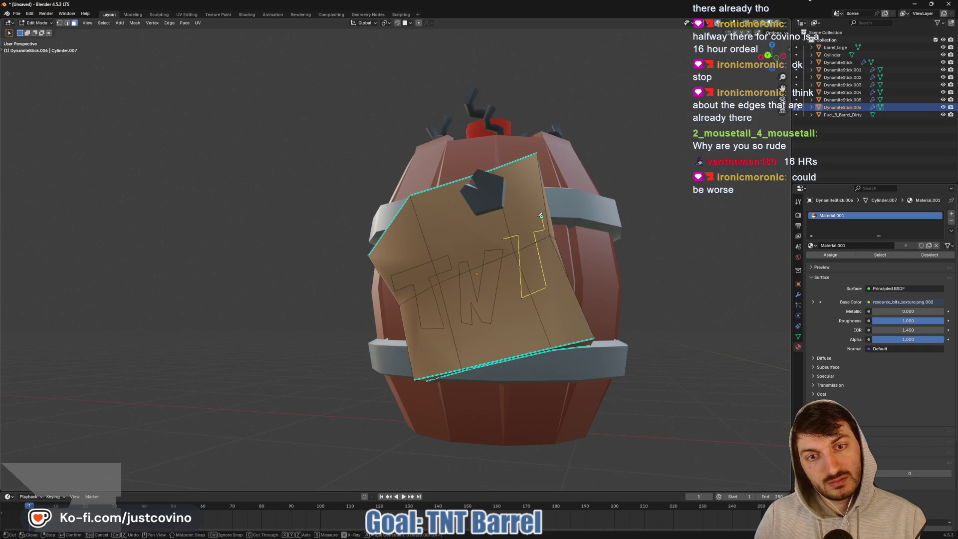
pyautogui.click(541, 217)
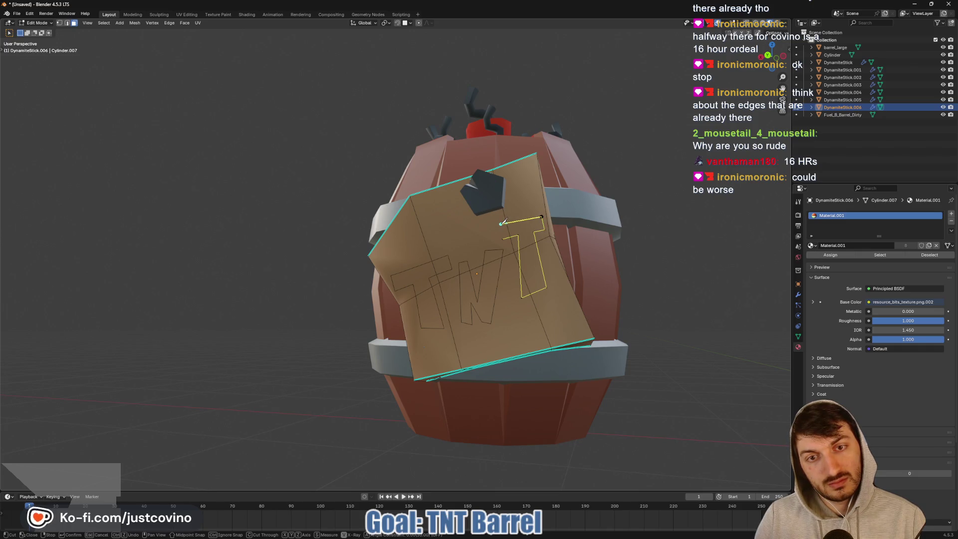
pyautogui.click(501, 224)
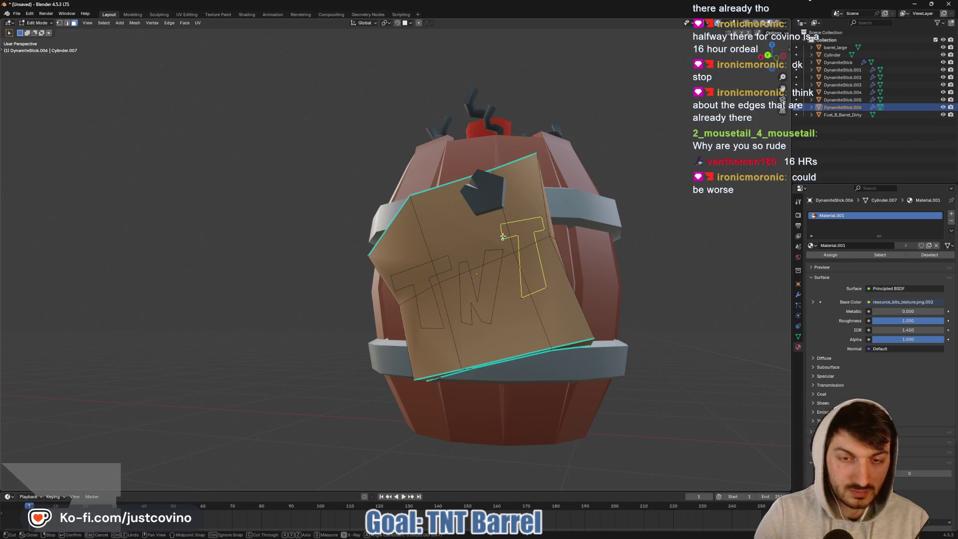
pyautogui.click(503, 239)
pyautogui.press('Return')
pyautogui.scroll(-2, 605, 265)
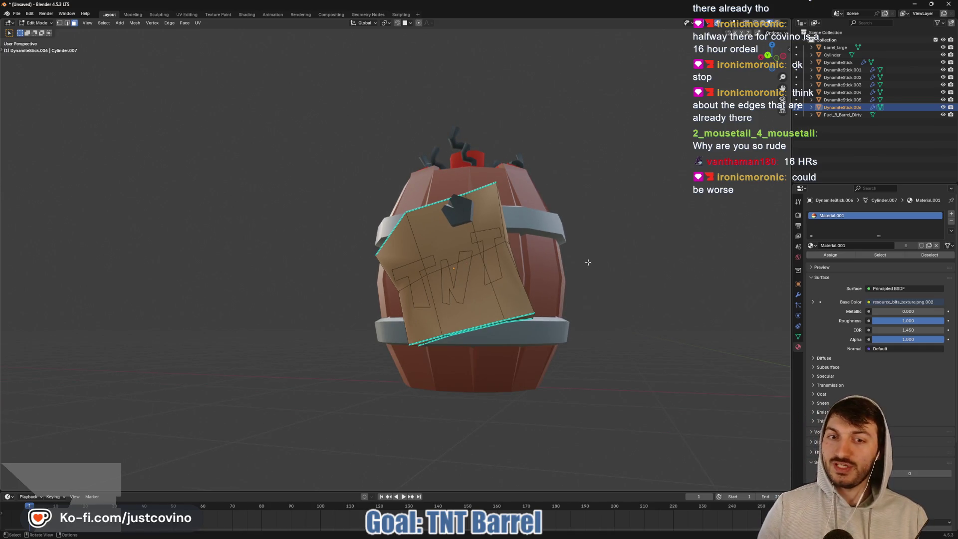
# - Shift-select every face of the T, N and second T letters on the label
pyautogui.moveTo(588, 262); pyautogui.dragTo(591, 265, button='middle')
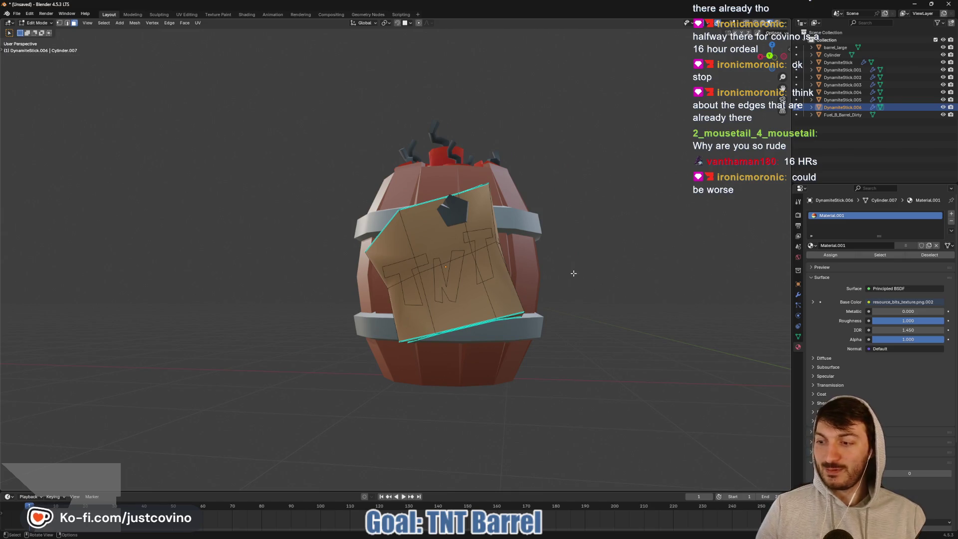
pyautogui.click(412, 285)
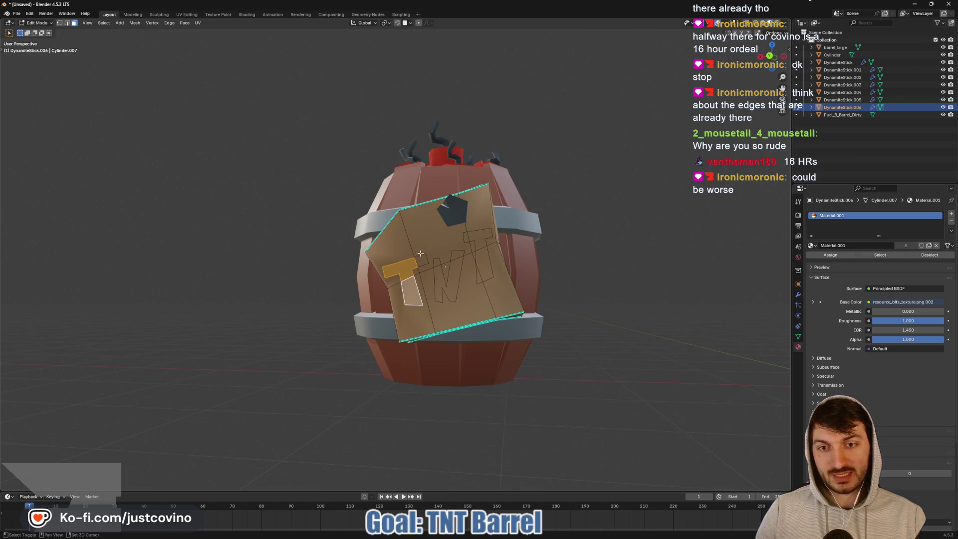
pyautogui.keyDown('shift'); pyautogui.click(446, 286); pyautogui.keyUp('shift')
pyautogui.keyDown('shift'); pyautogui.click(456, 257); pyautogui.keyUp('shift')
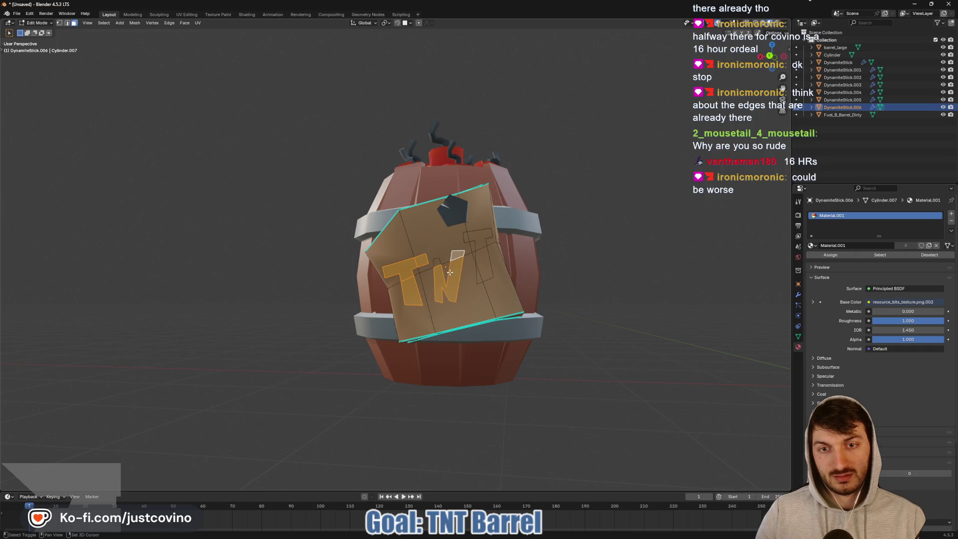
pyautogui.keyDown('shift'); pyautogui.click(485, 259); pyautogui.keyUp('shift')
pyautogui.keyDown('shift'); pyautogui.click(479, 235); pyautogui.keyUp('shift')
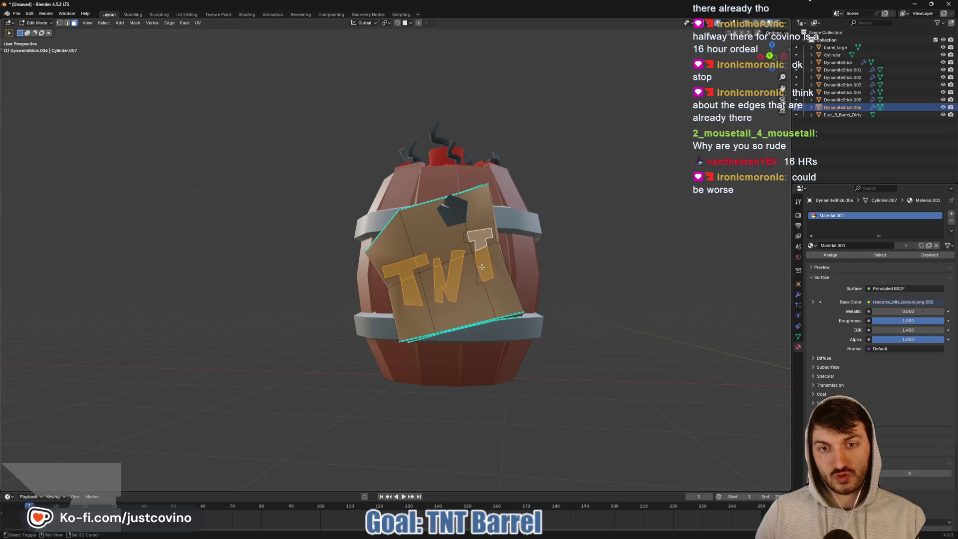
pyautogui.keyDown('shift'); pyautogui.click(479, 277); pyautogui.keyUp('shift')
pyautogui.moveTo(503, 255)
pyautogui.mouseDown(button='middle')
pyautogui.moveTo(439, 287)
pyautogui.moveTo(493, 292)
pyautogui.moveTo(584, 278)
pyautogui.moveTo(629, 340)
pyautogui.moveTo(620, 276)
pyautogui.moveTo(516, 290)
pyautogui.mouseUp(button='middle')
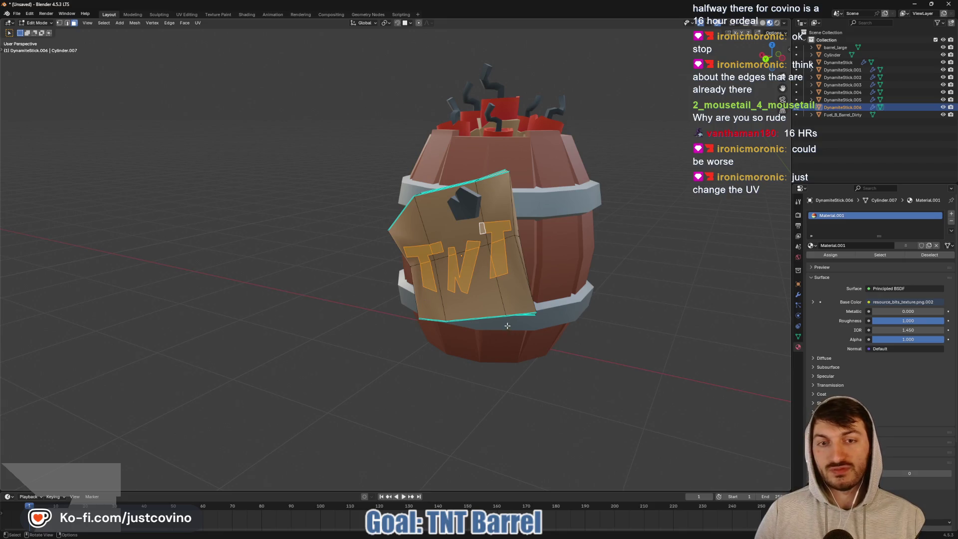
# - In UV Editing, move the letters' UV island onto the red swatch and shrink it slightly
pyautogui.click(186, 14)
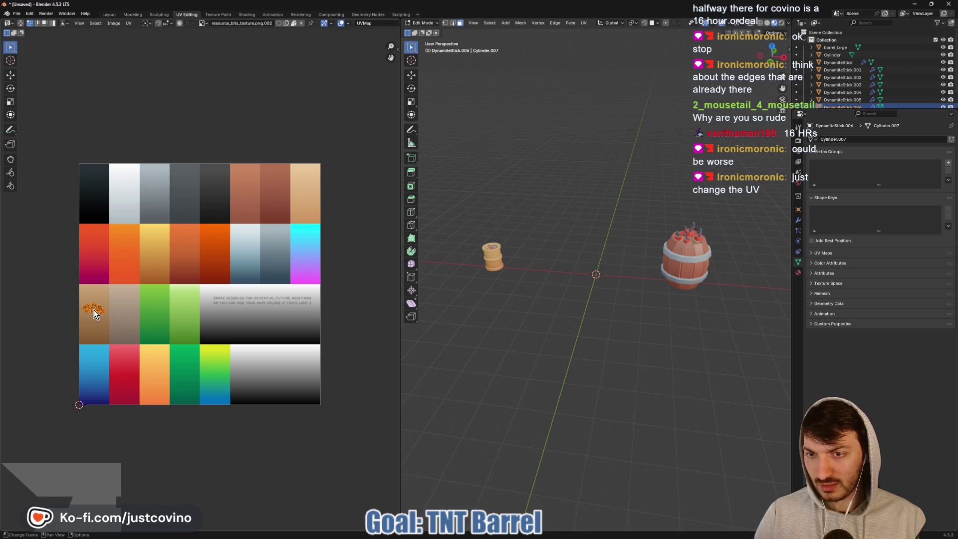
pyautogui.press('g')
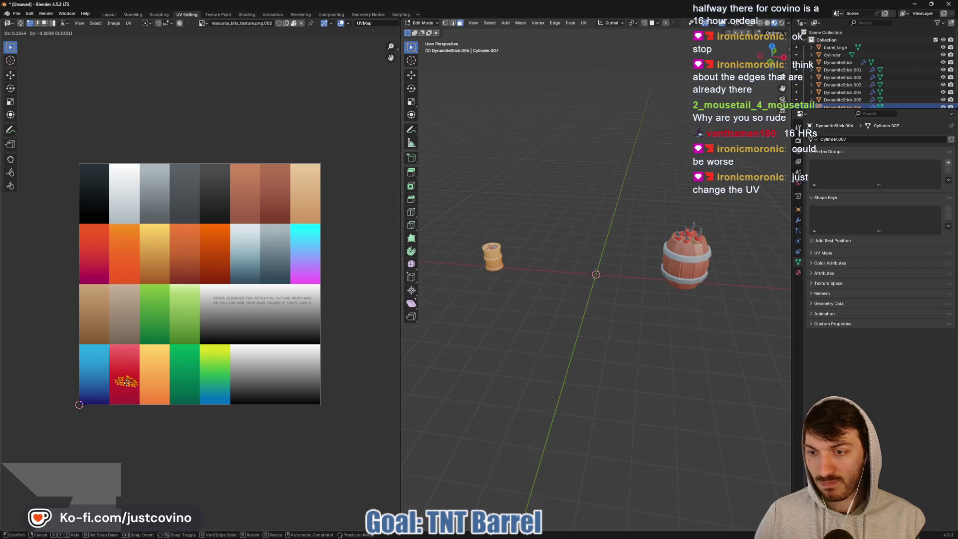
pyautogui.click(126, 384)
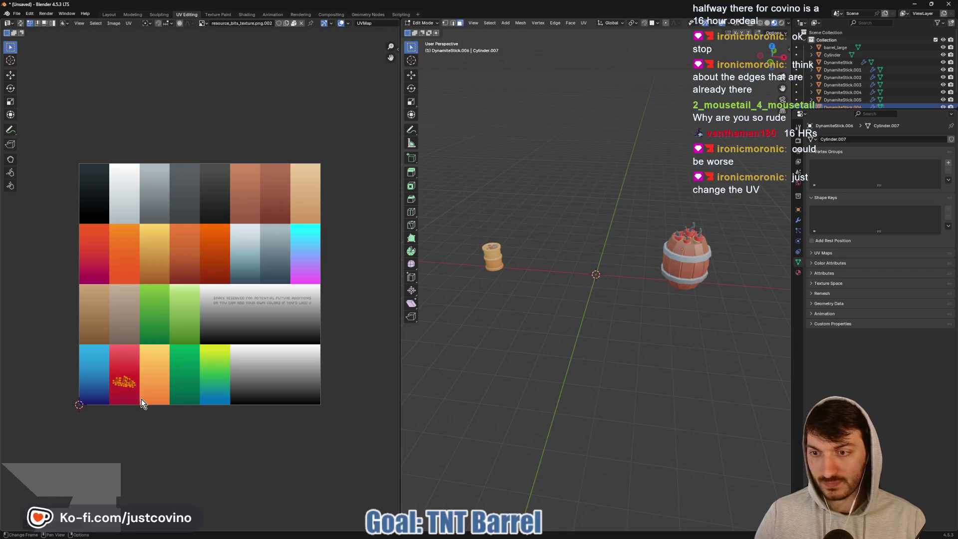
pyautogui.press('s')
pyautogui.click(133, 388)
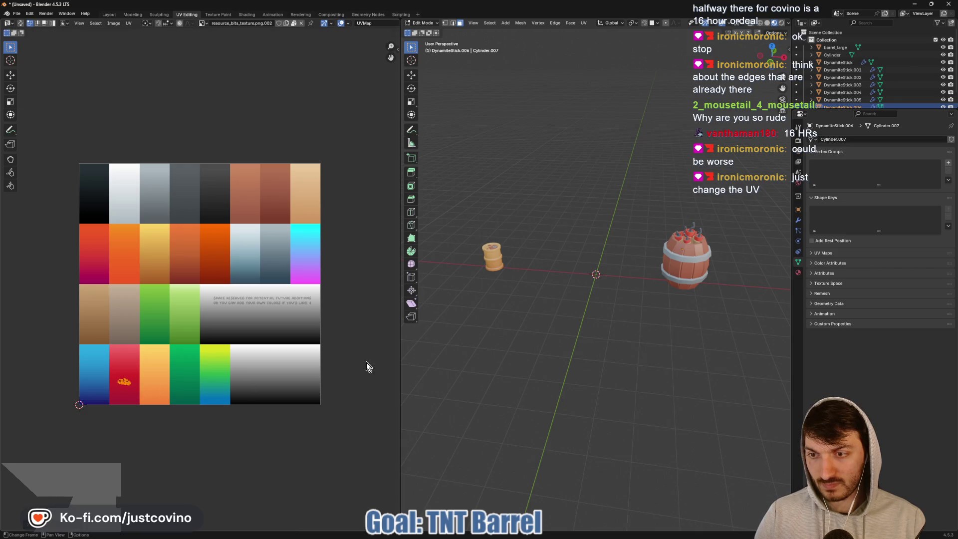
pyautogui.moveTo(572, 323)
pyautogui.mouseDown(button='middle')
pyautogui.moveTo(629, 320)
pyautogui.moveTo(573, 312)
pyautogui.moveTo(586, 314)
pyautogui.moveTo(580, 319)
pyautogui.mouseUp(button='middle')
pyautogui.press('Tab')
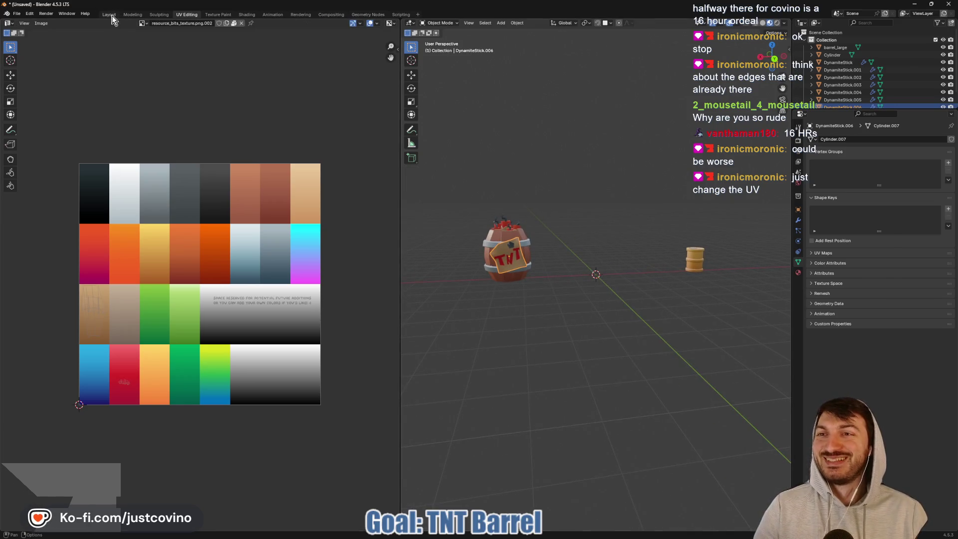
# - Back in Layout, delete the extra Fuel_B_Barrel_Dirty barrel
pyautogui.click(110, 15)
pyautogui.scroll(-5, 296, 233)
pyautogui.moveTo(559, 236); pyautogui.dragTo(545, 236, button='middle')
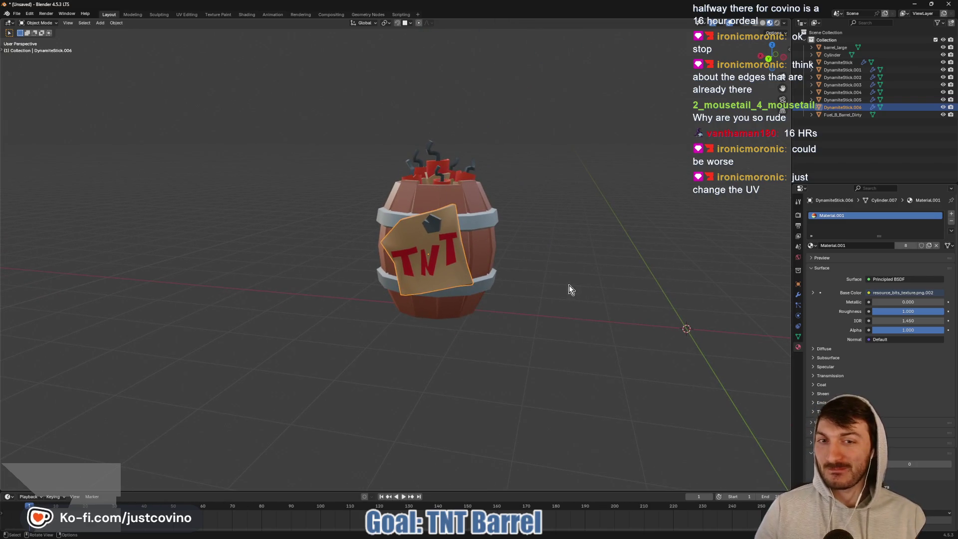
pyautogui.moveTo(567, 289)
pyautogui.mouseDown(button='middle')
pyautogui.moveTo(548, 317)
pyautogui.moveTo(570, 312)
pyautogui.moveTo(598, 268)
pyautogui.moveTo(600, 287)
pyautogui.moveTo(583, 289)
pyautogui.moveTo(585, 313)
pyautogui.mouseUp(button='middle')
pyautogui.scroll(-4, 583, 289)
pyautogui.scroll(3, 529, 312)
pyautogui.scroll(-3, 571, 314)
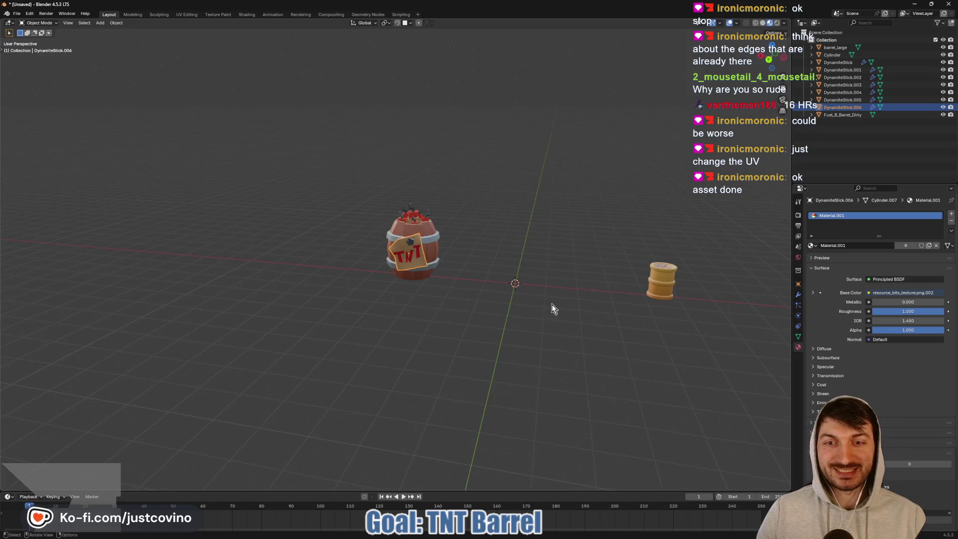
pyautogui.moveTo(477, 313)
pyautogui.mouseDown(button='middle')
pyautogui.moveTo(576, 303)
pyautogui.moveTo(499, 310)
pyautogui.mouseUp(button='middle')
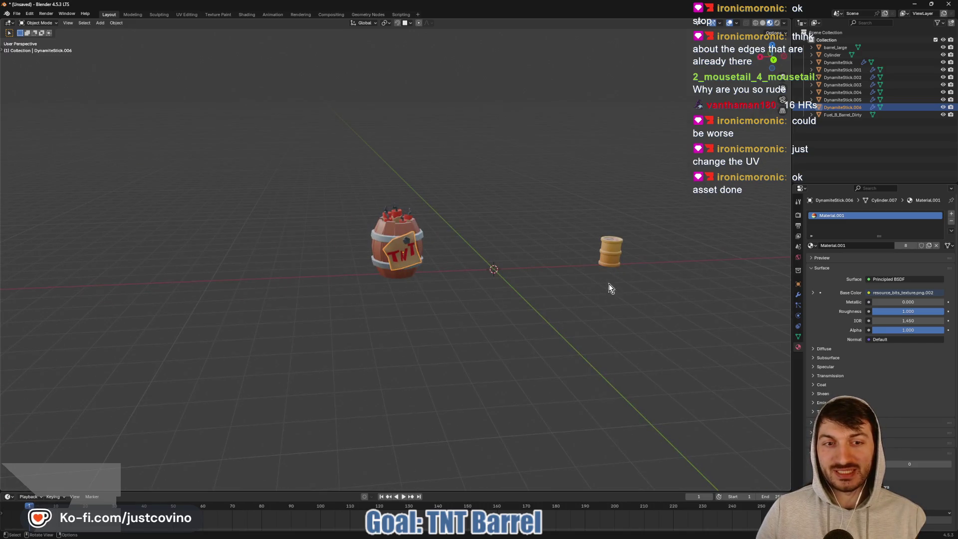
pyautogui.click(615, 251)
pyautogui.press('Delete')
# - Select all barrel parts and join them into one object, DynamiteStick.005
pyautogui.click(388, 259)
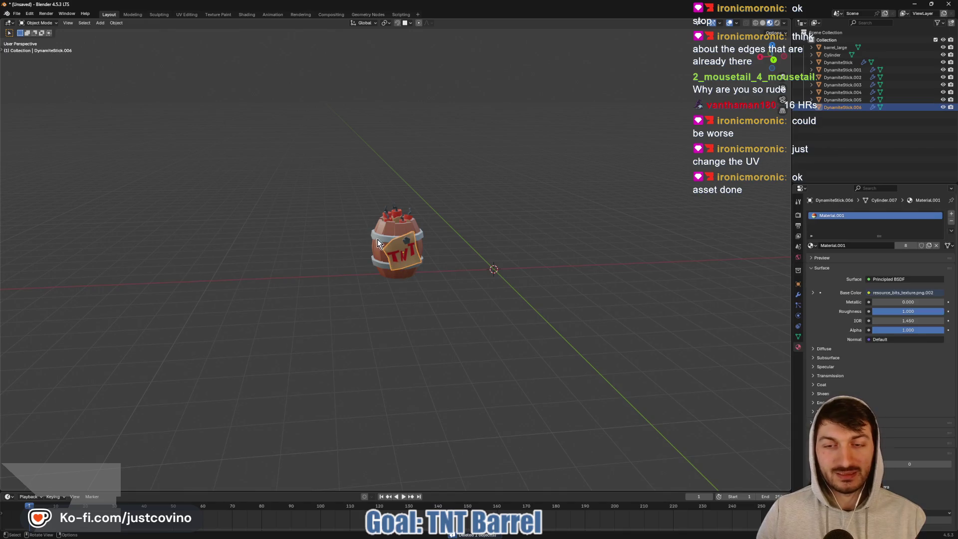
pyautogui.moveTo(299, 162); pyautogui.dragTo(529, 340)
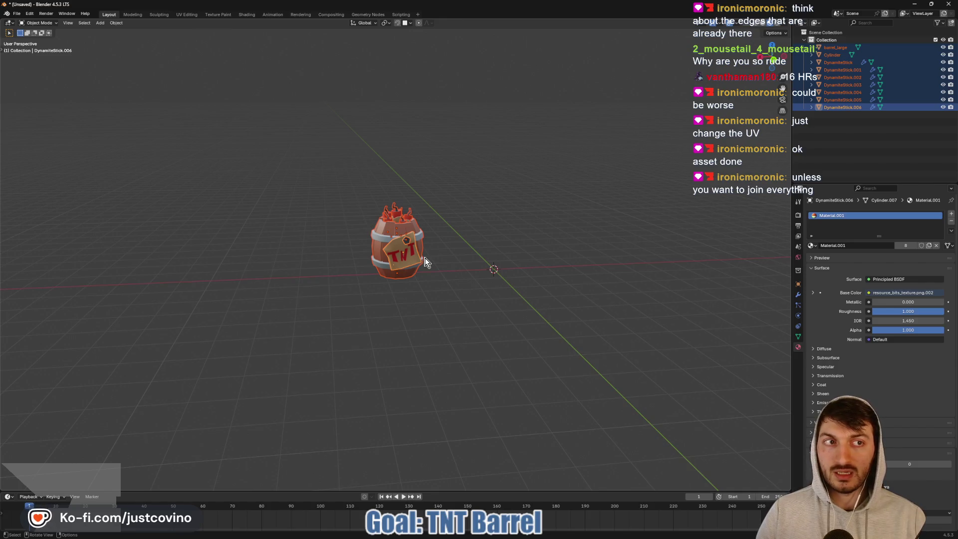
pyautogui.click(843, 99)
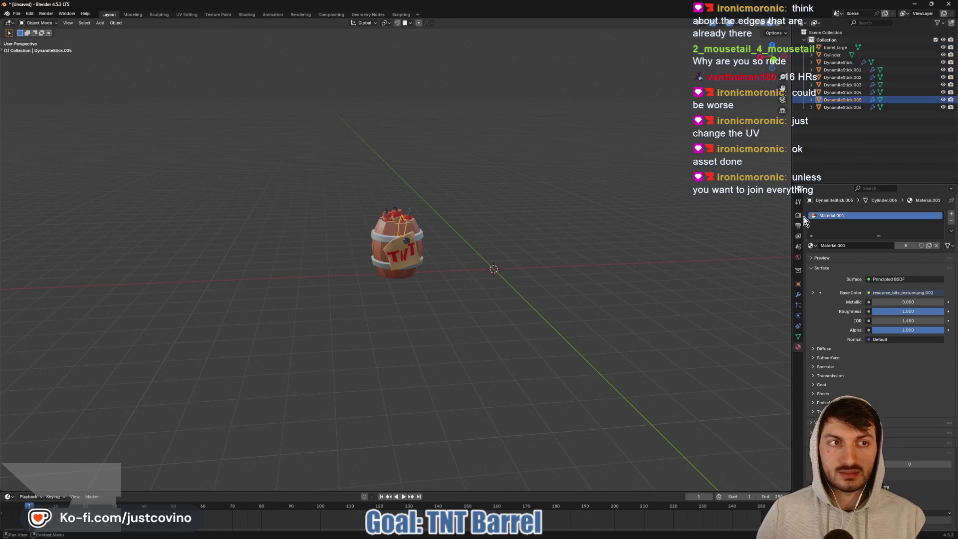
pyautogui.click(799, 295)
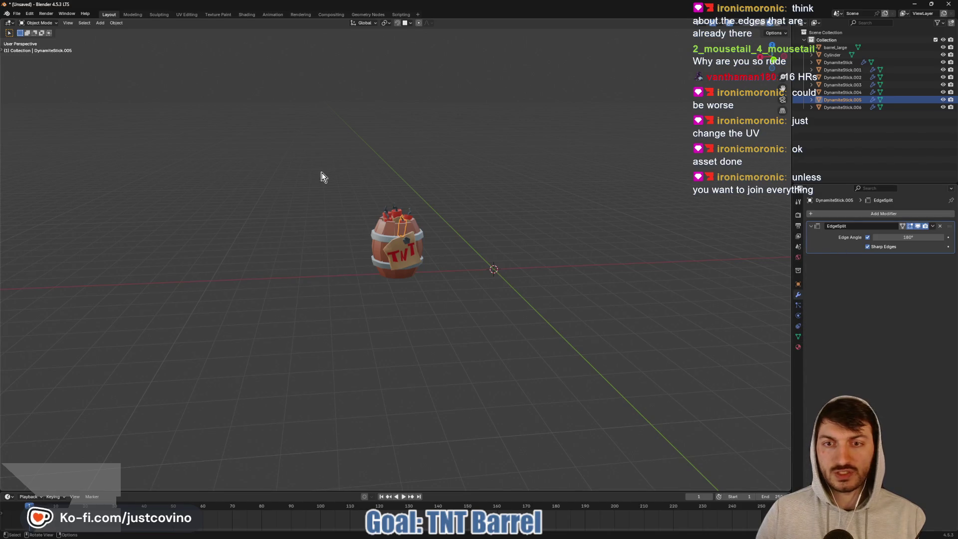
pyautogui.press('a')
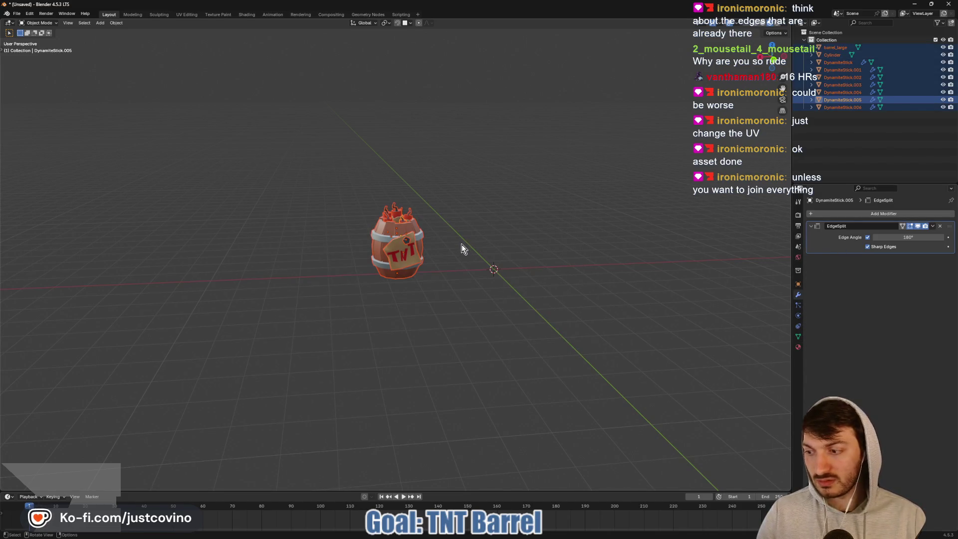
pyautogui.hotkey('ctrl', 'j')
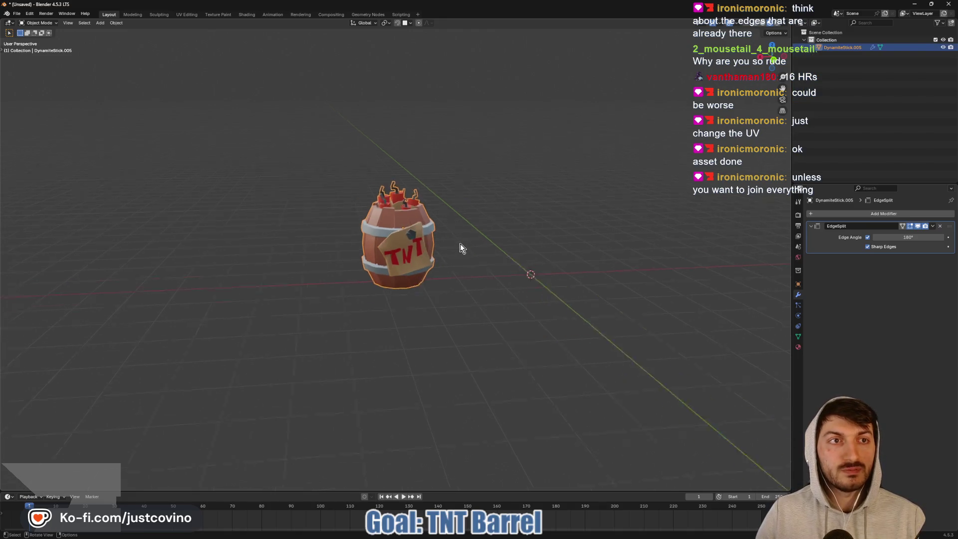
pyautogui.scroll(3, 495, 267)
pyautogui.scroll(-3, 495, 265)
pyautogui.moveTo(495, 265)
pyautogui.mouseDown(button='middle')
pyautogui.moveTo(475, 302)
pyautogui.moveTo(489, 259)
pyautogui.moveTo(464, 257)
pyautogui.mouseUp(button='middle')
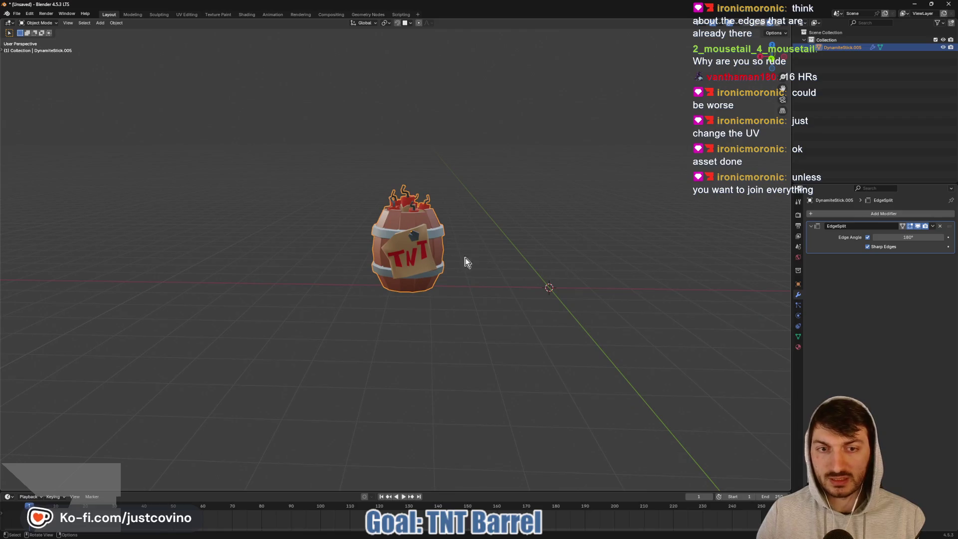
# - Set the barrel's origin to the 3D cursor and slide its mesh along X onto the origin
pyautogui.rightClick(409, 247)
pyautogui.moveTo(409, 245)
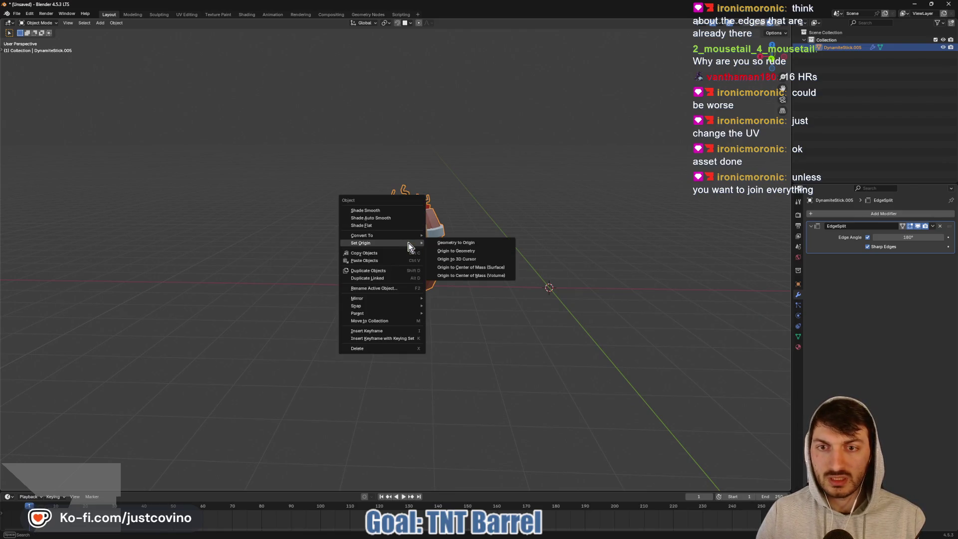
pyautogui.click(475, 259)
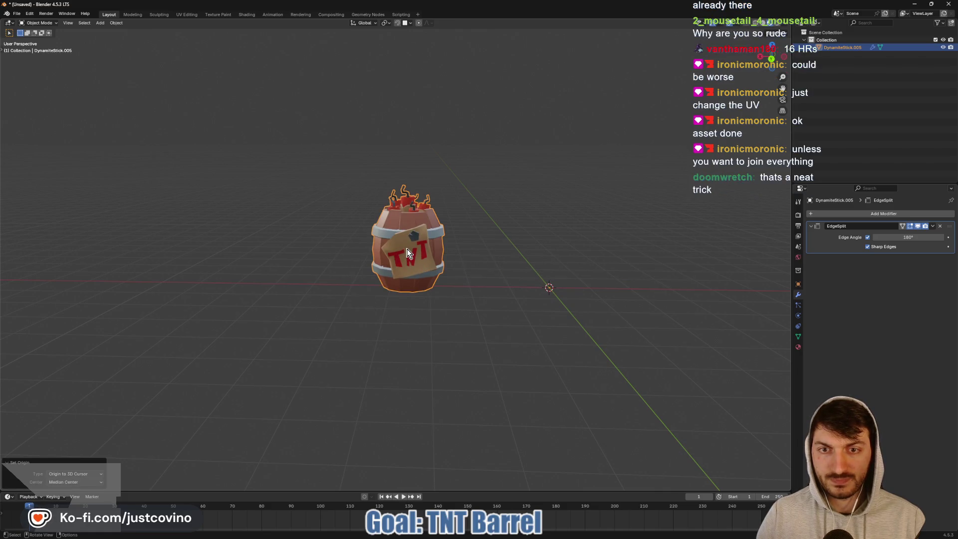
pyautogui.press('Tab')
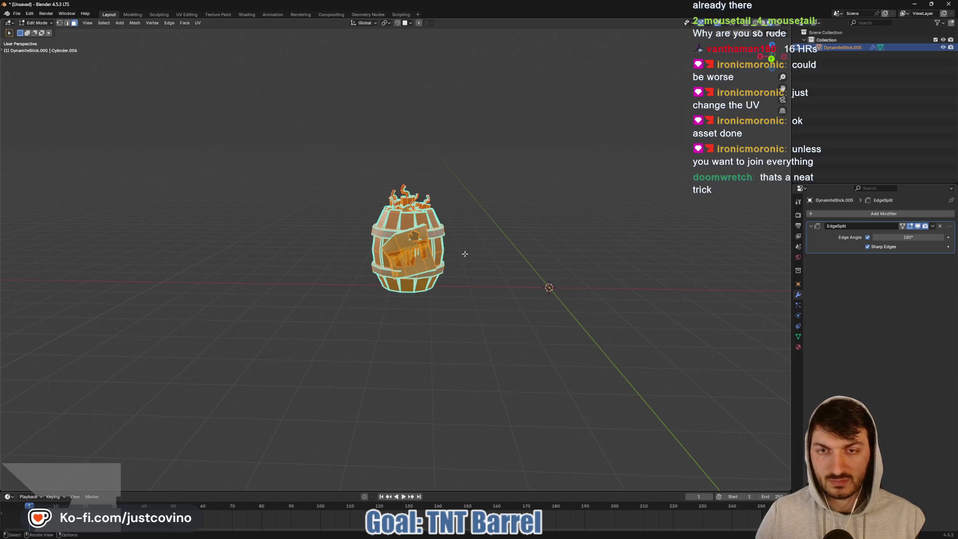
pyautogui.press('ctrl+KP_1')
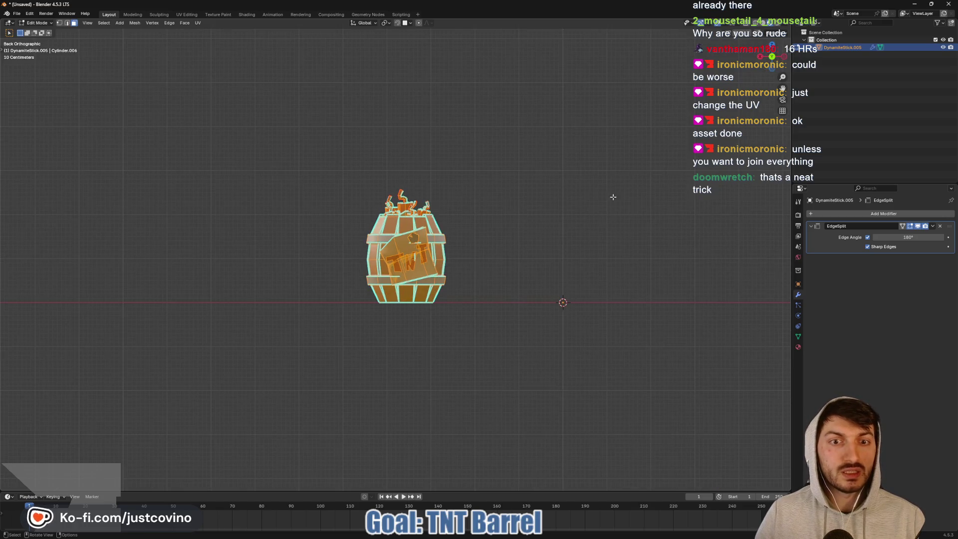
pyautogui.press('g')
pyautogui.press('x')
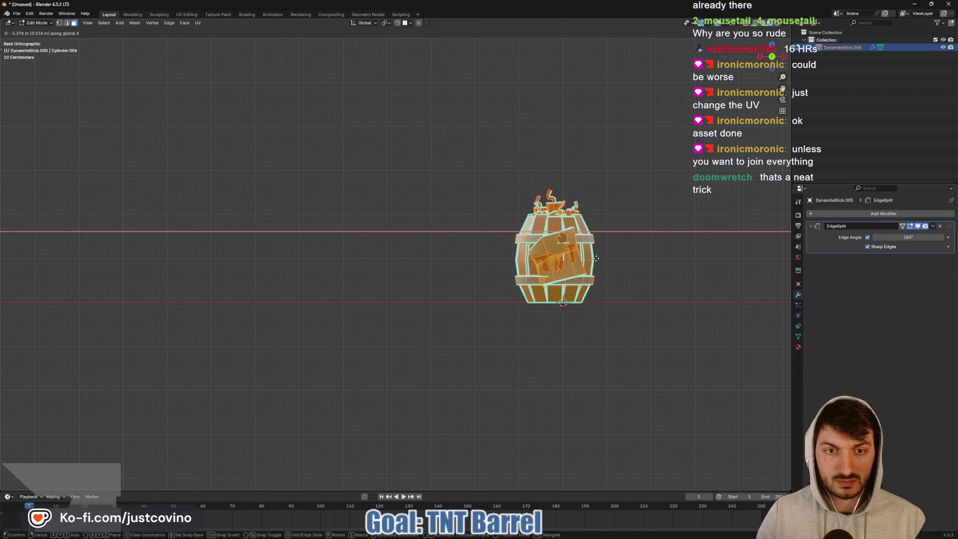
pyautogui.click(603, 257)
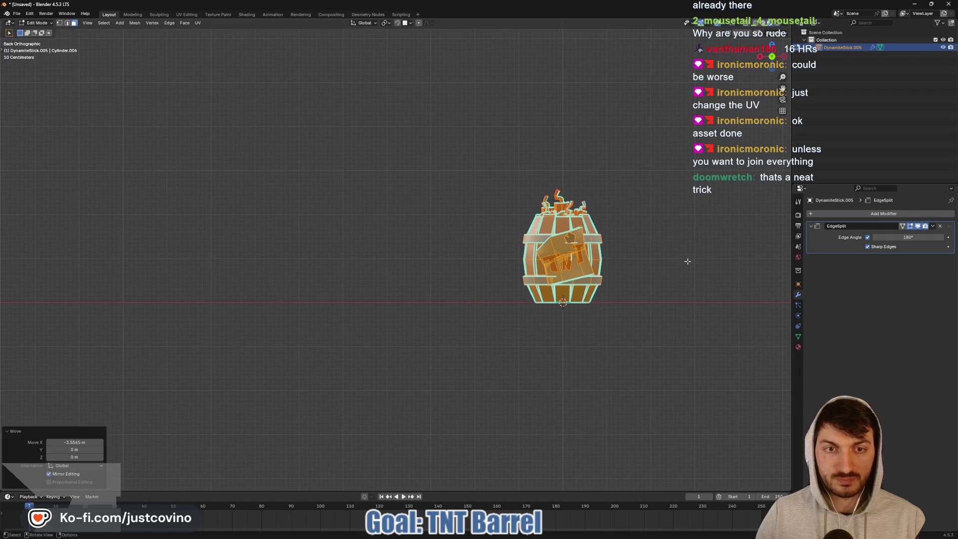
pyautogui.hotkey('alt', 'a')
pyautogui.moveTo(687, 265); pyautogui.dragTo(669, 276, button='middle')
pyautogui.press('Tab')
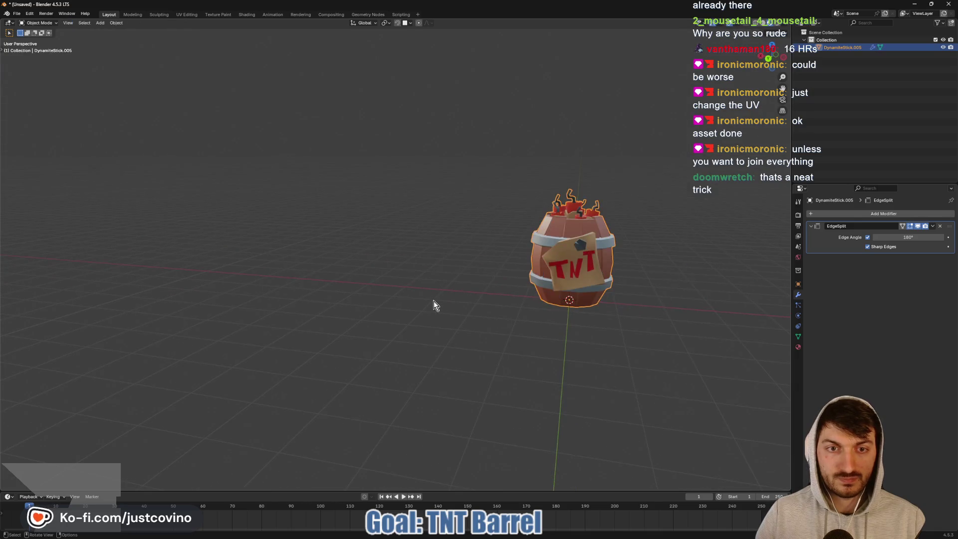
# - Rename the object DynamiteStick.005 to TNT_Trap in the outliner
pyautogui.moveTo(433, 306)
pyautogui.mouseDown(button='middle')
pyautogui.moveTo(545, 308)
pyautogui.moveTo(587, 287)
pyautogui.moveTo(427, 306)
pyautogui.mouseUp(button='middle')
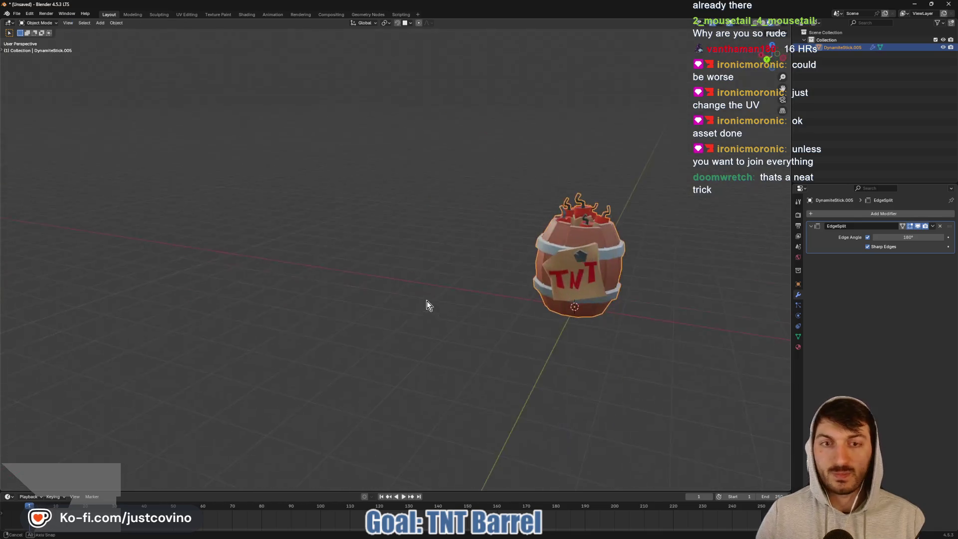
pyautogui.doubleClick(848, 47)
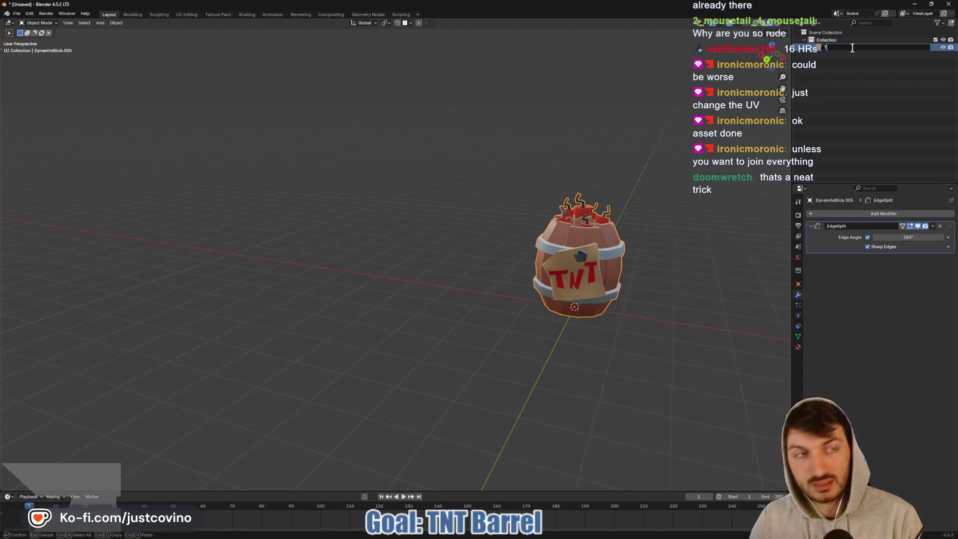
pyautogui.write('NT_Trap')
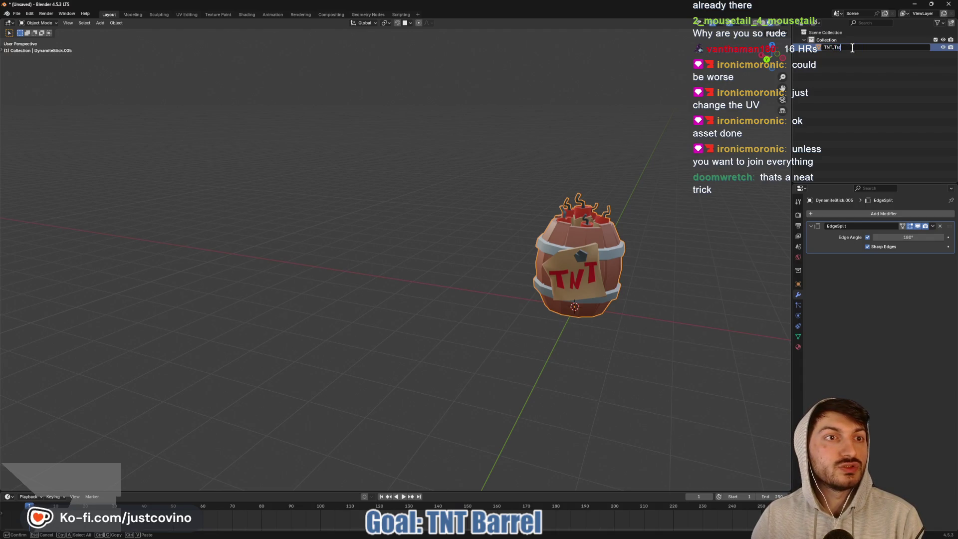
pyautogui.press('Return')
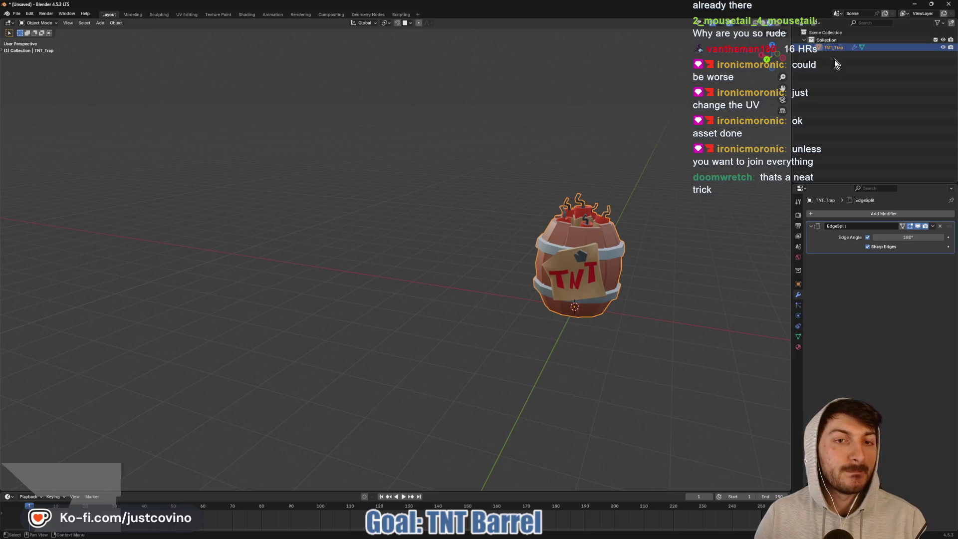
pyautogui.doubleClick(838, 47)
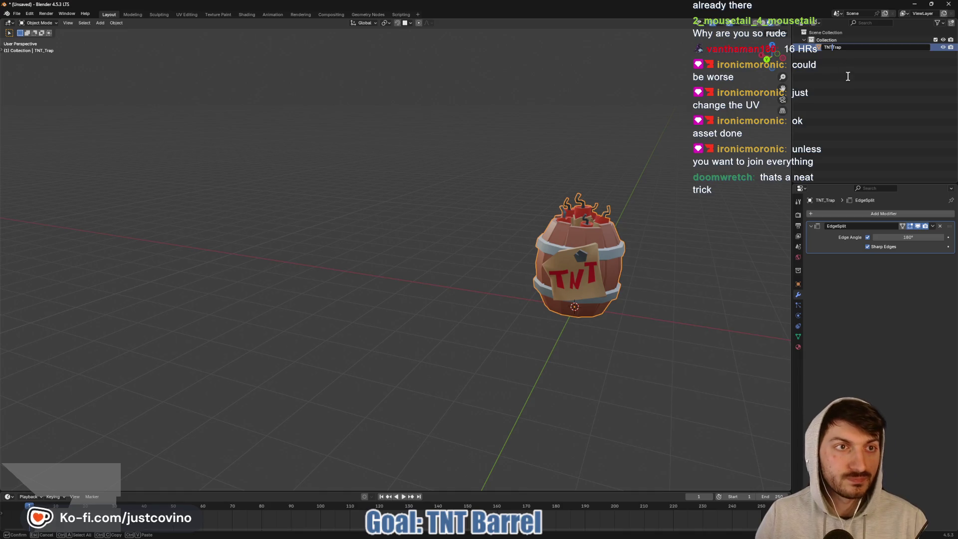
pyautogui.press('Return')
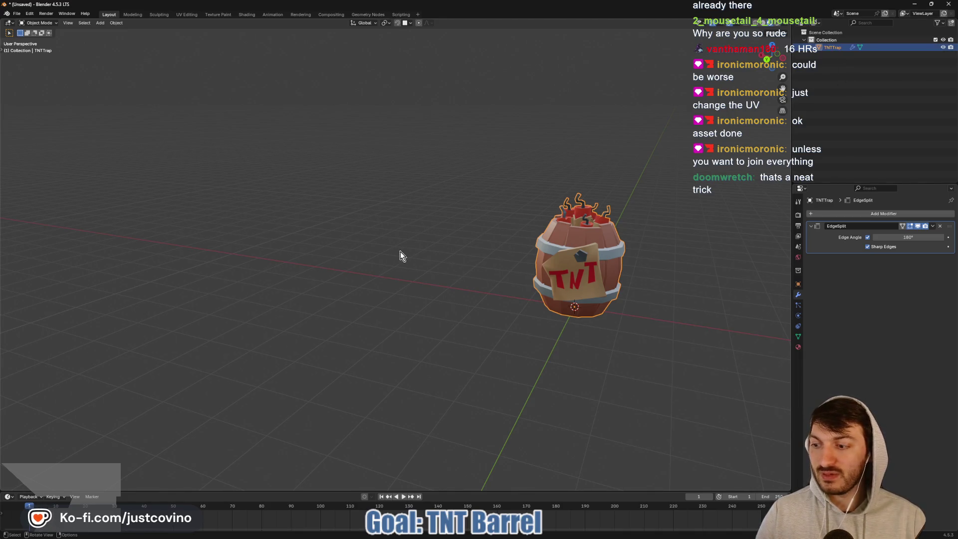
pyautogui.moveTo(433, 294)
pyautogui.mouseDown(button='middle')
pyautogui.moveTo(480, 281)
pyautogui.moveTo(615, 289)
pyautogui.moveTo(477, 324)
pyautogui.moveTo(614, 319)
pyautogui.moveTo(516, 334)
pyautogui.moveTo(600, 329)
pyautogui.mouseUp(button='middle')
pyautogui.scroll(3, 495, 322)
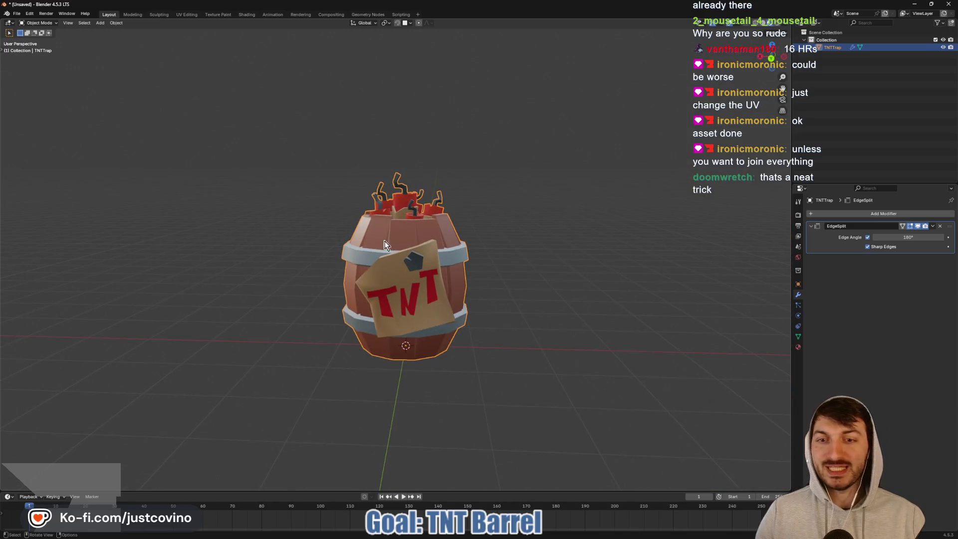
pyautogui.moveTo(403, 280)
pyautogui.mouseDown(button='middle')
pyautogui.moveTo(476, 282)
pyautogui.moveTo(432, 287)
pyautogui.moveTo(376, 315)
pyautogui.moveTo(268, 201)
pyautogui.mouseUp(button='middle')
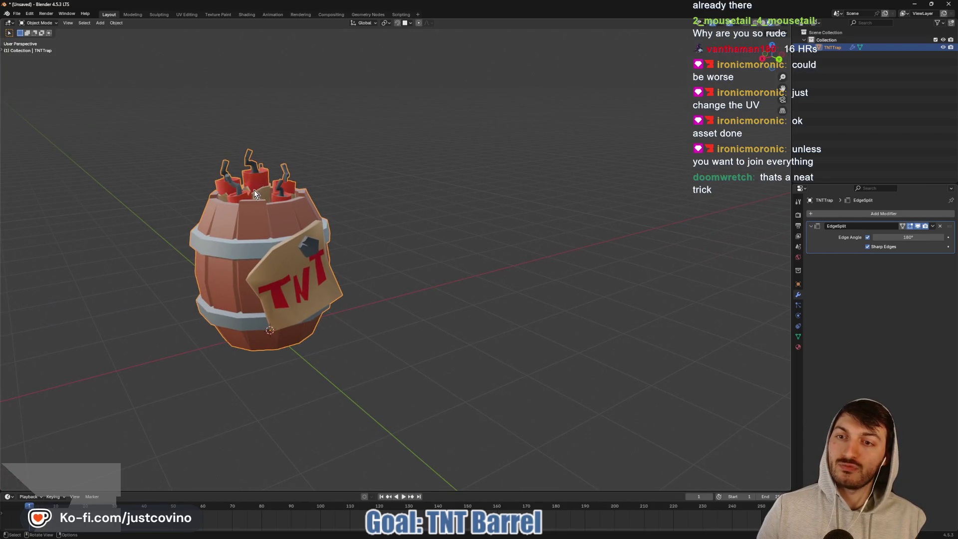
pyautogui.scroll(3, 199, 175)
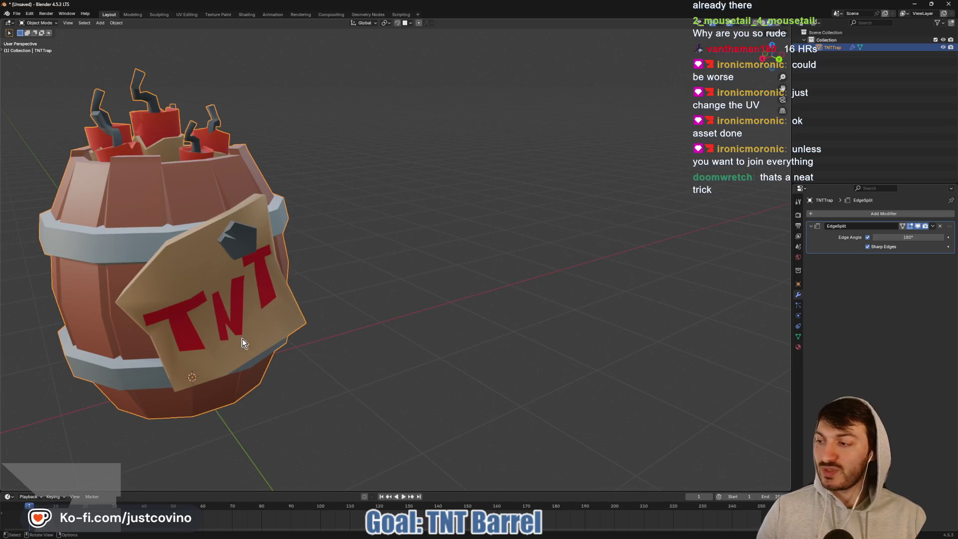
pyautogui.scroll(-3, 244, 343)
pyautogui.moveTo(243, 343)
pyautogui.mouseDown(button='middle')
pyautogui.moveTo(321, 314)
pyautogui.moveTo(502, 325)
pyautogui.moveTo(510, 314)
pyautogui.moveTo(464, 321)
pyautogui.moveTo(494, 330)
pyautogui.moveTo(482, 330)
pyautogui.moveTo(474, 326)
pyautogui.moveTo(544, 323)
pyautogui.moveTo(406, 324)
pyautogui.mouseUp(button='middle')
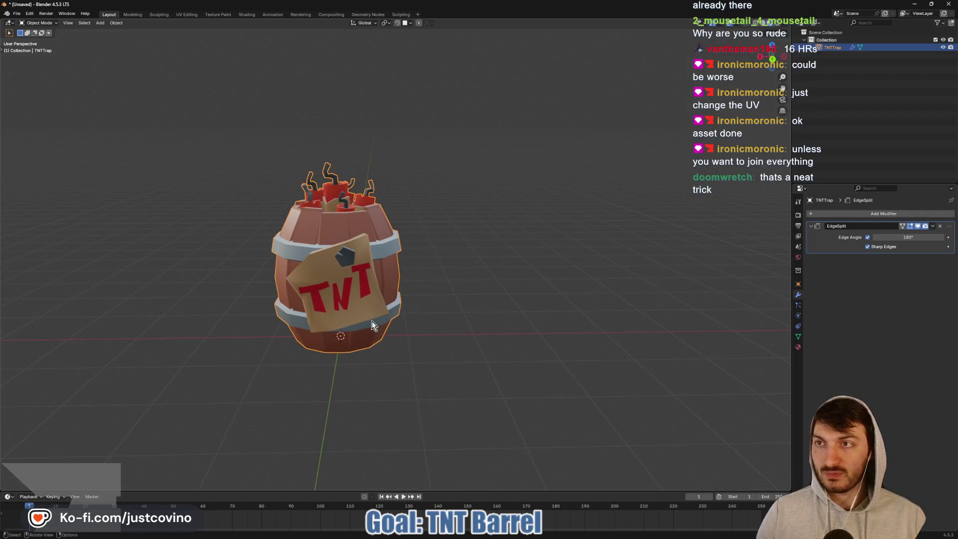
# - Save the barrel as tnt_trap.blend in gallant_golf/assets/blender
pyautogui.hotkey('ctrl', 's')
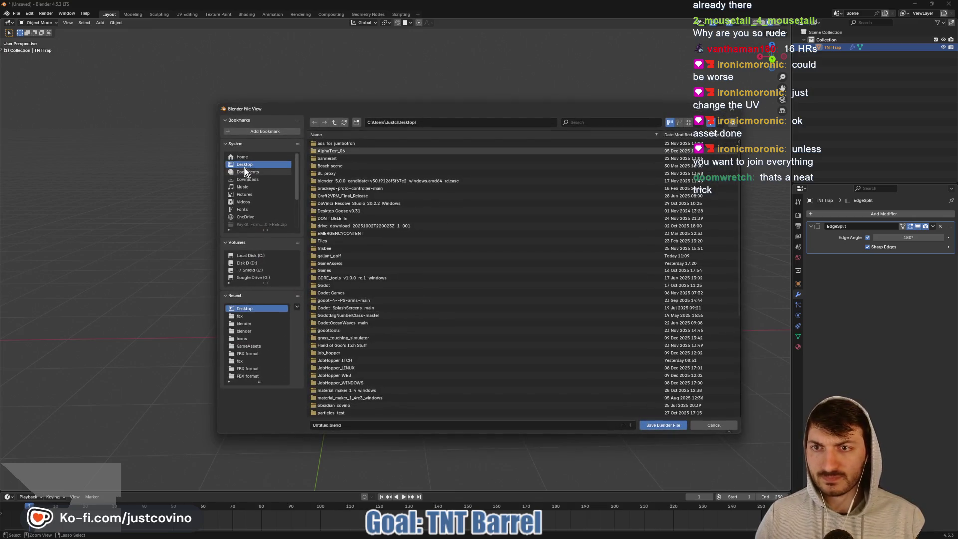
pyautogui.doubleClick(350, 256)
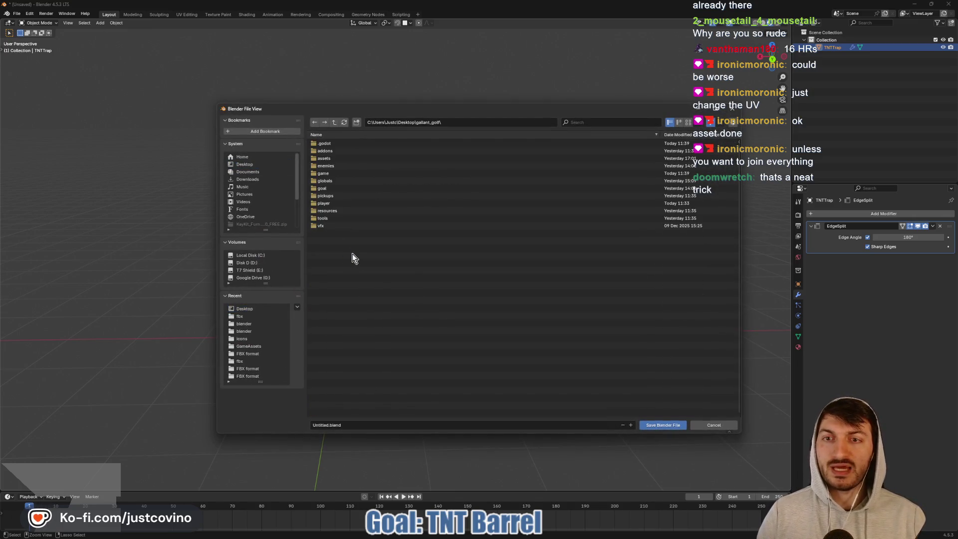
pyautogui.doubleClick(338, 157)
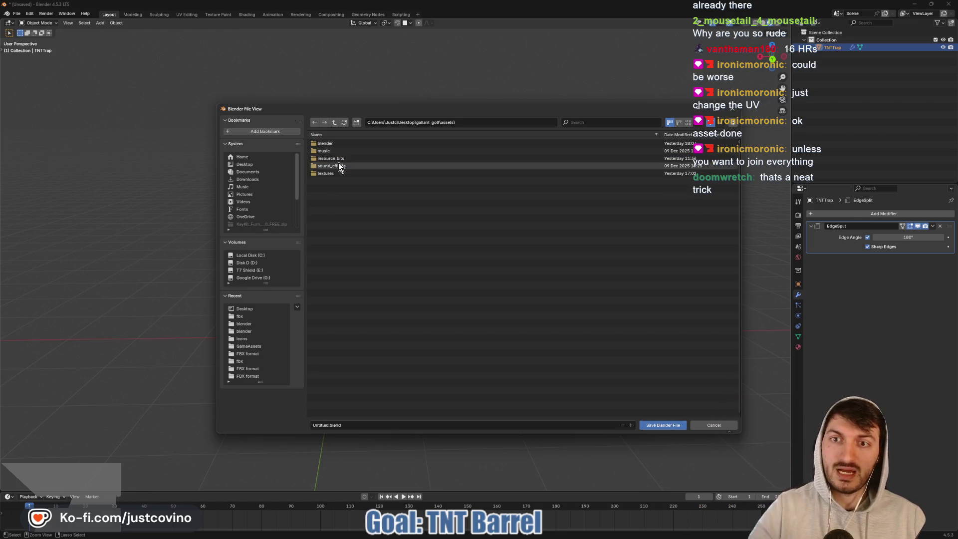
pyautogui.doubleClick(339, 163)
pyautogui.click(319, 425)
pyautogui.write('tnt_tra')
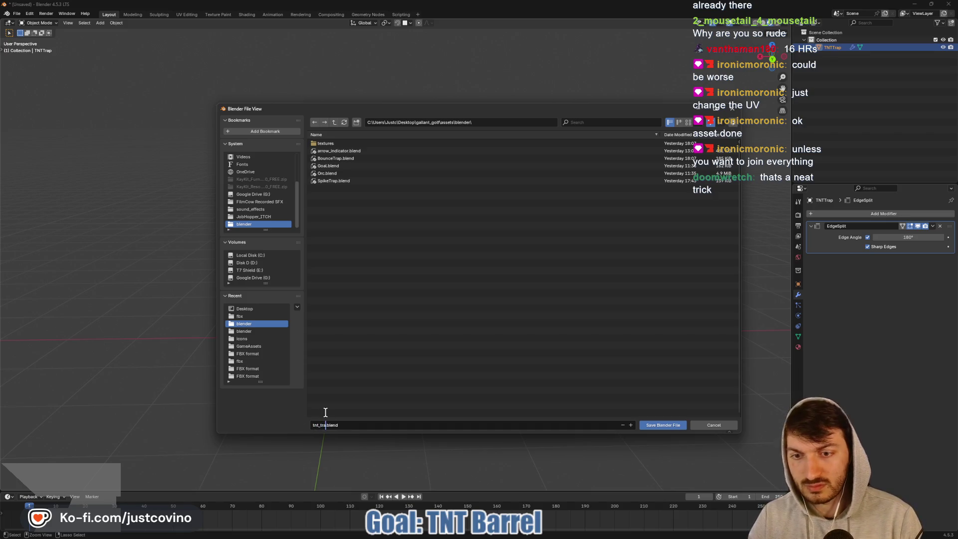
pyautogui.write('p')
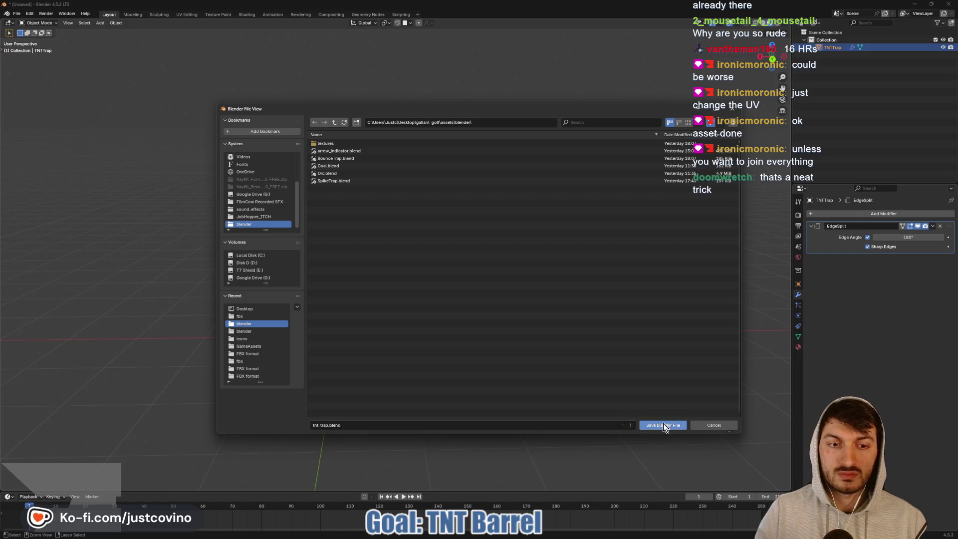
pyautogui.click(661, 423)
# - Set Godot's Blender path to Blender 4.5's blender.exe and confirm to reimport assets
pyautogui.click(562, 531)
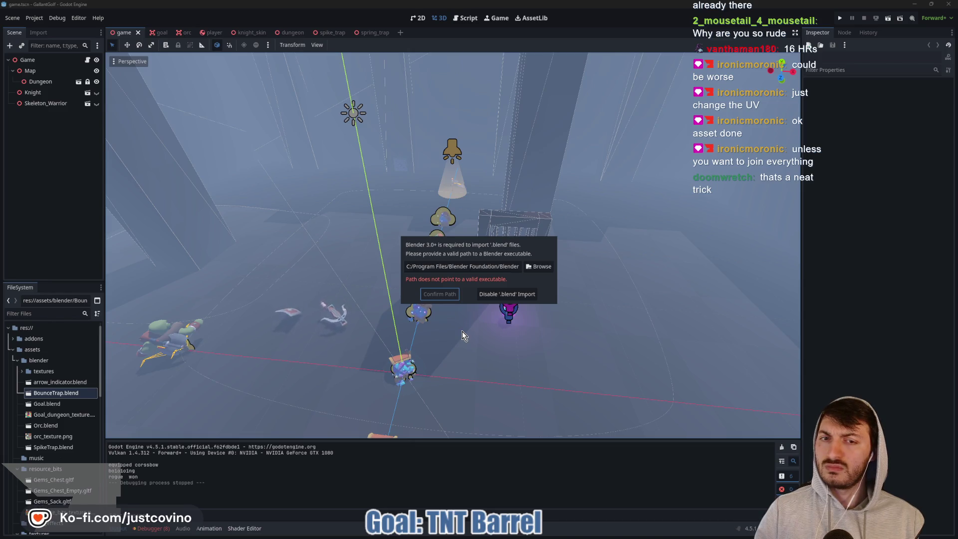
pyautogui.click(534, 266)
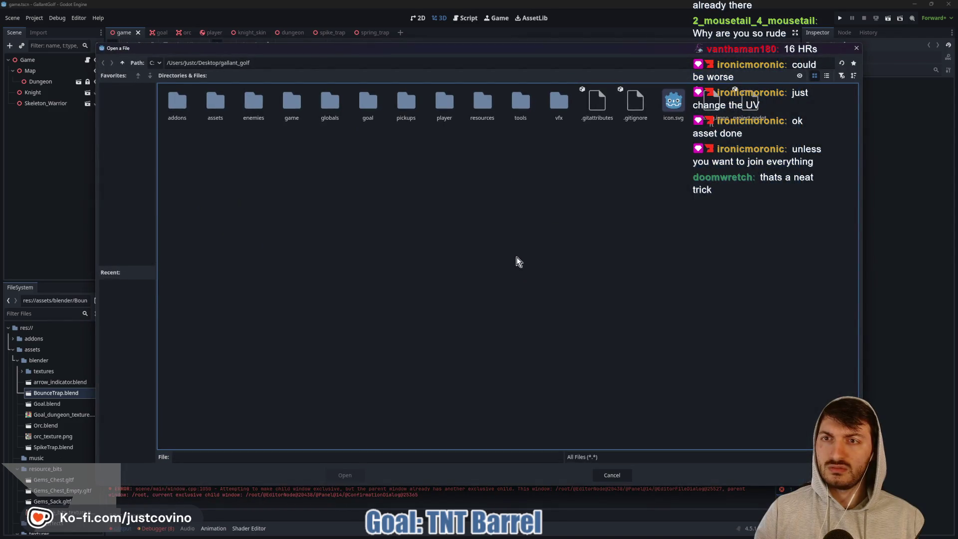
pyautogui.click(621, 477)
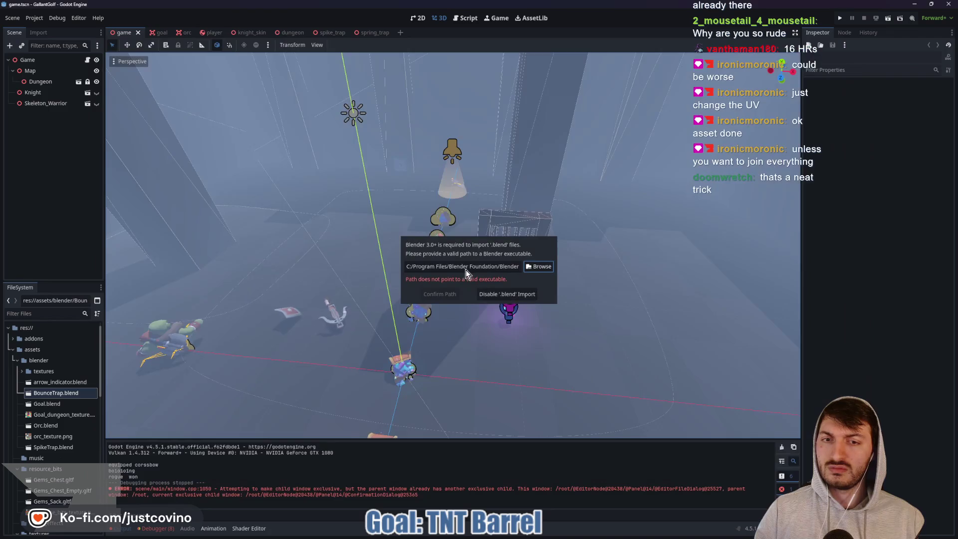
pyautogui.click(450, 266)
pyautogui.press('End')
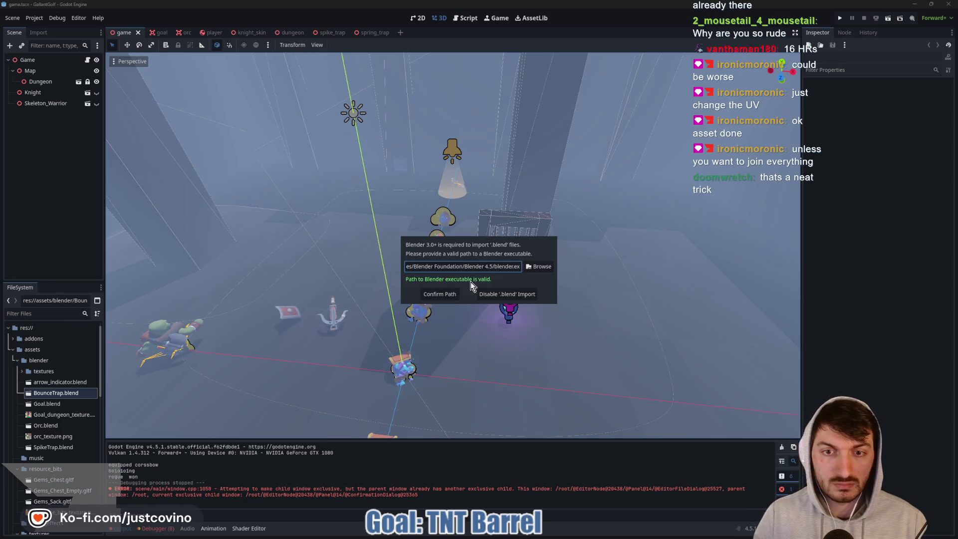
pyautogui.click(442, 294)
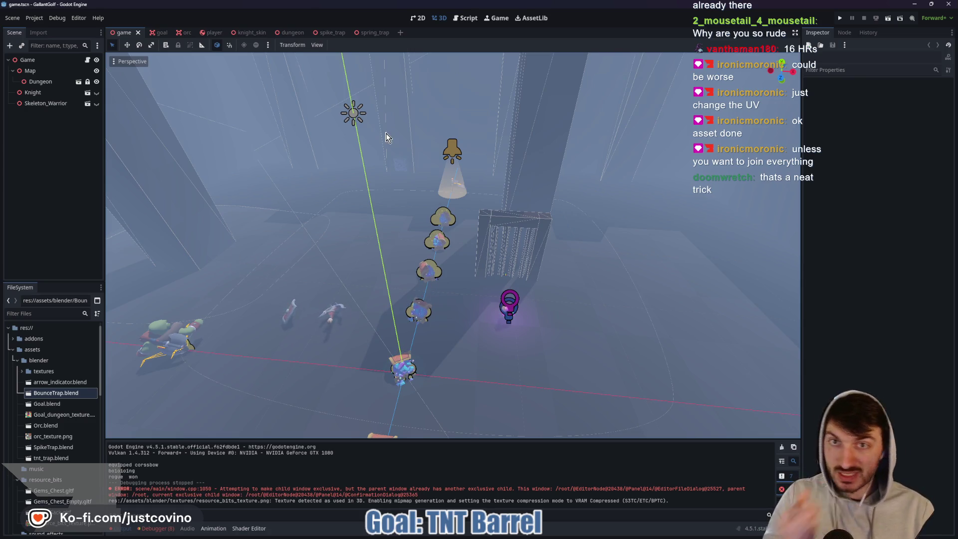
# - Create a new 3D scene and rename its root node TNTTrap
pyautogui.click(401, 33)
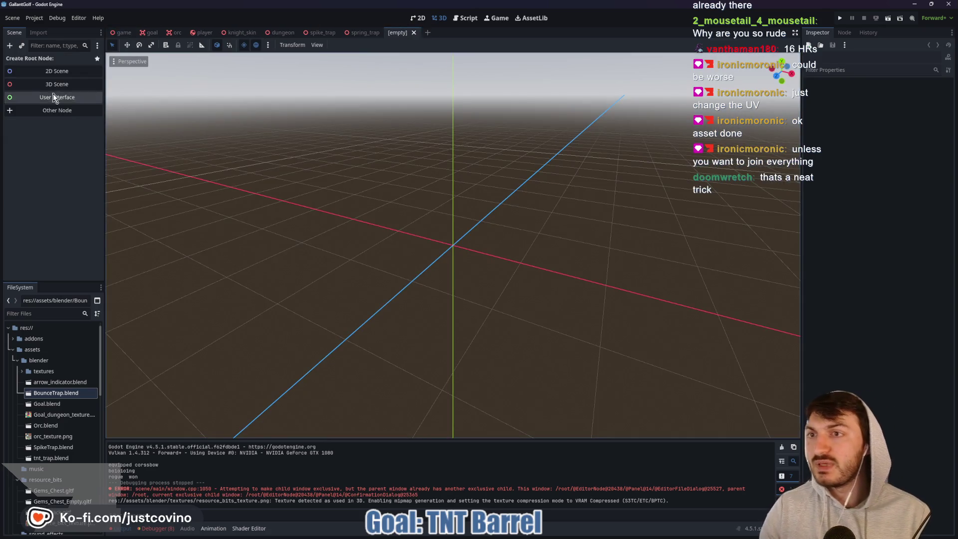
pyautogui.click(76, 86)
pyautogui.doubleClick(53, 61)
pyautogui.write('Tnt')
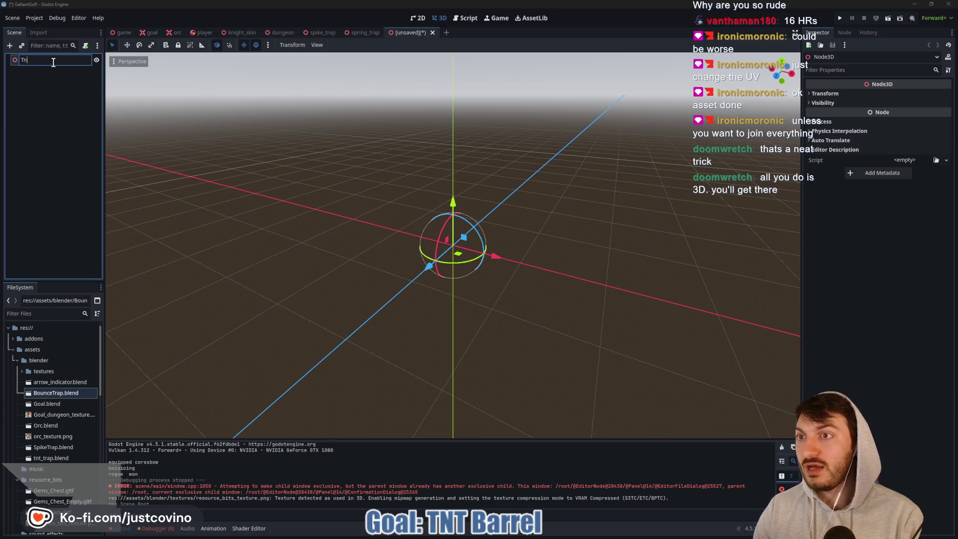
pyautogui.write('TTrap')
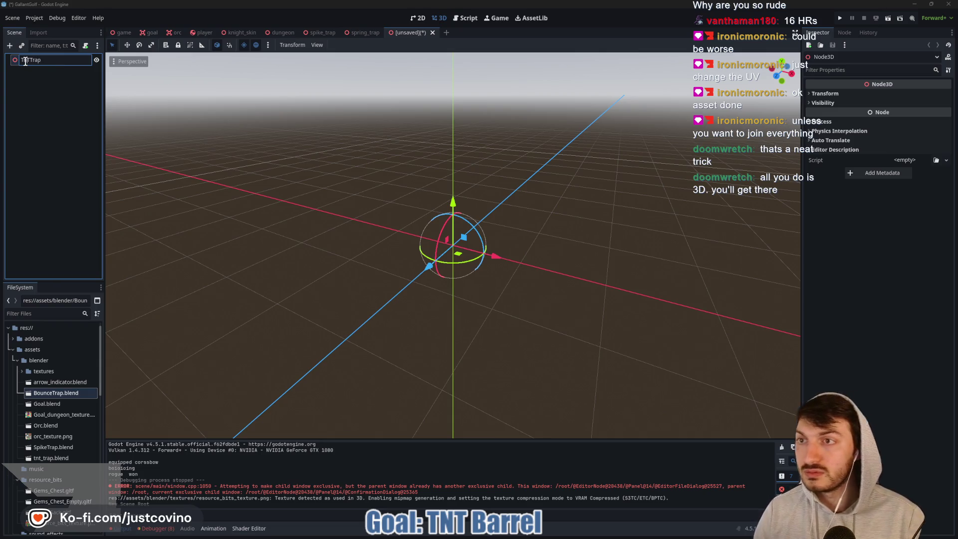
pyautogui.write('N')
pyautogui.press('Return')
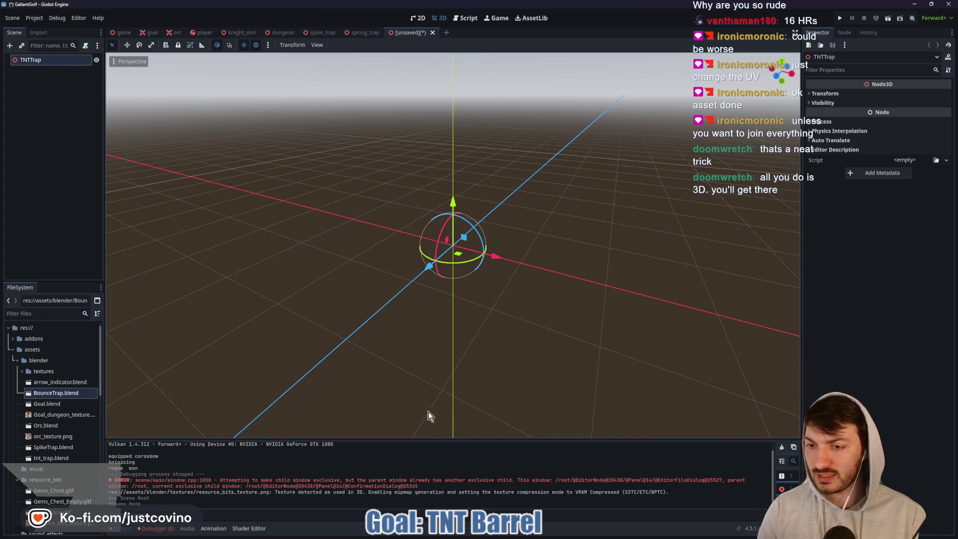
# - Drag tnt_trap.blend into the viewport to add the barrel model
pyautogui.moveTo(51, 458)
pyautogui.mouseDown()
pyautogui.moveTo(308, 372)
pyautogui.moveTo(459, 274)
pyautogui.mouseUp()
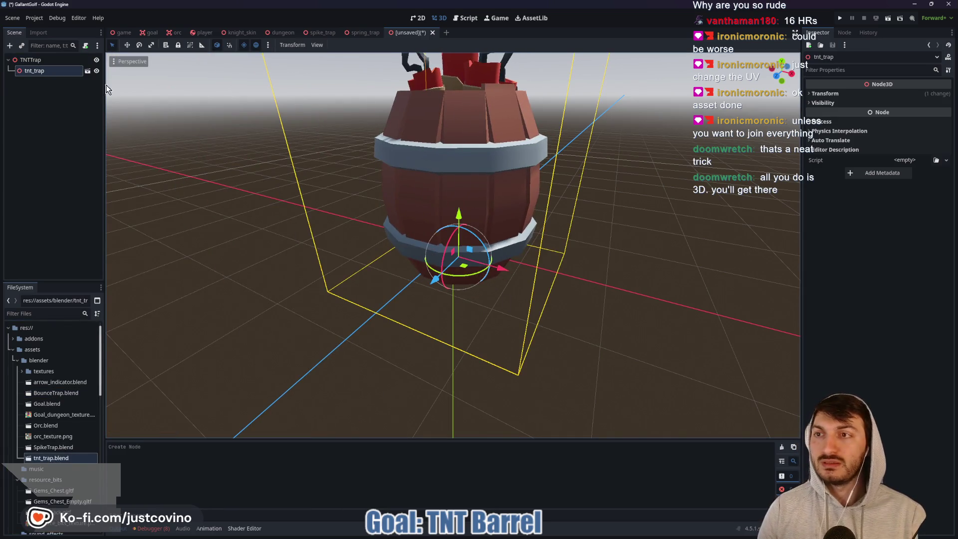
pyautogui.scroll(-3, 584, 244)
pyautogui.moveTo(578, 264)
pyautogui.mouseDown(button='middle')
pyautogui.moveTo(369, 253)
pyautogui.moveTo(406, 269)
pyautogui.moveTo(550, 278)
pyautogui.moveTo(549, 265)
pyautogui.moveTo(570, 285)
pyautogui.moveTo(590, 246)
pyautogui.mouseUp(button='middle')
pyautogui.scroll(-2, 549, 278)
pyautogui.scroll(3, 547, 265)
pyautogui.scroll(-2, 569, 279)
pyautogui.scroll(2, 567, 278)
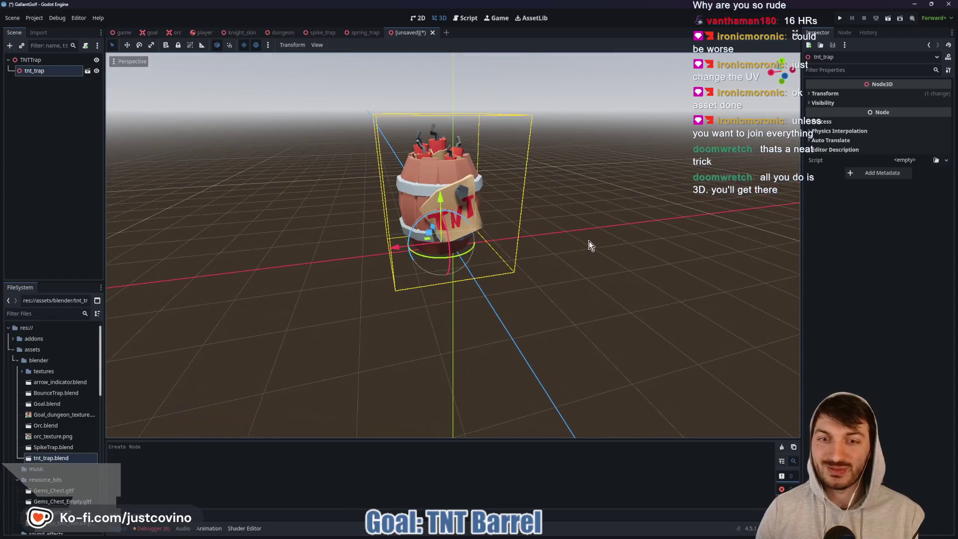
# - Zero the barrel's Position to centre it at the origin, then save the scene
pyautogui.click(825, 94)
pyautogui.click(834, 114)
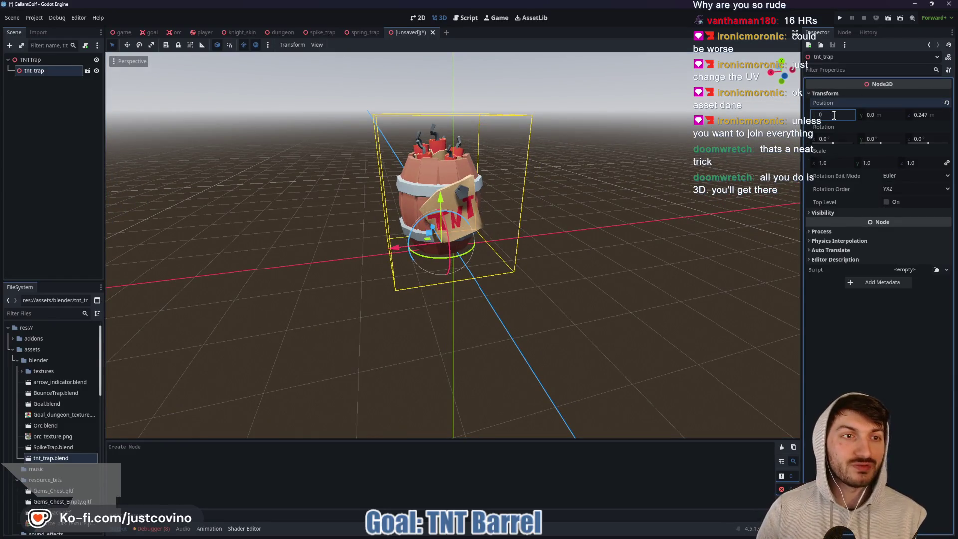
pyautogui.press('Tab')
pyautogui.press('Tab')
pyautogui.write('0')
pyautogui.press('Return')
pyautogui.click(573, 238)
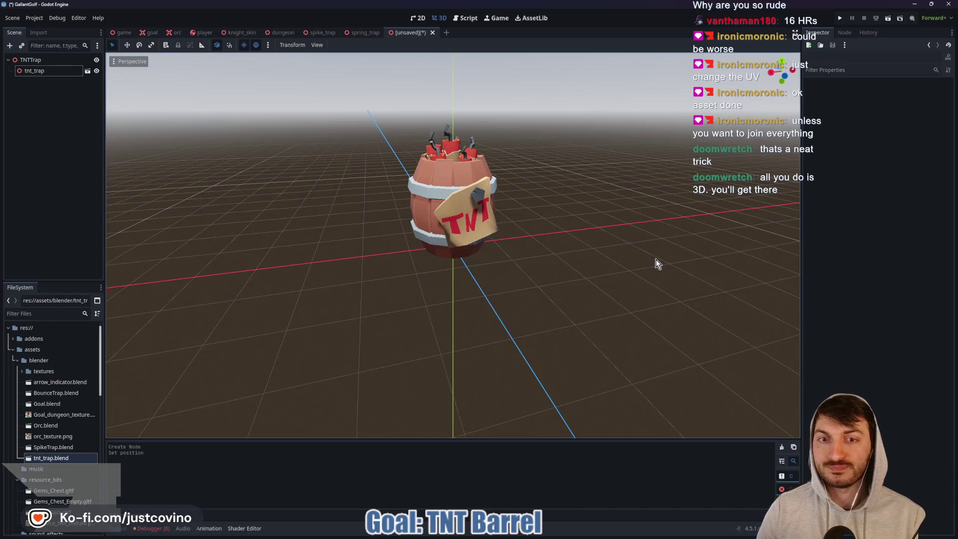
pyautogui.moveTo(656, 259); pyautogui.dragTo(574, 255, button='middle')
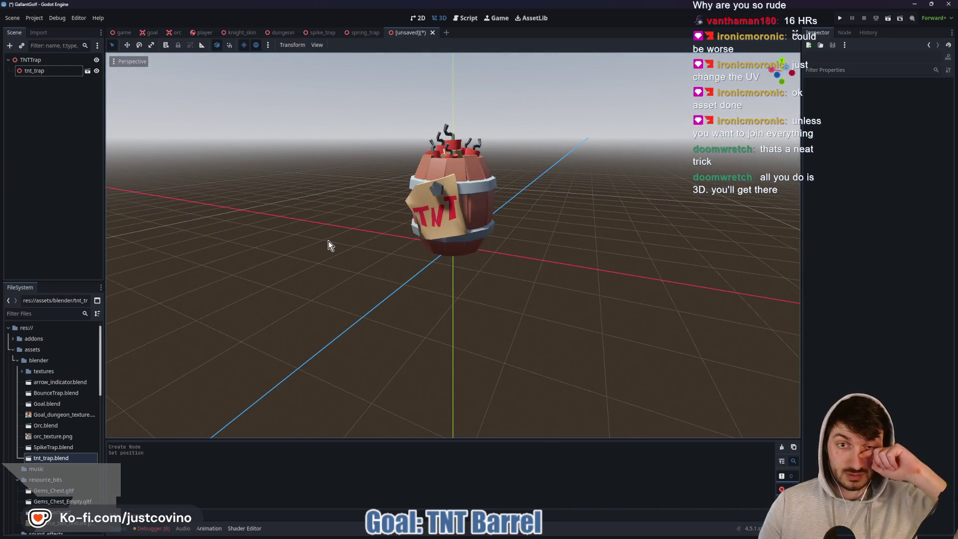
pyautogui.moveTo(278, 241); pyautogui.dragTo(313, 244, button='middle')
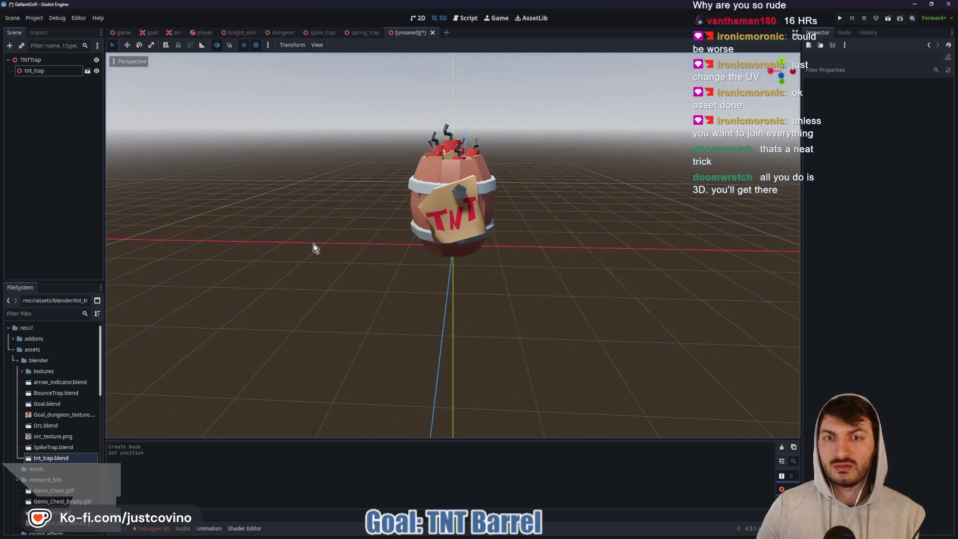
pyautogui.hotkey('ctrl', 's')
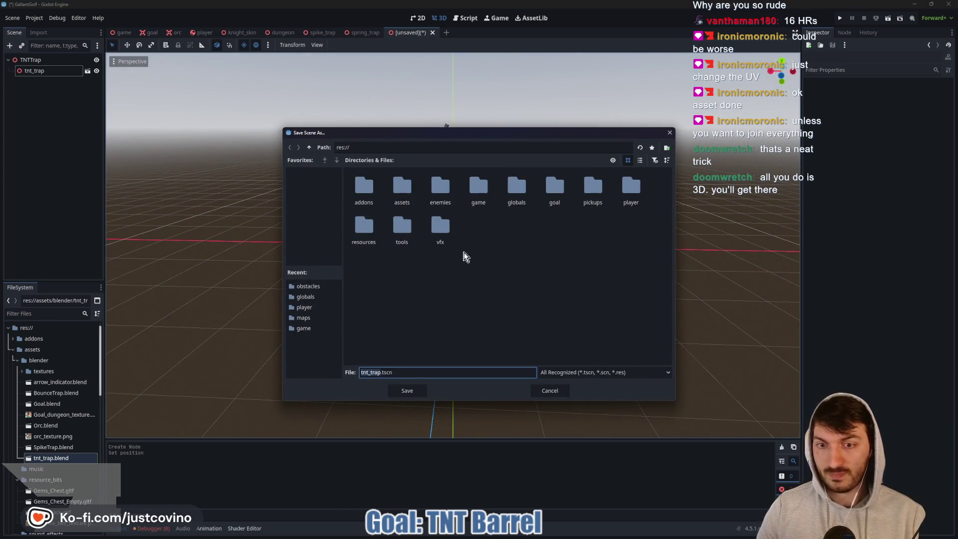
# - Save the scene as tnt_trap.tscn in the game/obstacles folder
pyautogui.doubleClick(484, 192)
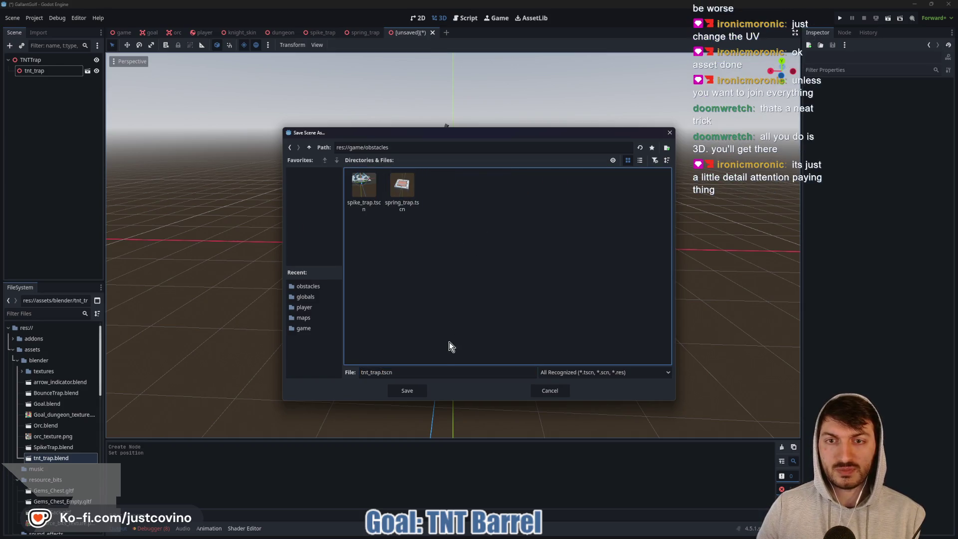
pyautogui.click(407, 390)
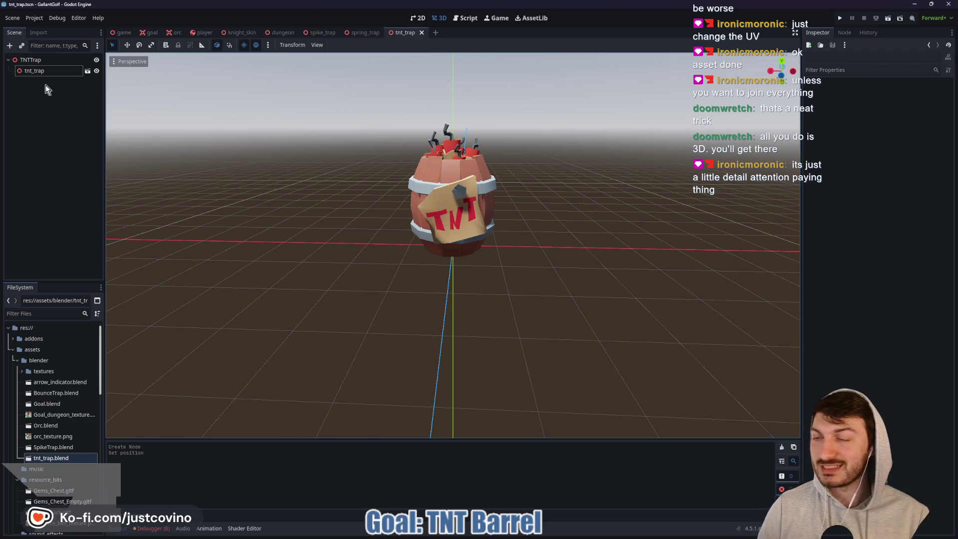
pyautogui.moveTo(370, 176)
pyautogui.mouseDown(button='middle')
pyautogui.moveTo(347, 235)
pyautogui.moveTo(323, 237)
pyautogui.moveTo(351, 248)
pyautogui.mouseUp(button='middle')
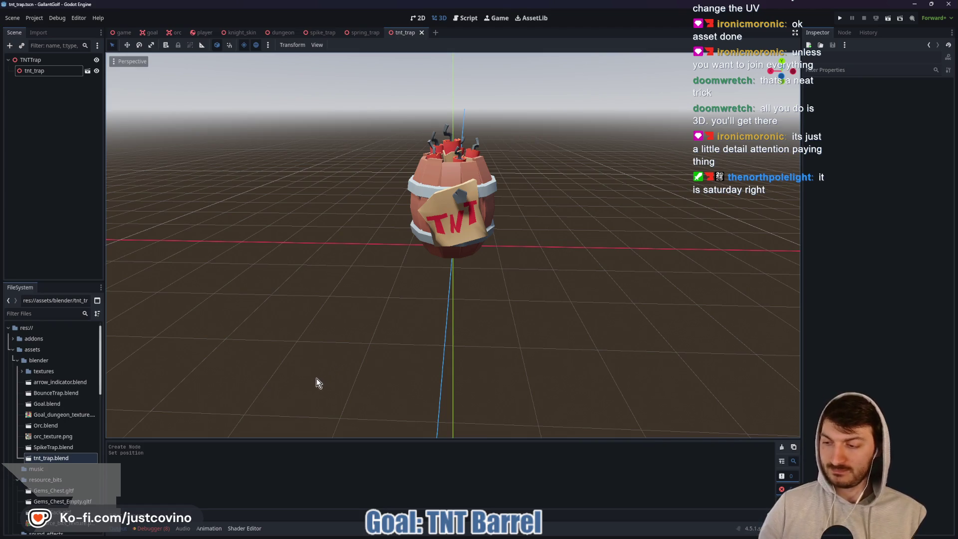
# - Check the Debugger errors, re-save the scene and select the TNTTrap root node
pyautogui.click(152, 528)
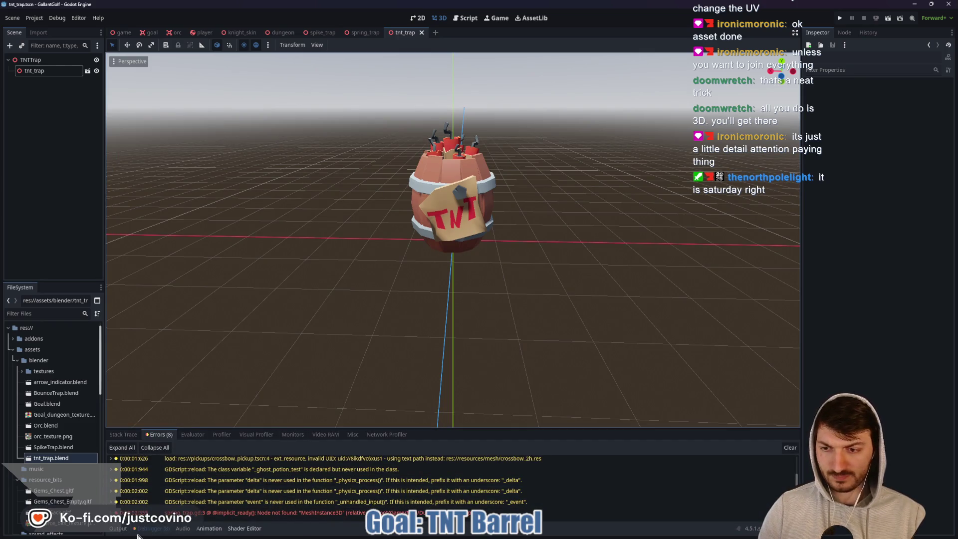
pyautogui.click(117, 528)
pyautogui.hotkey('ctrl', 's')
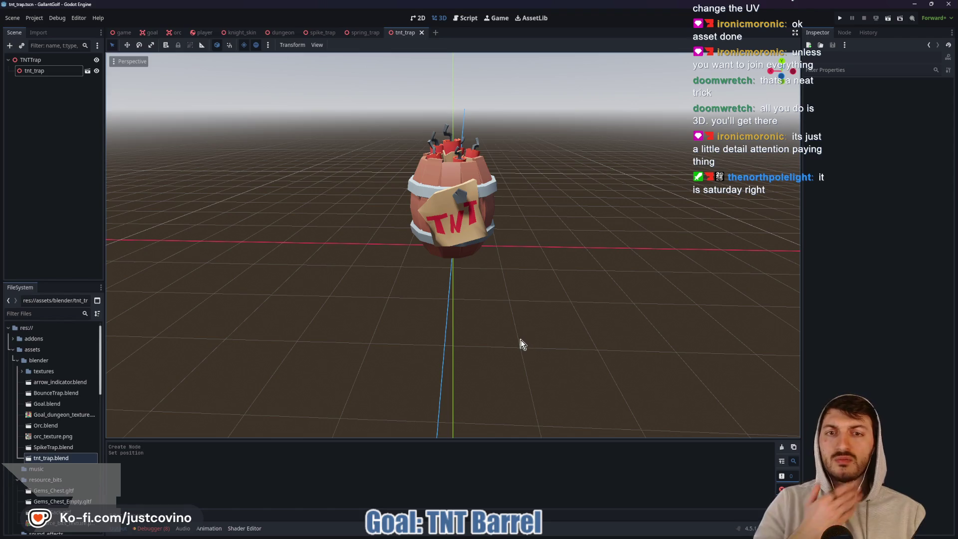
pyautogui.click(65, 62)
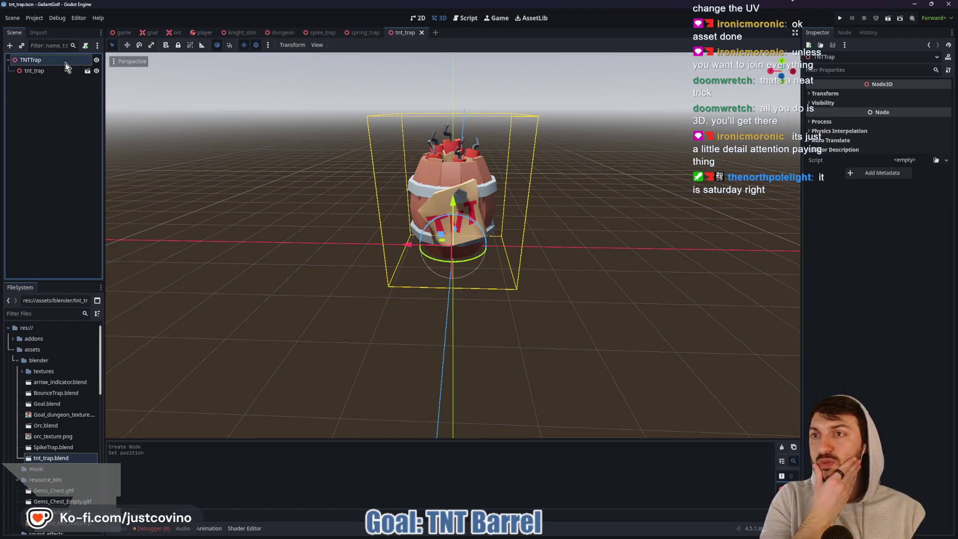
# - Attach a new tnt_trap.gd script to TNTTrap and add 'class_name TNTTrap'
pyautogui.click(84, 45)
pyautogui.click(450, 337)
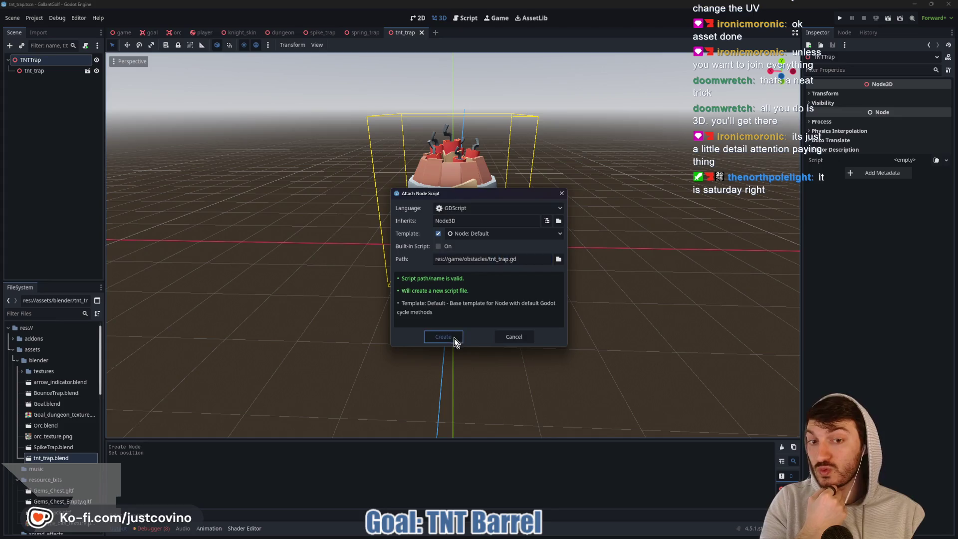
pyautogui.write('class_nmextends Node3D')
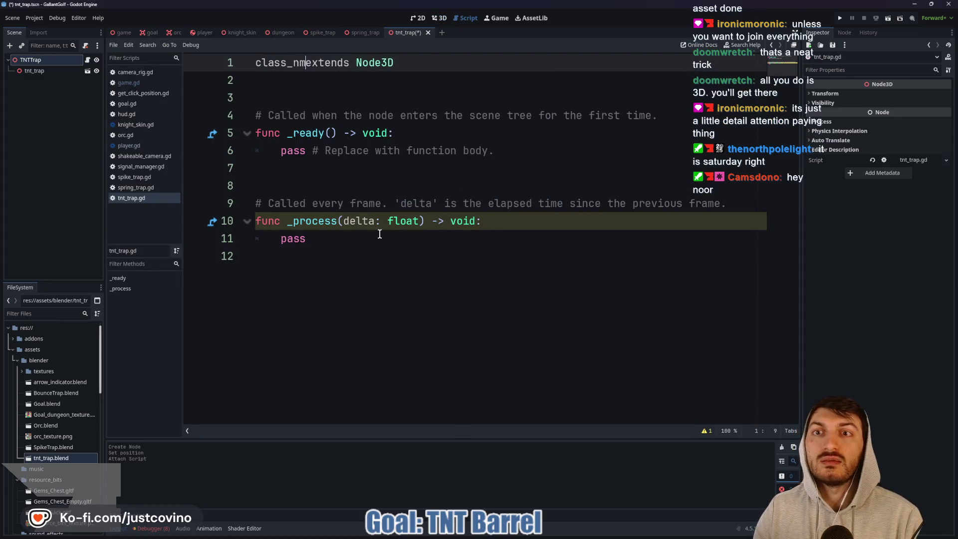
pyautogui.press('BackSpace')
pyautogui.write('ame TNTTrap')
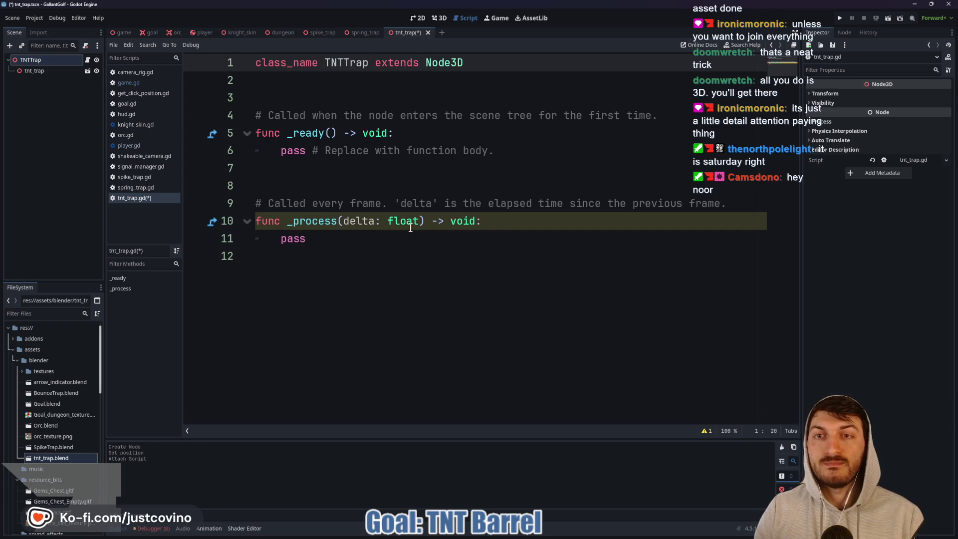
# - Delete the template _ready and _process functions and save the script
pyautogui.moveTo(385, 252); pyautogui.dragTo(226, 105)
pyautogui.press('BackSpace')
pyautogui.hotkey('ctrl', 's')
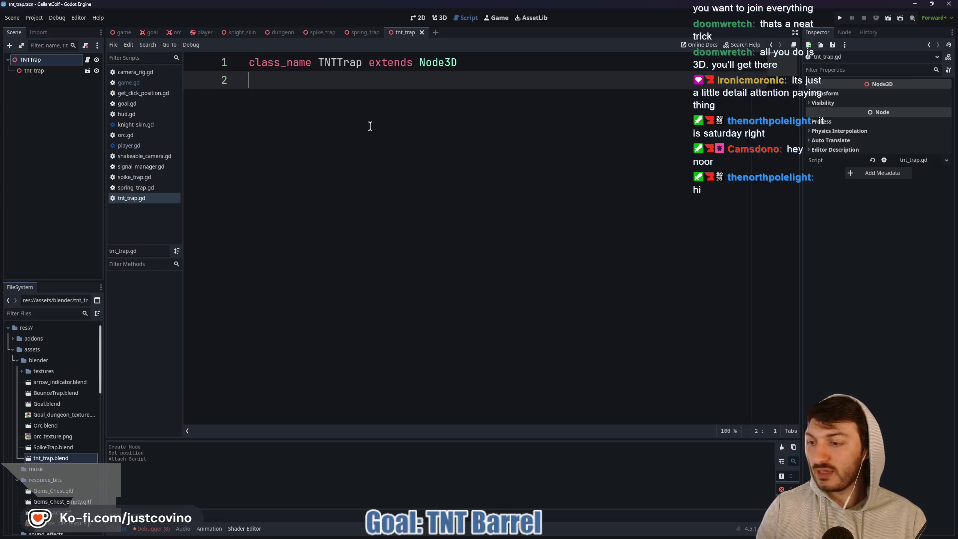
# - Add an Area3D child under the TNTTrap root and rename it TrapArea
pyautogui.click(46, 62)
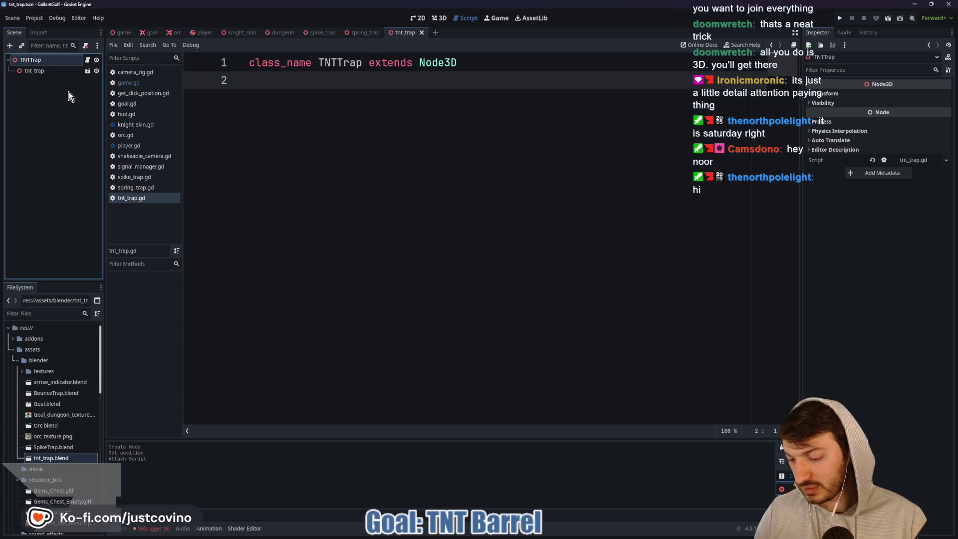
pyautogui.hotkey('ctrl', 'a')
pyautogui.write('area')
pyautogui.press('Return')
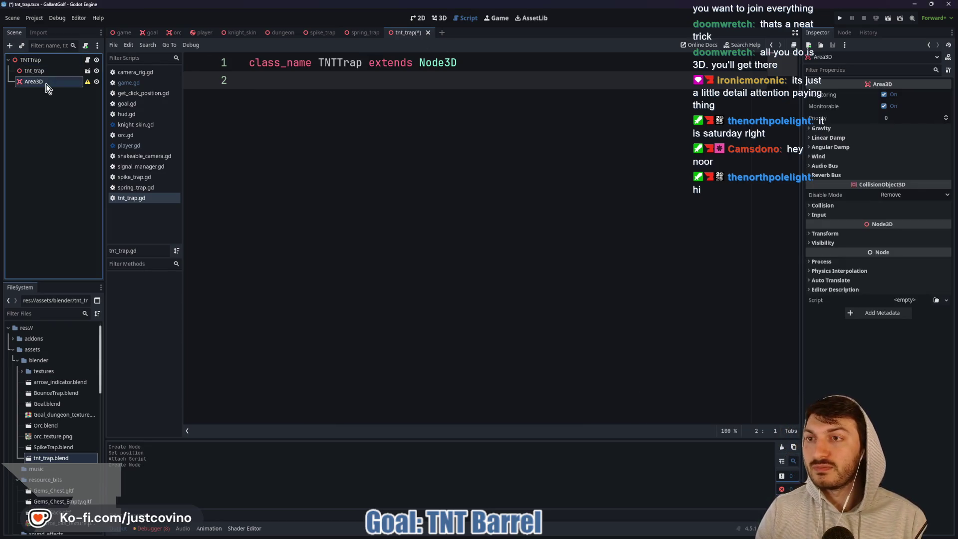
pyautogui.doubleClick(45, 83)
pyautogui.write('Trap')
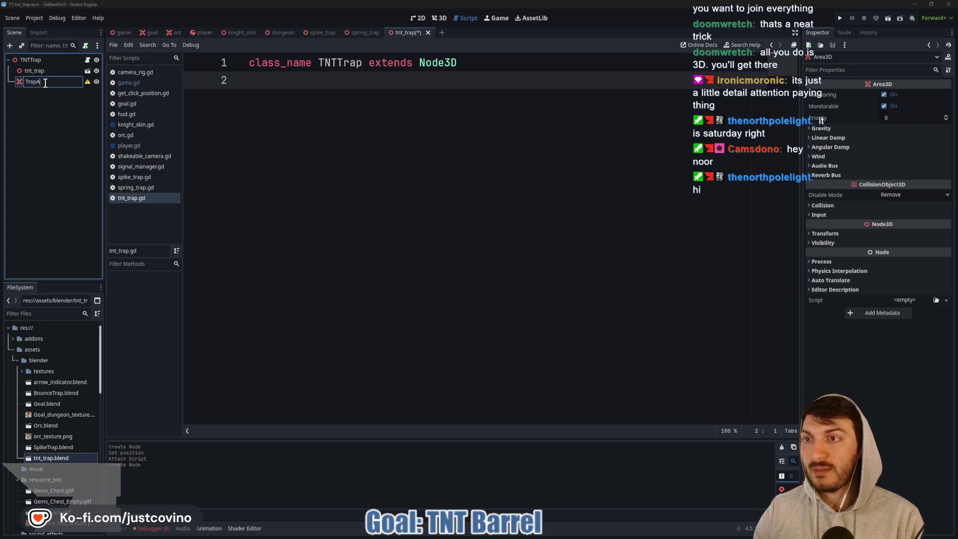
pyautogui.press('Return')
# - Give TrapArea a CollisionShape3D child and show the scene in the 3D view
pyautogui.hotkey('ctrl', 'a')
pyautogui.write('collisio')
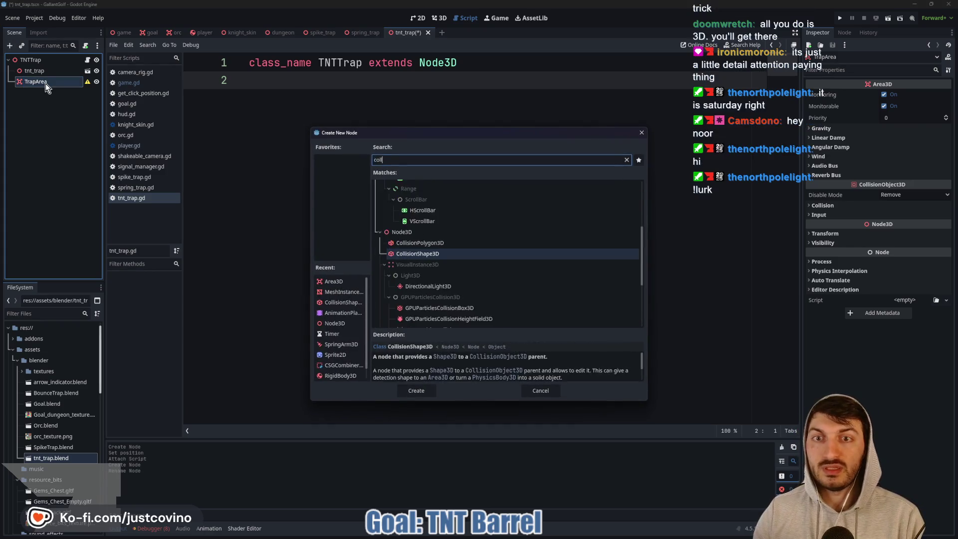
pyautogui.press('Return')
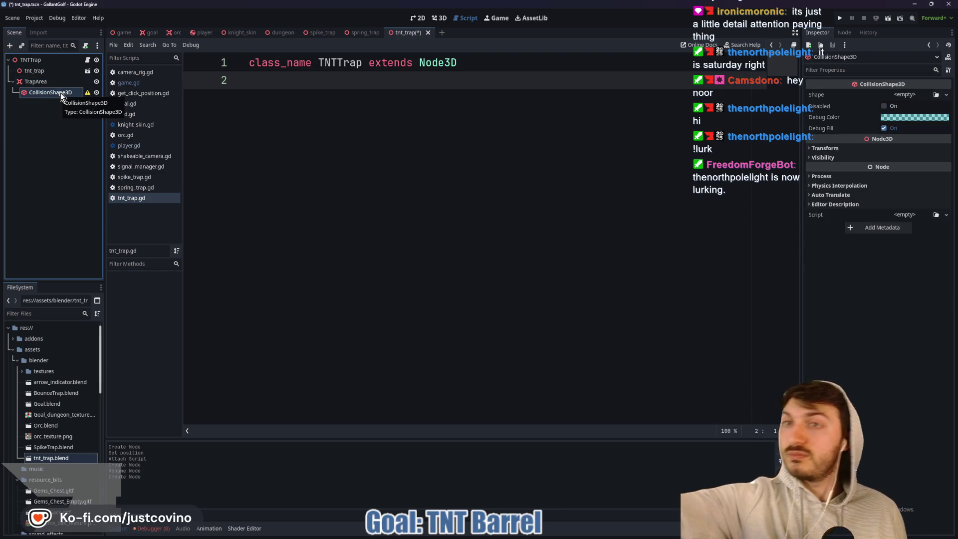
pyautogui.click(439, 18)
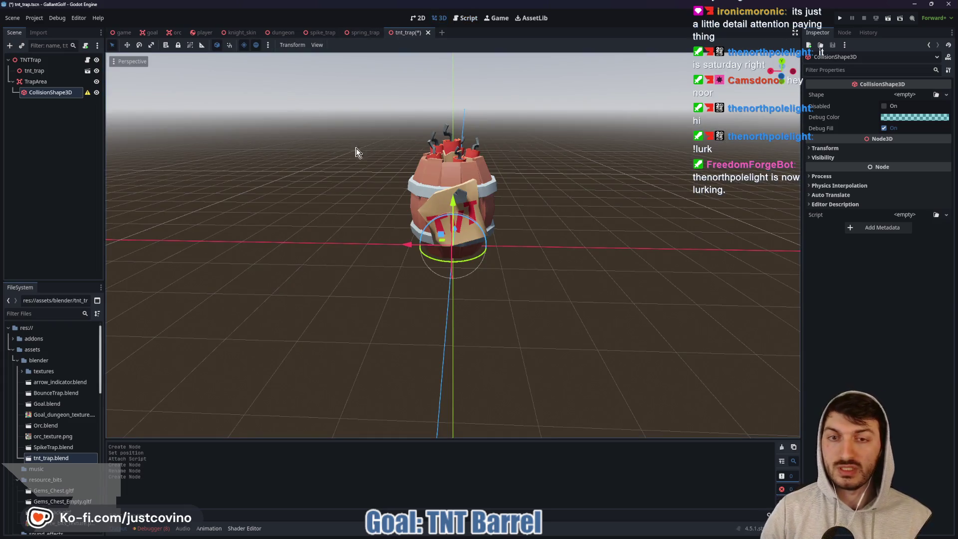
# - Assign a New BoxShape3D and stretch it to about 1.74 × 3.20 × 1.0 around the barrel
pyautogui.click(905, 95)
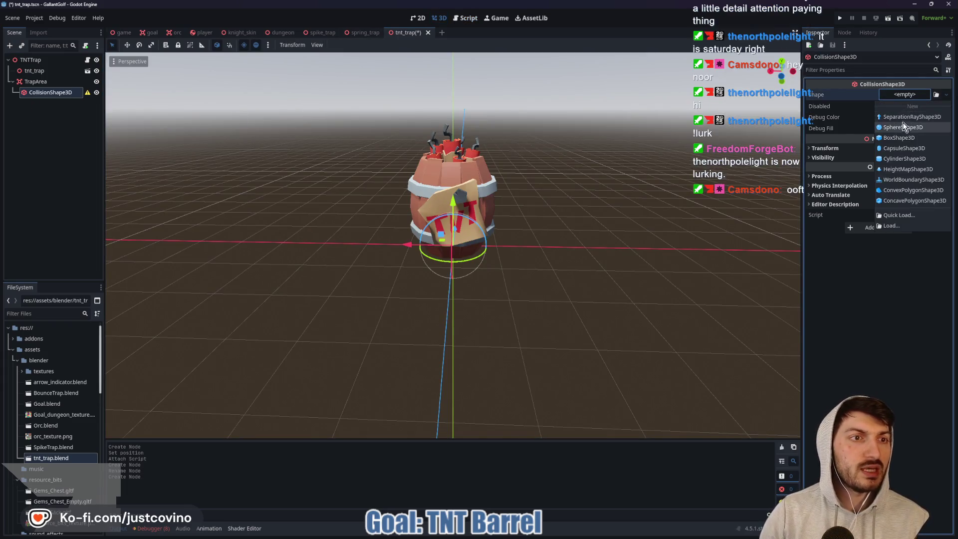
pyautogui.click(904, 136)
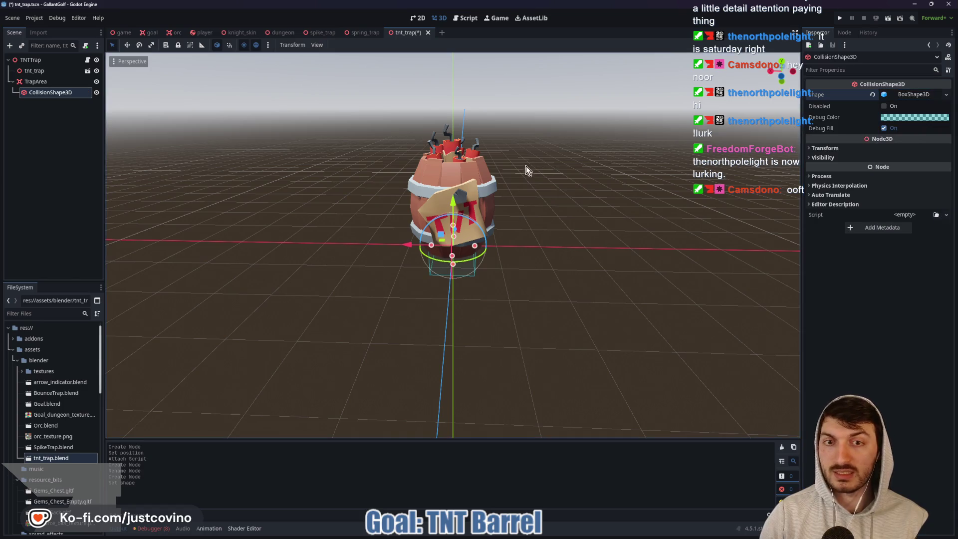
pyautogui.moveTo(454, 226); pyautogui.dragTo(452, 118)
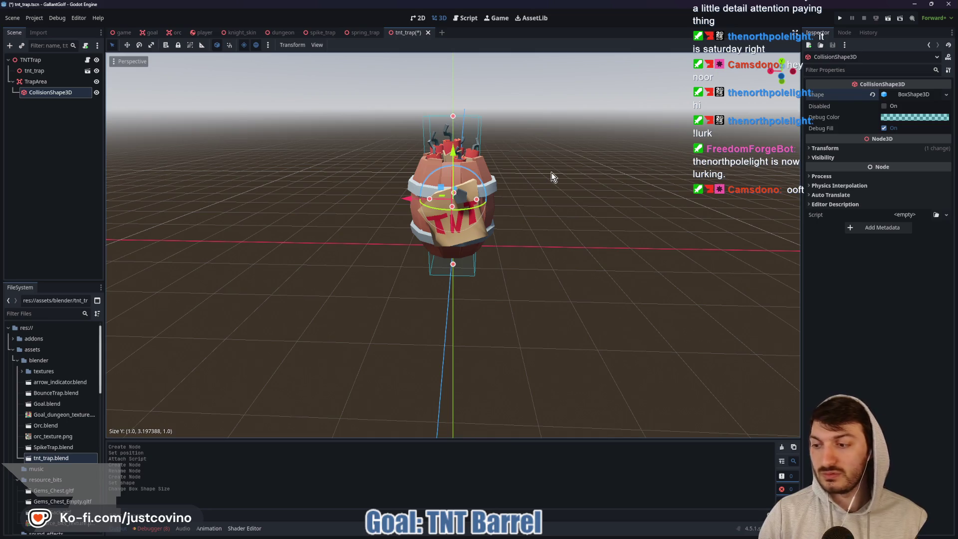
pyautogui.moveTo(552, 177); pyautogui.dragTo(451, 221, button='middle')
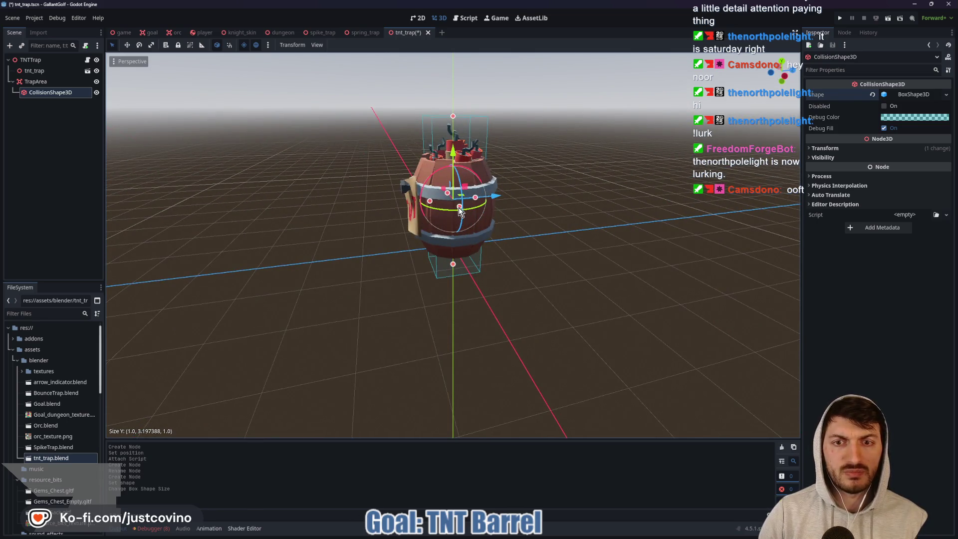
pyautogui.moveTo(459, 211); pyautogui.dragTo(472, 225)
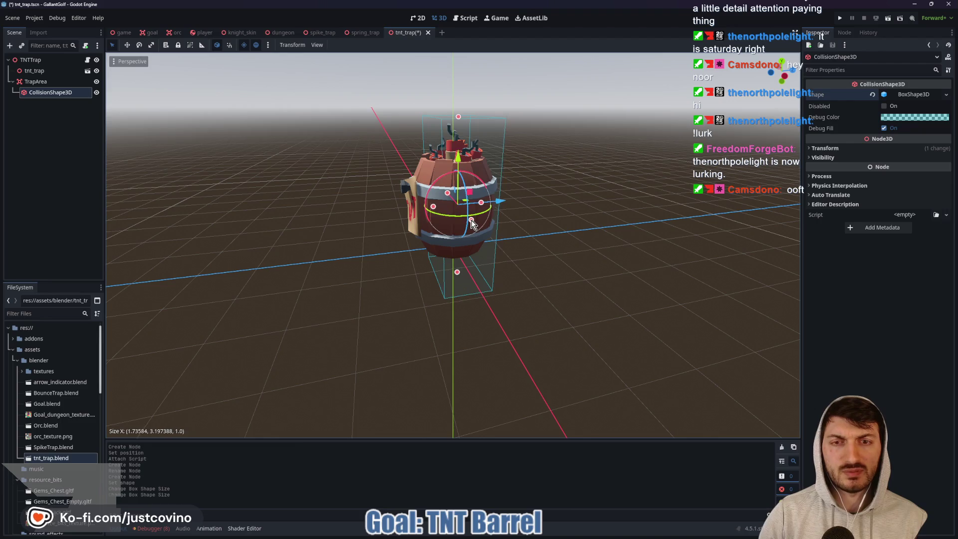
pyautogui.moveTo(573, 222); pyautogui.dragTo(660, 222, button='middle')
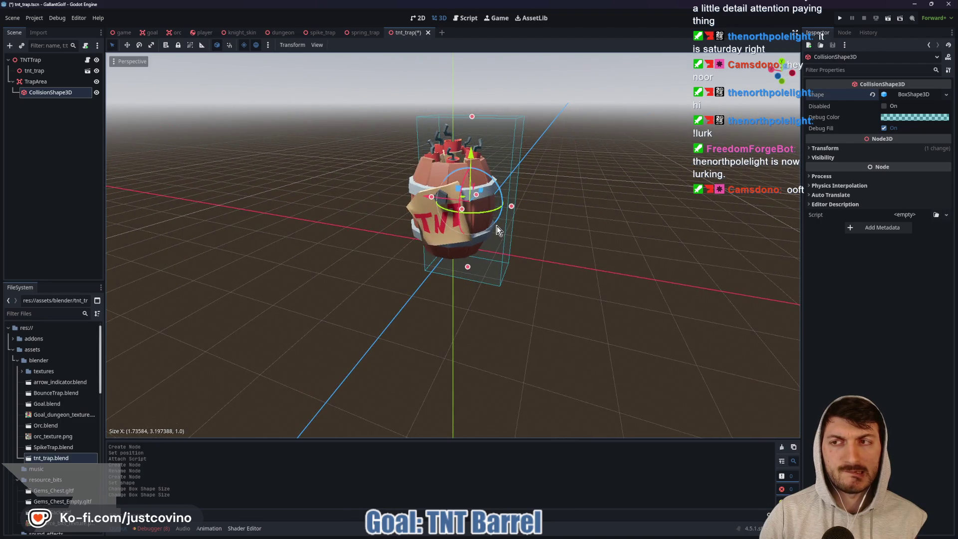
# - Replace the box collision shape with a CylinderShape3D, trying a capsule along the way
pyautogui.click(872, 94)
pyautogui.click(914, 94)
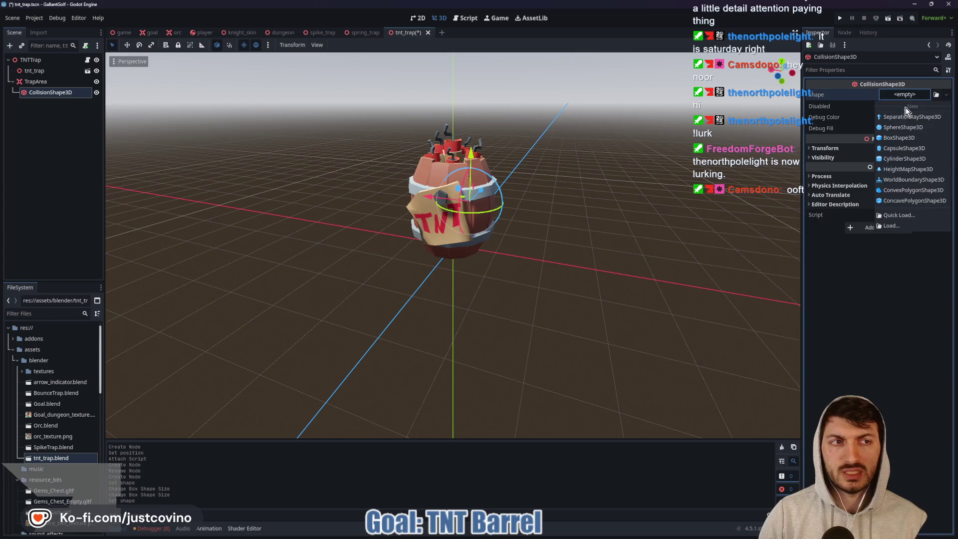
pyautogui.click(903, 113)
pyautogui.click(873, 94)
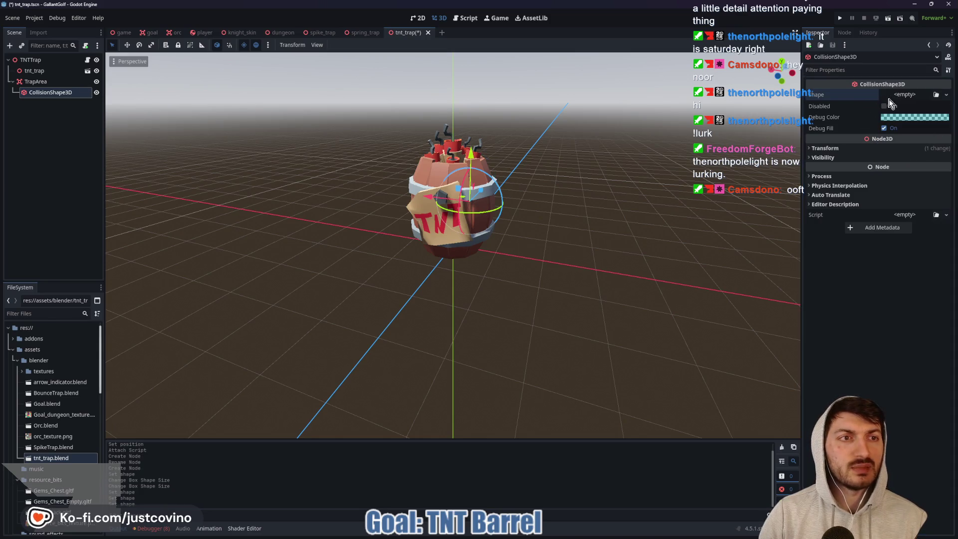
pyautogui.click(913, 94)
pyautogui.click(919, 164)
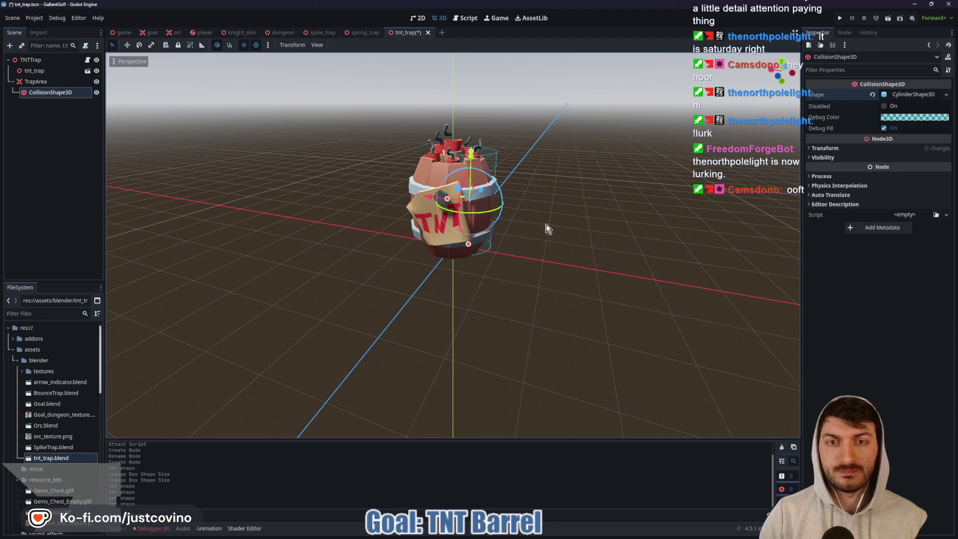
# - Reset the cylinder's position and fit its top, bottom and radius to the barrel from the rear view
pyautogui.moveTo(548, 229)
pyautogui.mouseDown(button='middle')
pyautogui.moveTo(549, 245)
pyautogui.moveTo(562, 150)
pyautogui.moveTo(584, 202)
pyautogui.moveTo(562, 225)
pyautogui.mouseUp(button='middle')
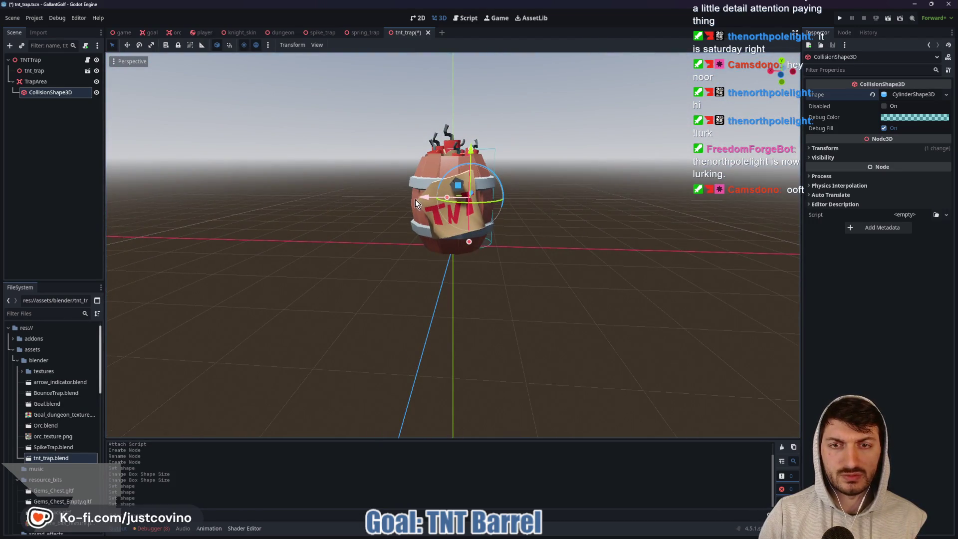
pyautogui.click(818, 148)
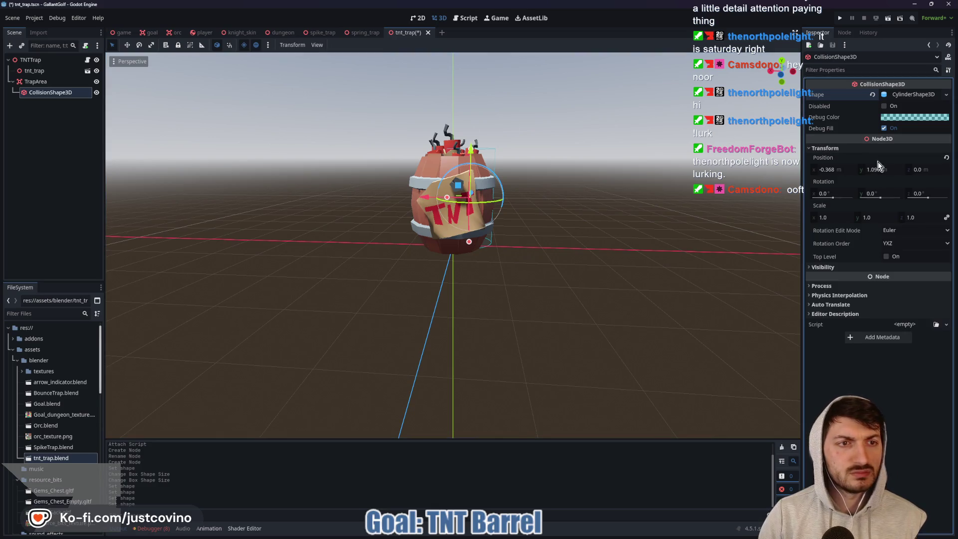
pyautogui.click(946, 157)
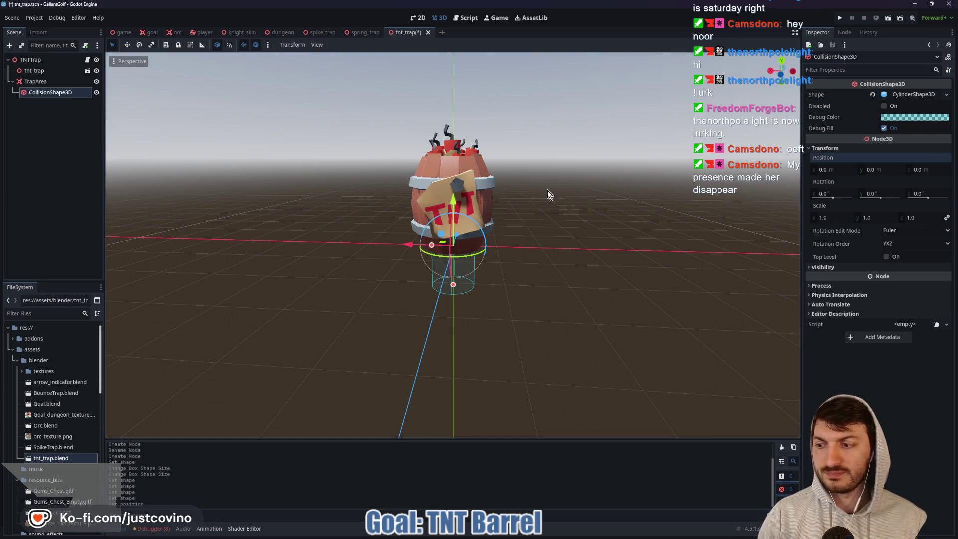
pyautogui.click(782, 78)
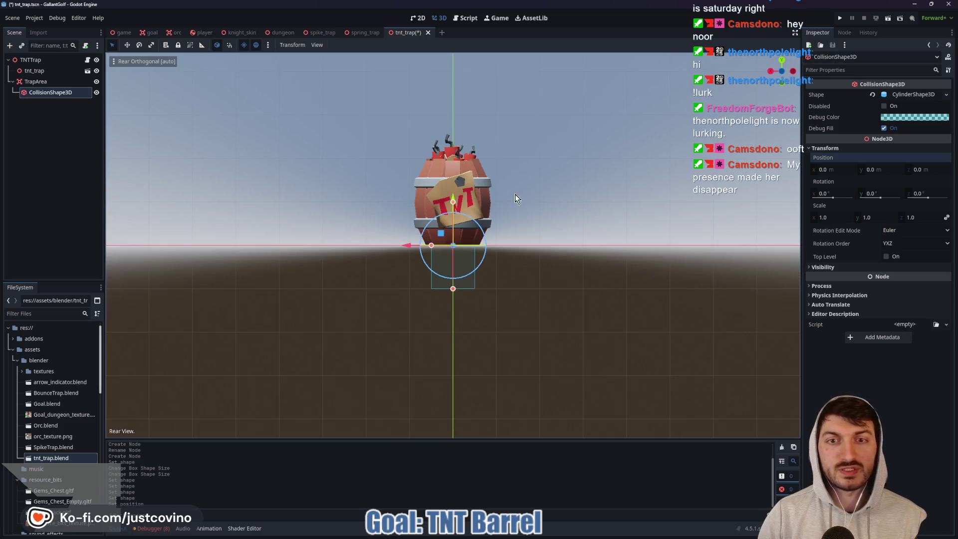
pyautogui.moveTo(452, 202); pyautogui.dragTo(453, 122)
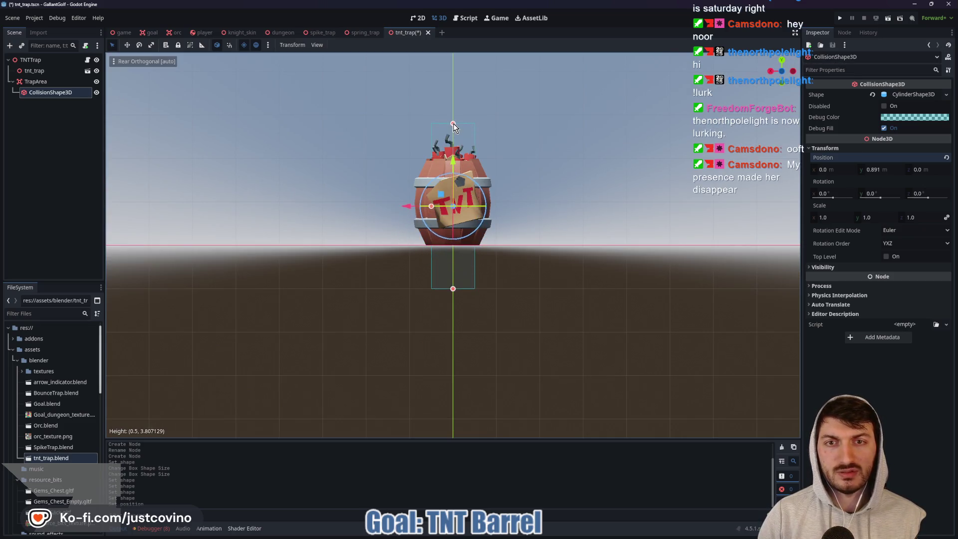
pyautogui.moveTo(454, 289); pyautogui.dragTo(451, 246)
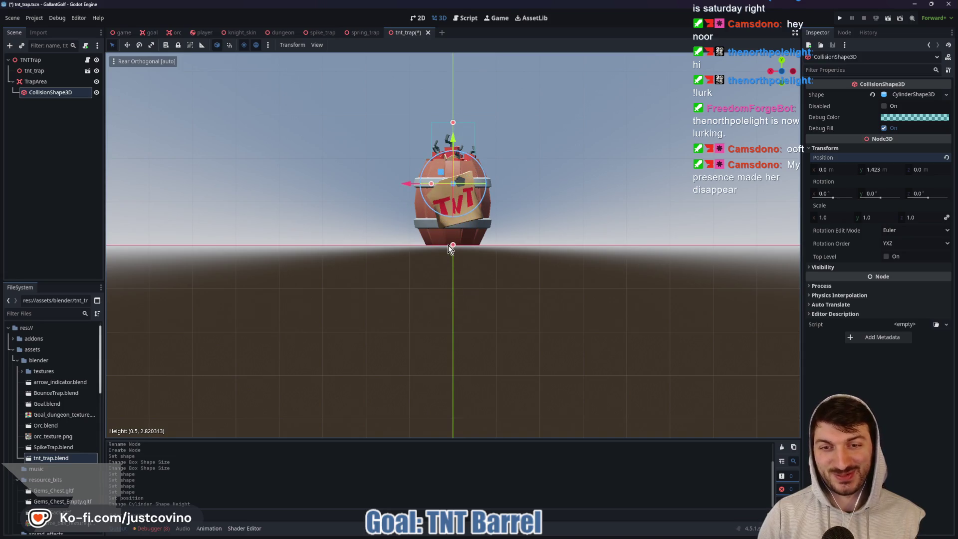
pyautogui.moveTo(431, 184); pyautogui.dragTo(406, 184)
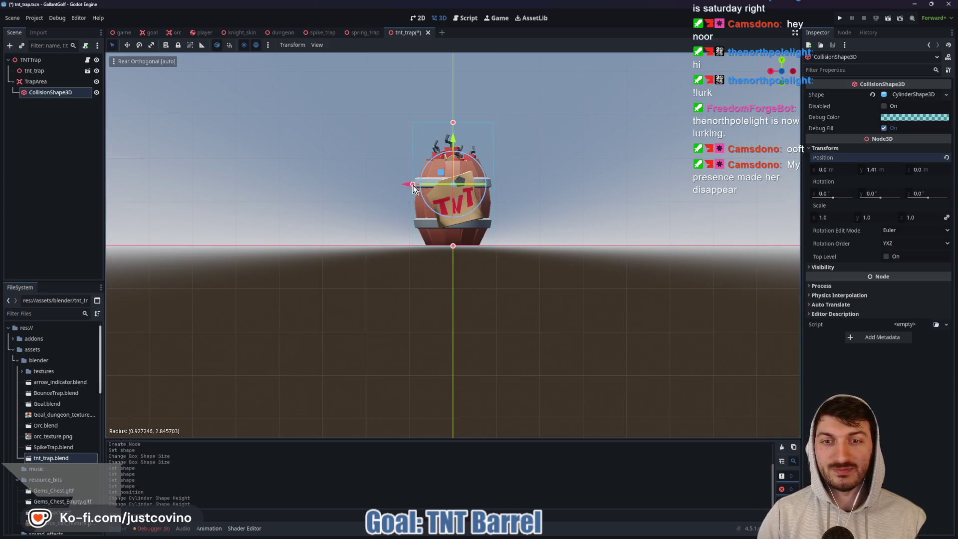
# - Fine-tune the cylinder radius to about 0.94 while checking from perspective angles
pyautogui.moveTo(433, 190)
pyautogui.mouseDown(button='middle')
pyautogui.moveTo(579, 218)
pyautogui.moveTo(485, 241)
pyautogui.moveTo(600, 226)
pyautogui.moveTo(457, 192)
pyautogui.mouseUp(button='middle')
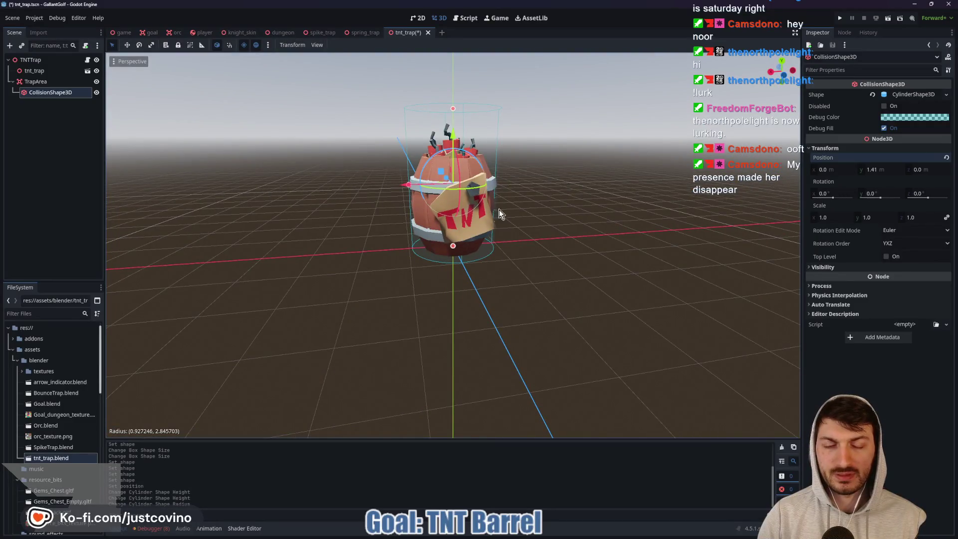
pyautogui.scroll(5, 570, 209)
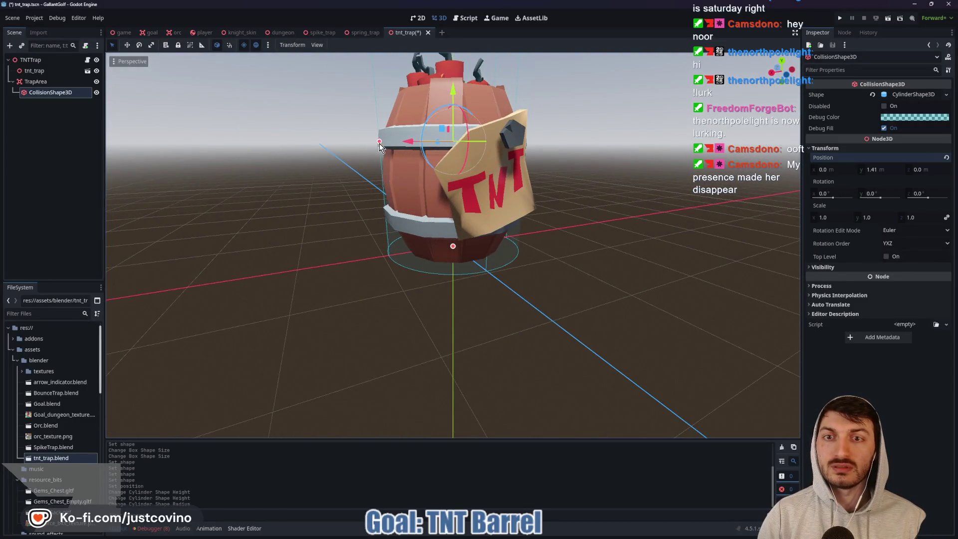
pyautogui.moveTo(379, 142); pyautogui.dragTo(373, 144)
pyautogui.moveTo(645, 166); pyautogui.dragTo(620, 178, button='middle')
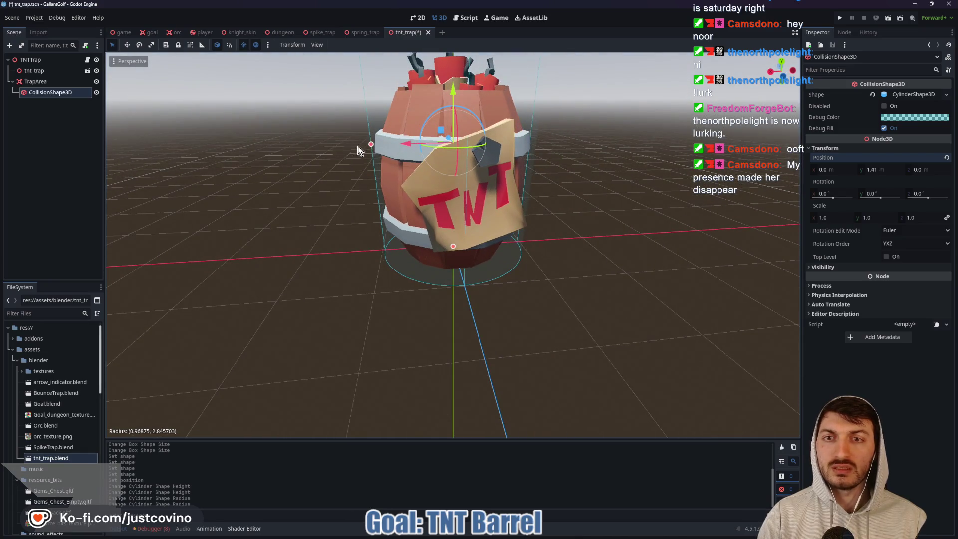
pyautogui.moveTo(370, 146); pyautogui.dragTo(373, 146)
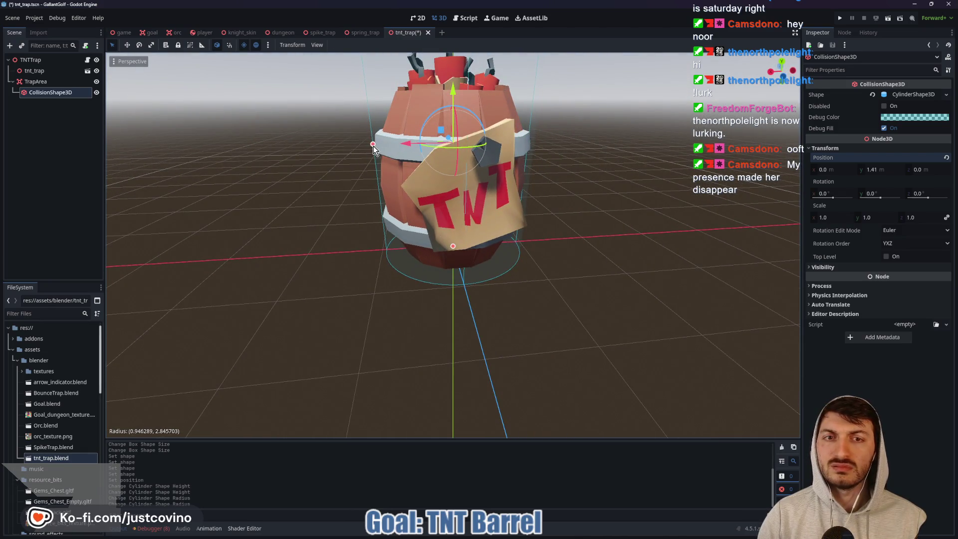
pyautogui.moveTo(588, 177)
pyautogui.mouseDown(button='middle')
pyautogui.moveTo(614, 176)
pyautogui.moveTo(594, 175)
pyautogui.mouseUp(button='middle')
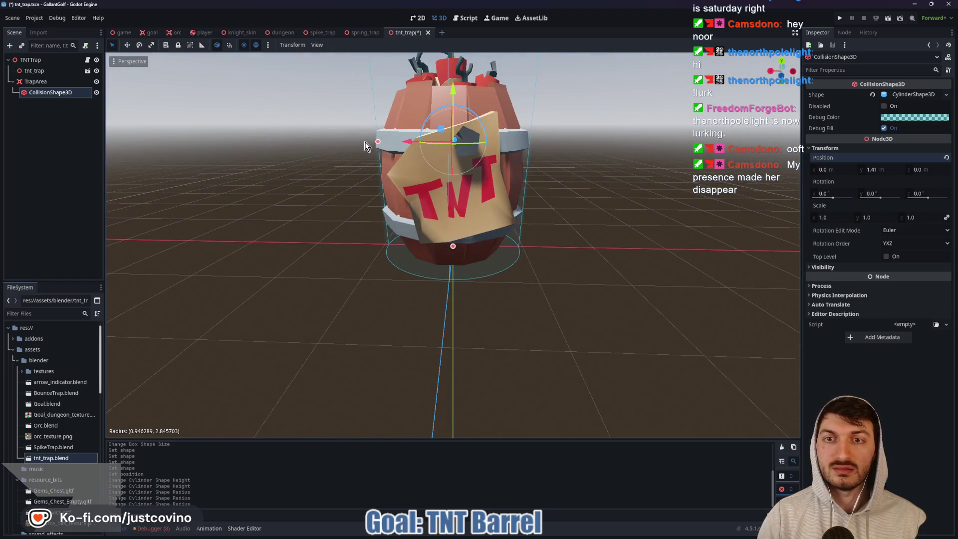
pyautogui.moveTo(379, 142); pyautogui.dragTo(378, 140)
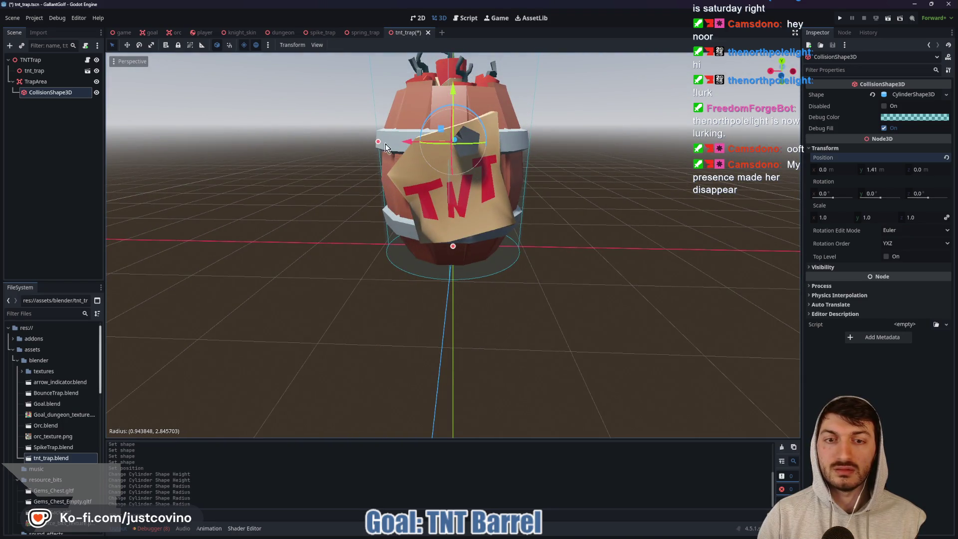
pyautogui.moveTo(385, 143)
pyautogui.mouseDown(button='middle')
pyautogui.moveTo(603, 164)
pyautogui.moveTo(538, 166)
pyautogui.moveTo(585, 192)
pyautogui.moveTo(685, 121)
pyautogui.mouseUp(button='middle')
# - Shorten the cylinder to about 2.6 height from the rear view and save the scene
pyautogui.click(779, 82)
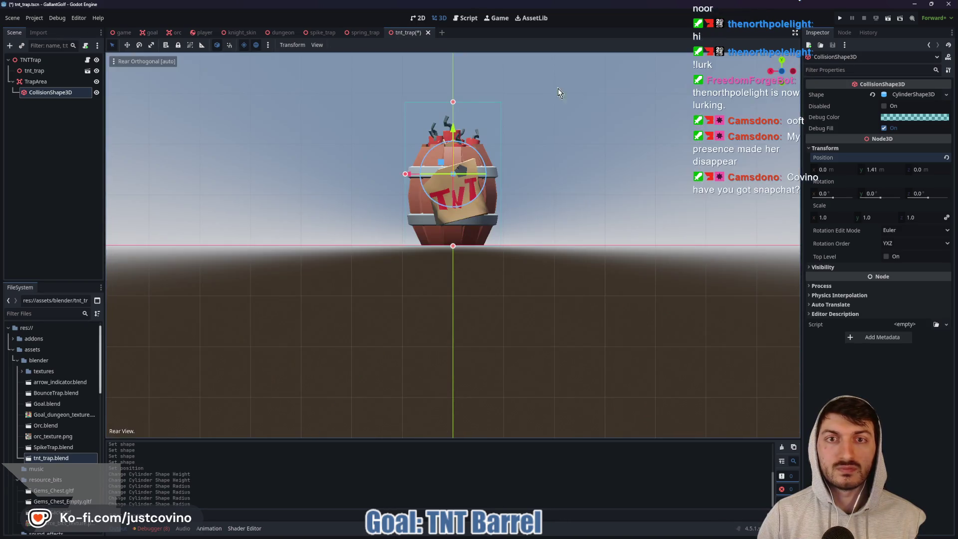
pyautogui.moveTo(451, 101); pyautogui.dragTo(453, 115)
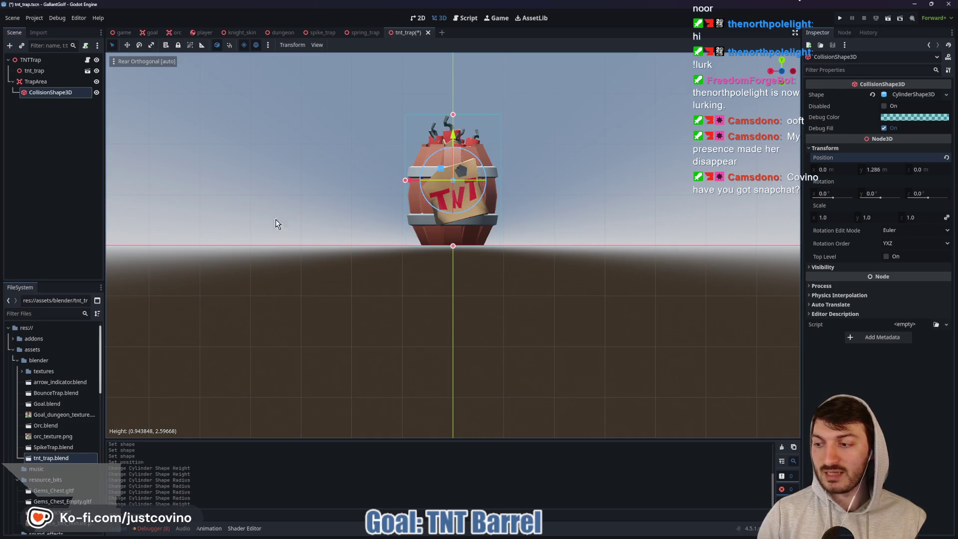
pyautogui.moveTo(276, 219)
pyautogui.mouseDown(button='middle')
pyautogui.moveTo(286, 212)
pyautogui.moveTo(333, 253)
pyautogui.moveTo(442, 272)
pyautogui.moveTo(307, 258)
pyautogui.mouseUp(button='middle')
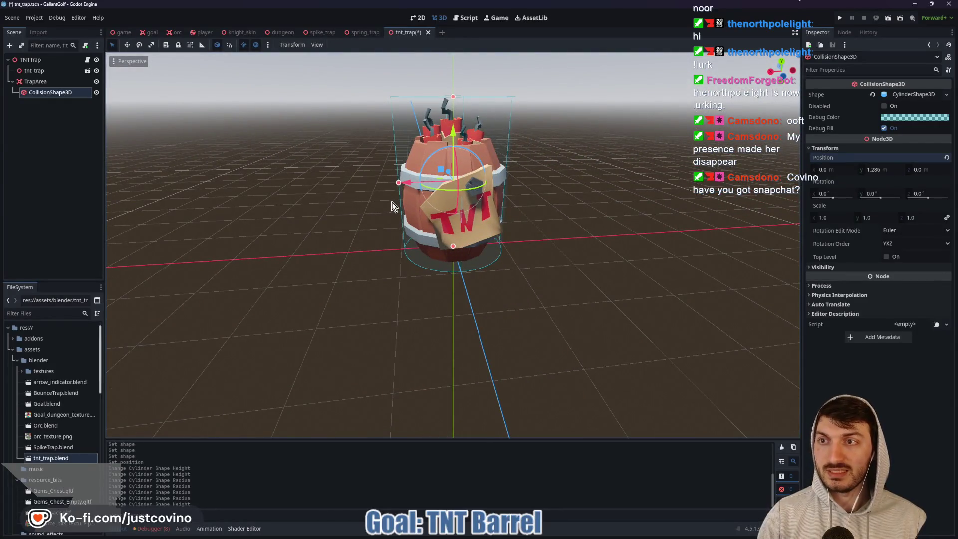
pyautogui.hotkey('ctrl', 's')
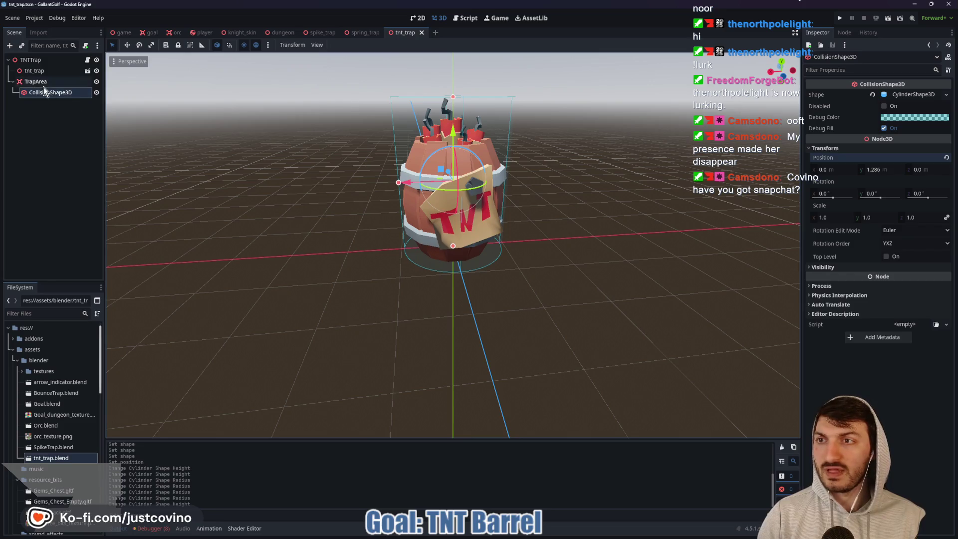
# - Set TrapArea's Collision Mask to layer 2 only and save the scene
pyautogui.click(43, 82)
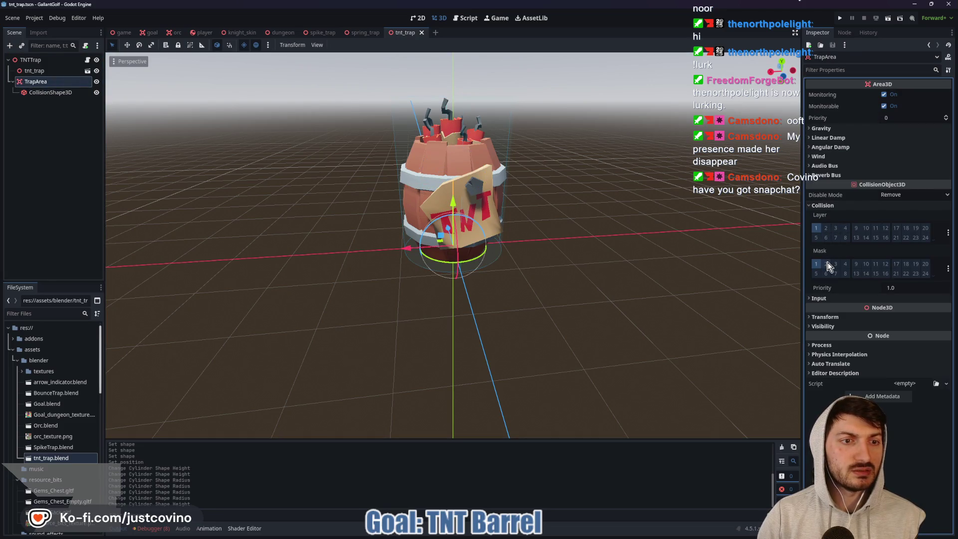
pyautogui.click(827, 264)
pyautogui.click(816, 265)
pyautogui.hotkey('ctrl', 's')
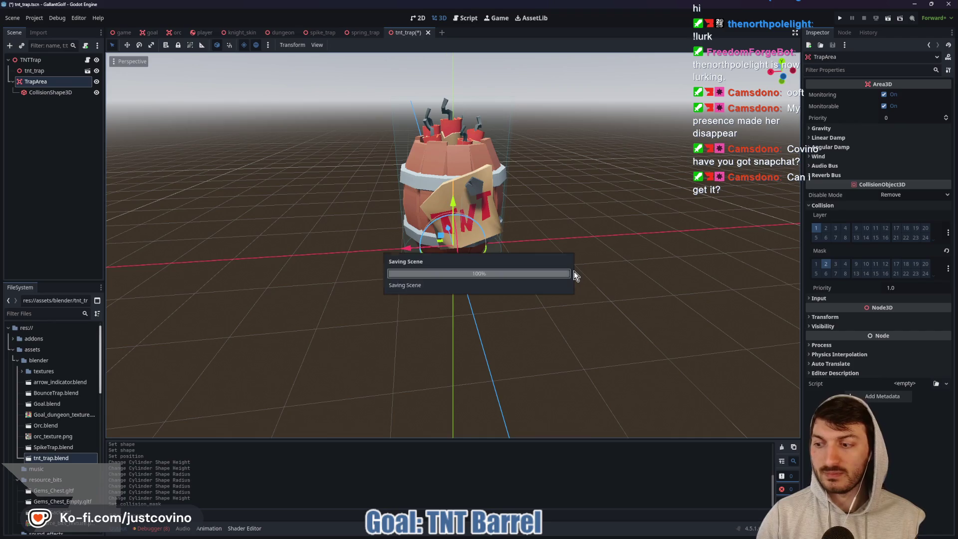
# - List TrapArea's signals, such as body_entered and area_entered, in the Node panel
pyautogui.moveTo(576, 262); pyautogui.dragTo(561, 265, button='middle')
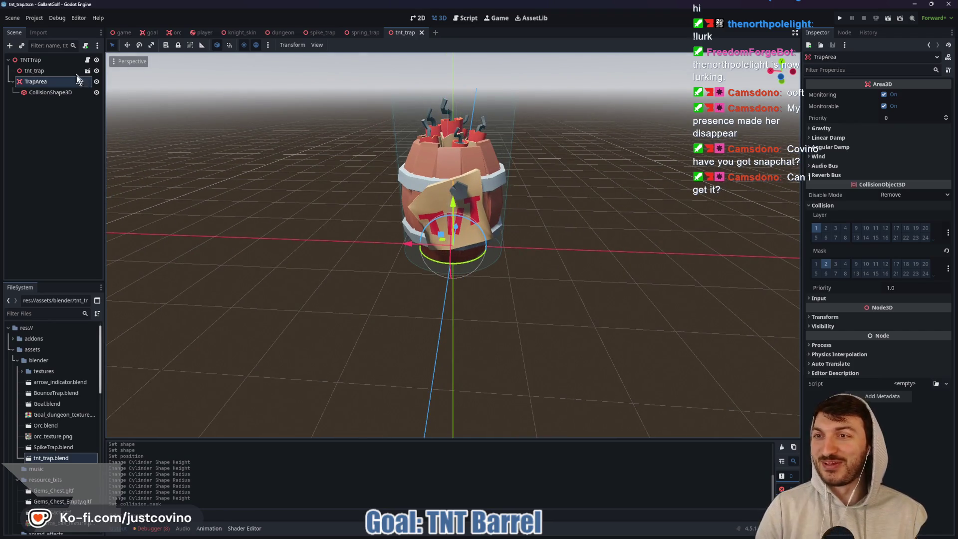
pyautogui.click(74, 60)
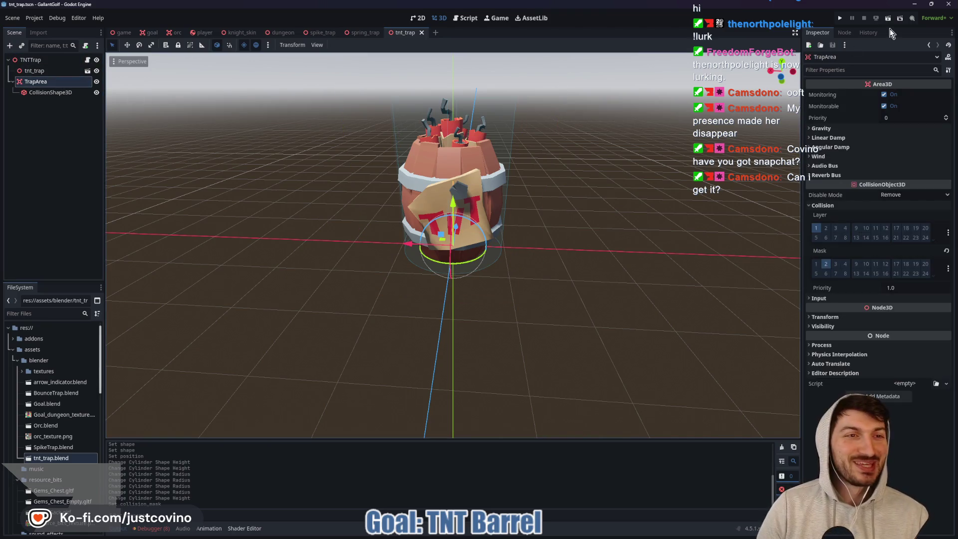
pyautogui.click(844, 32)
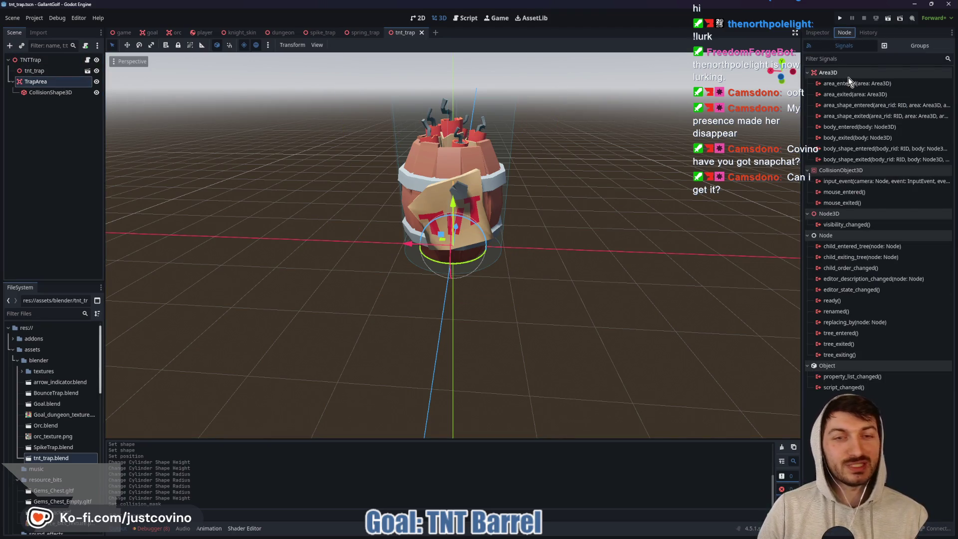
pyautogui.moveTo(848, 77)
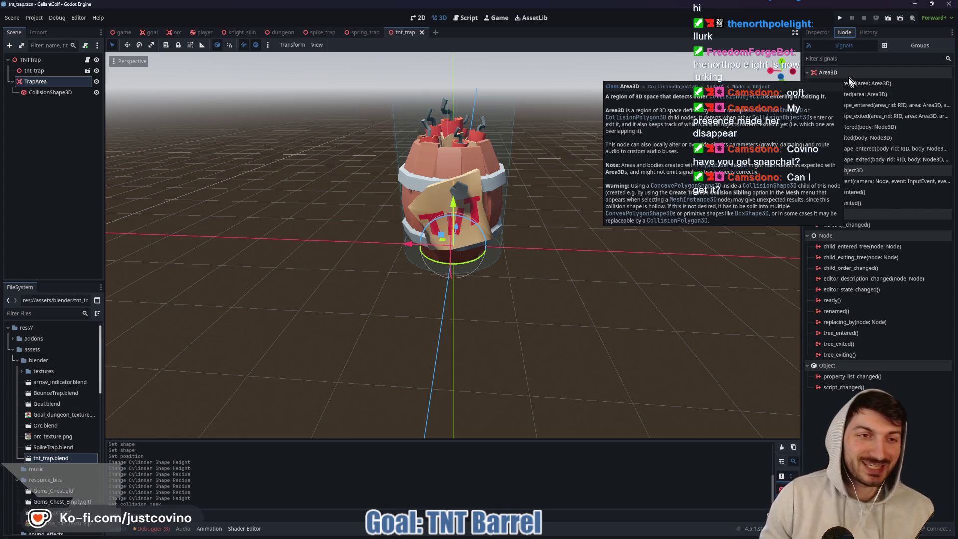
pyautogui.moveTo(858, 147)
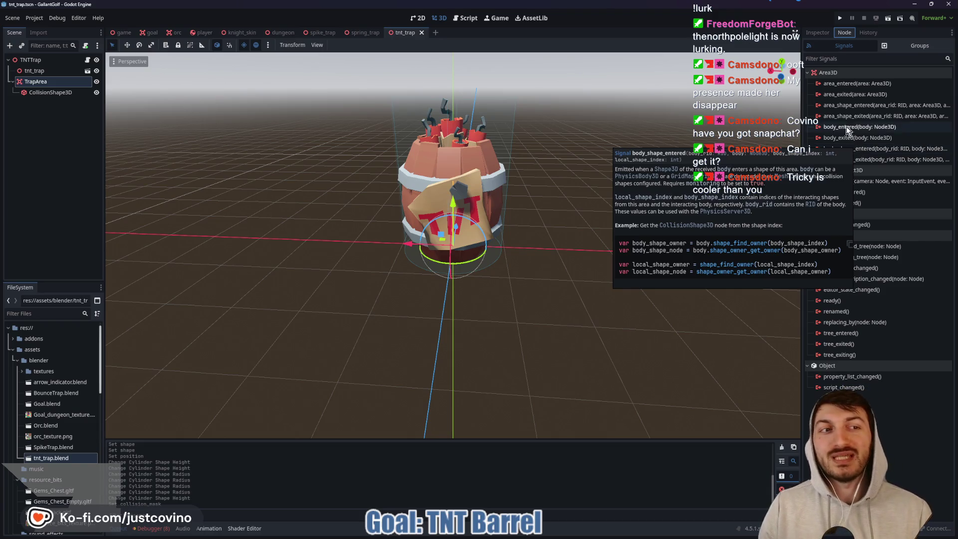
pyautogui.moveTo(853, 131)
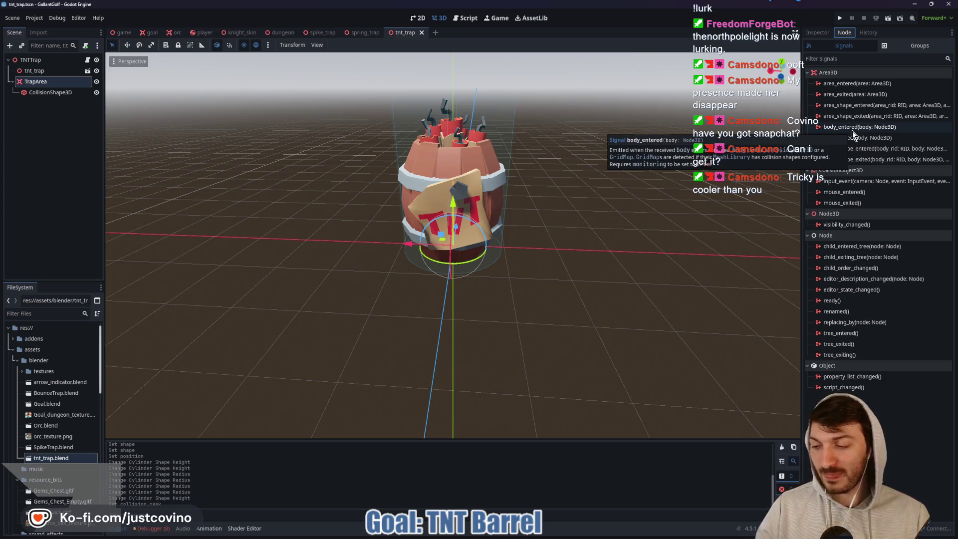
# - Connect body_entered to a new handler whose body is 'if body is not Player: return'
pyautogui.doubleClick(852, 130)
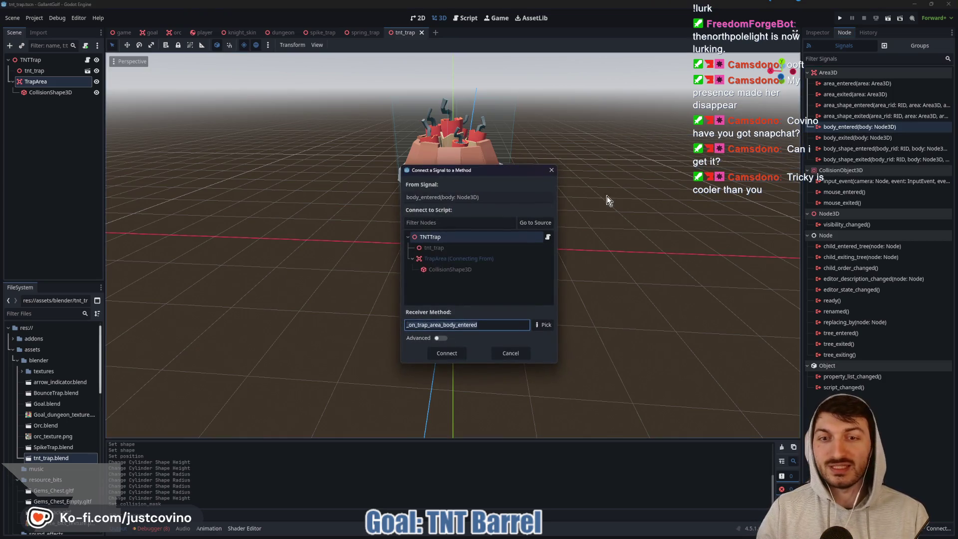
pyautogui.click(454, 353)
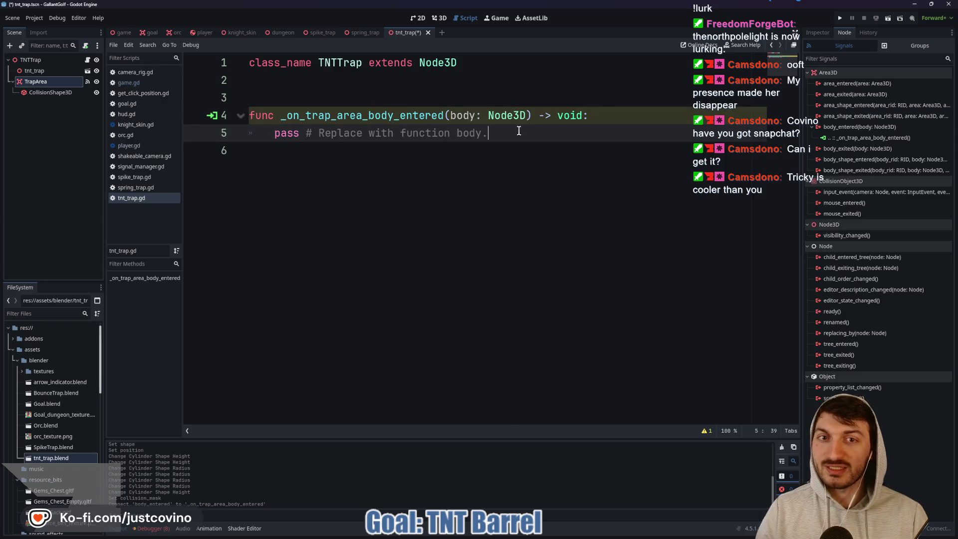
pyautogui.moveTo(519, 131)
pyautogui.mouseDown()
pyautogui.moveTo(253, 134)
pyautogui.moveTo(286, 142)
pyautogui.mouseUp()
pyautogui.write('if')
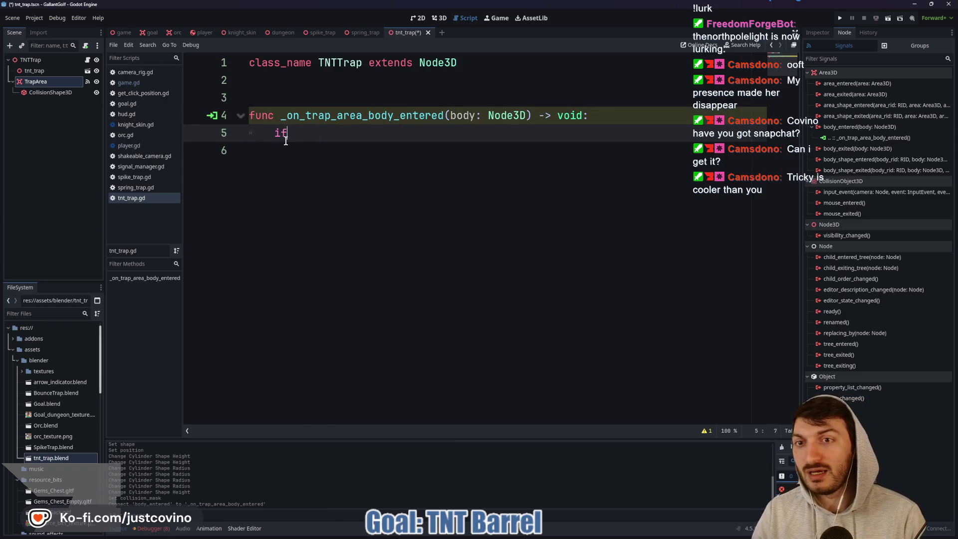
pyautogui.write(' body is not')
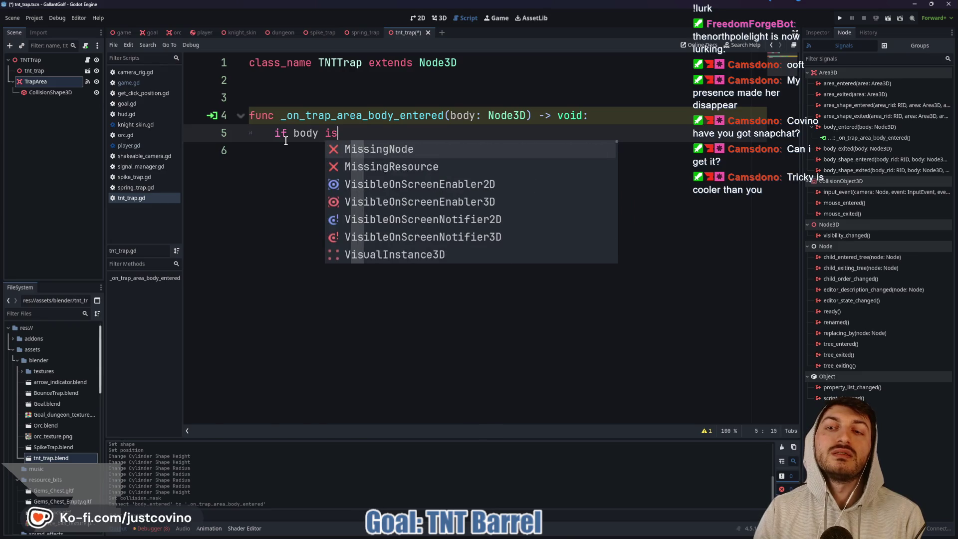
pyautogui.press('BackSpace')
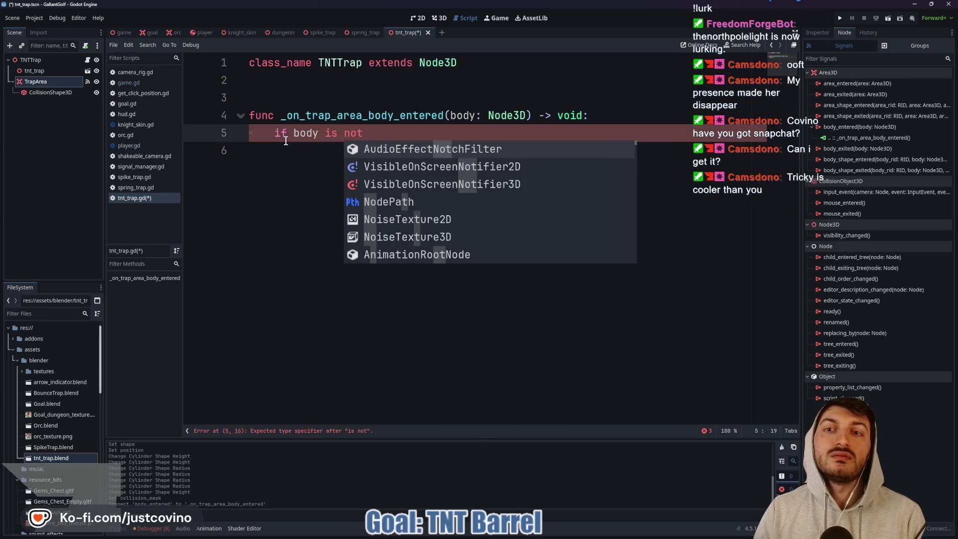
pyautogui.write('Player: retu')
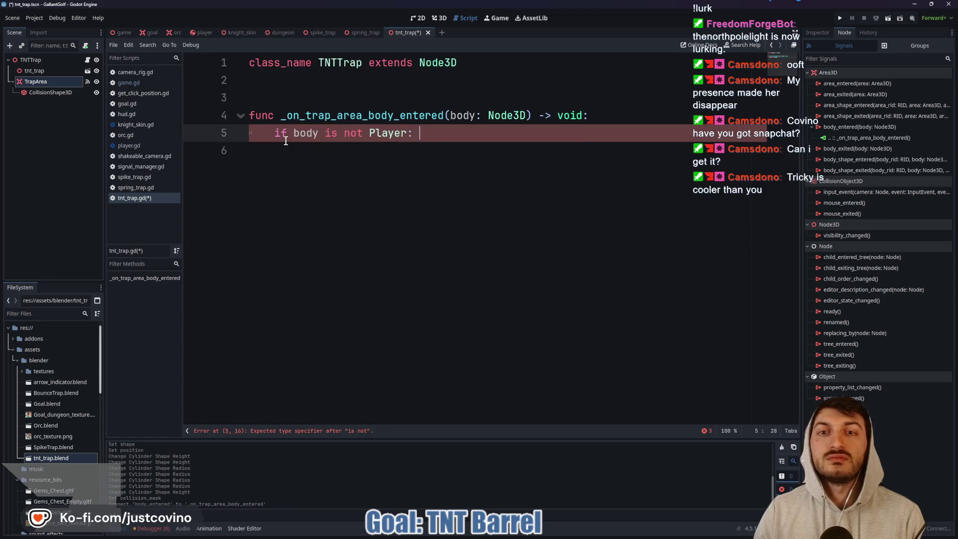
pyautogui.press('Return')
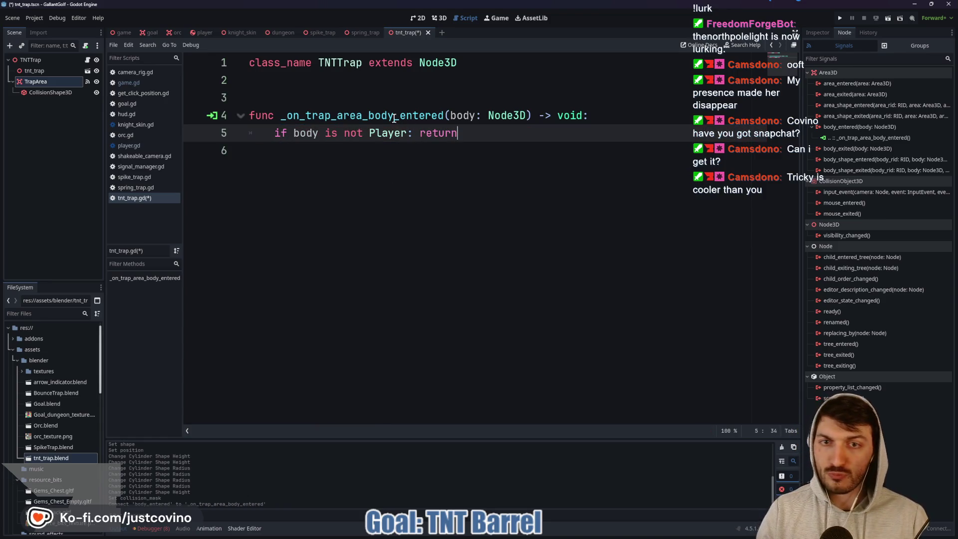
# - Add a 'func explode() -> void:' stub containing pass and save the script
pyautogui.click(306, 92)
pyautogui.press('Return')
pyautogui.press('Return')
pyautogui.press('Return')
pyautogui.press('Up')
pyautogui.press('Up')
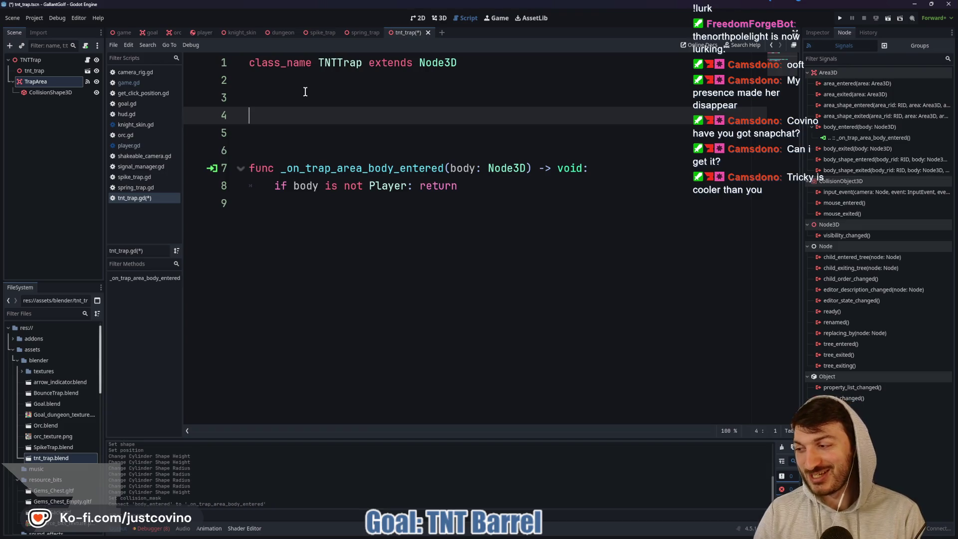
pyautogui.write('func explode')
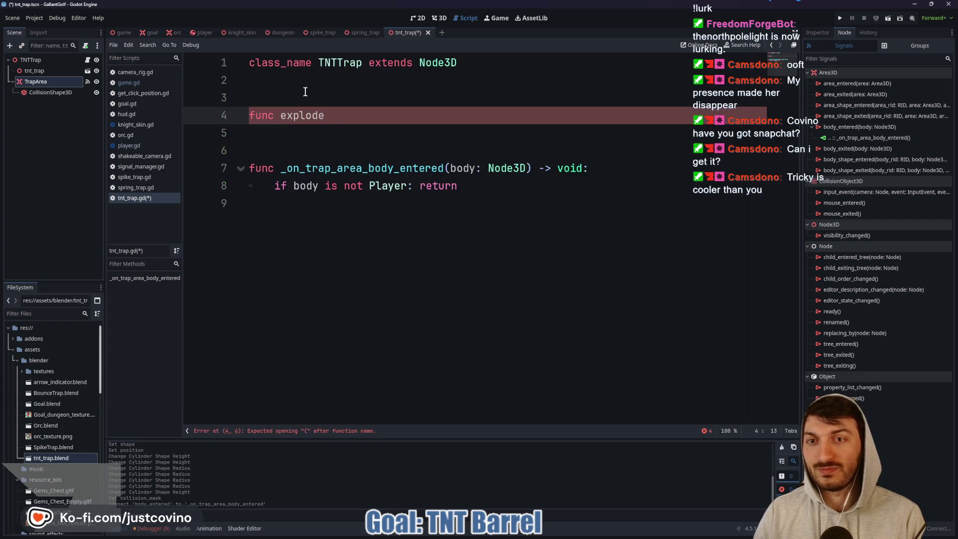
pyautogui.write('() -> void:')
pyautogui.press('Return')
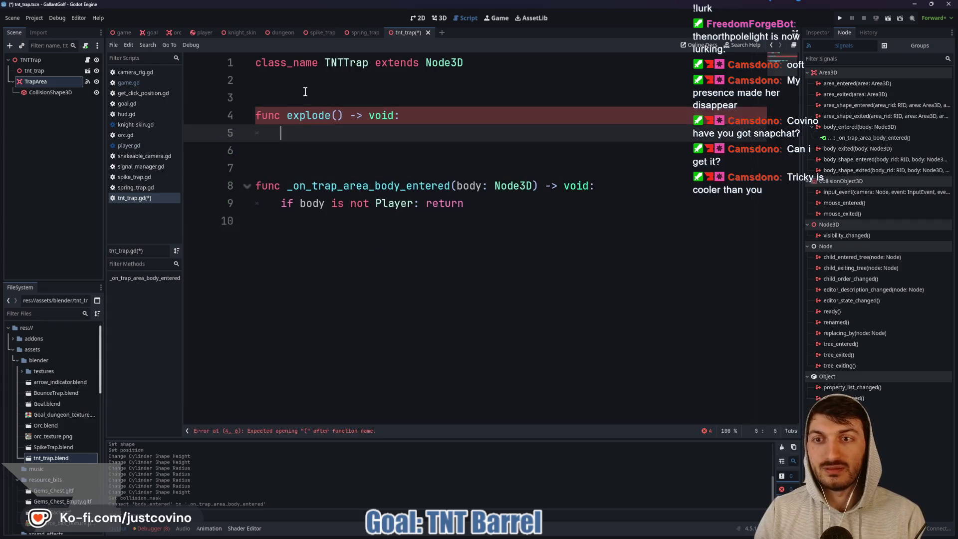
pyautogui.write('pass')
pyautogui.click(347, 168)
pyautogui.hotkey('ctrl', 's')
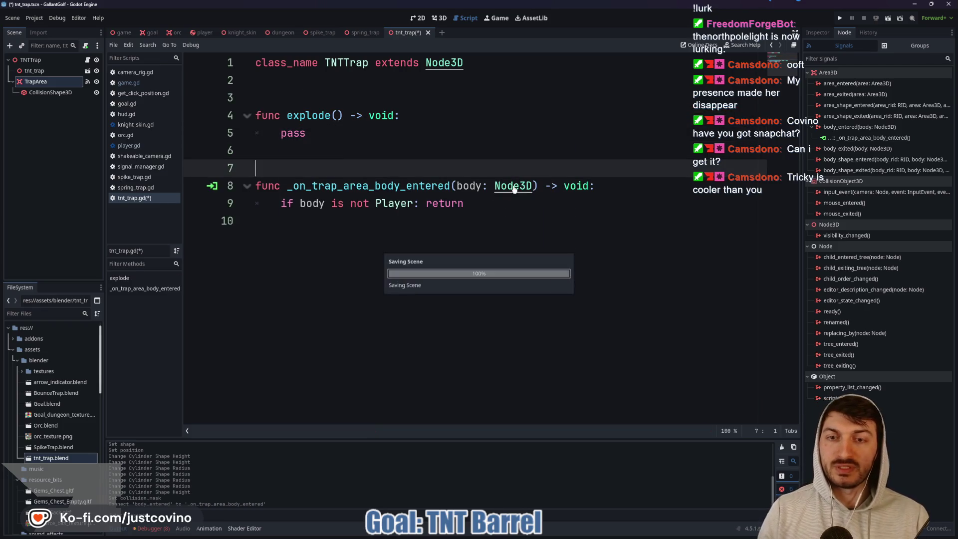
# - Call explode() after the Player check, add a blank line above explode, and save
pyautogui.click(387, 221)
pyautogui.write('explo')
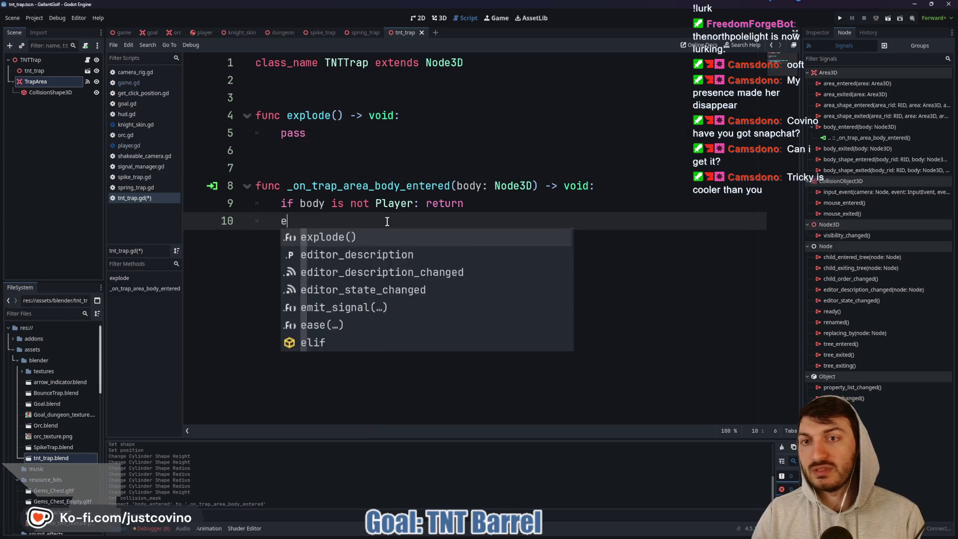
pyautogui.press('Return')
pyautogui.hotkey('ctrl', 's')
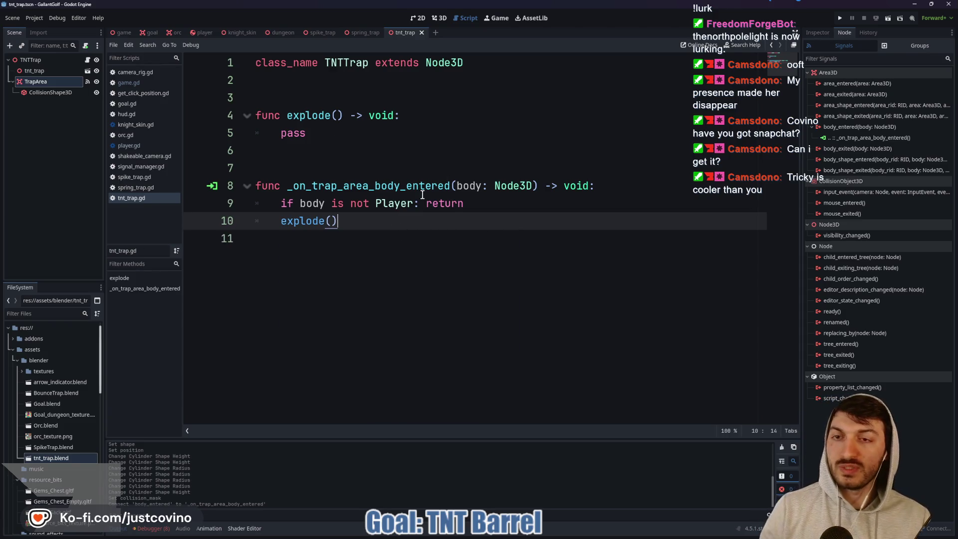
pyautogui.click(283, 92)
pyautogui.press('Return')
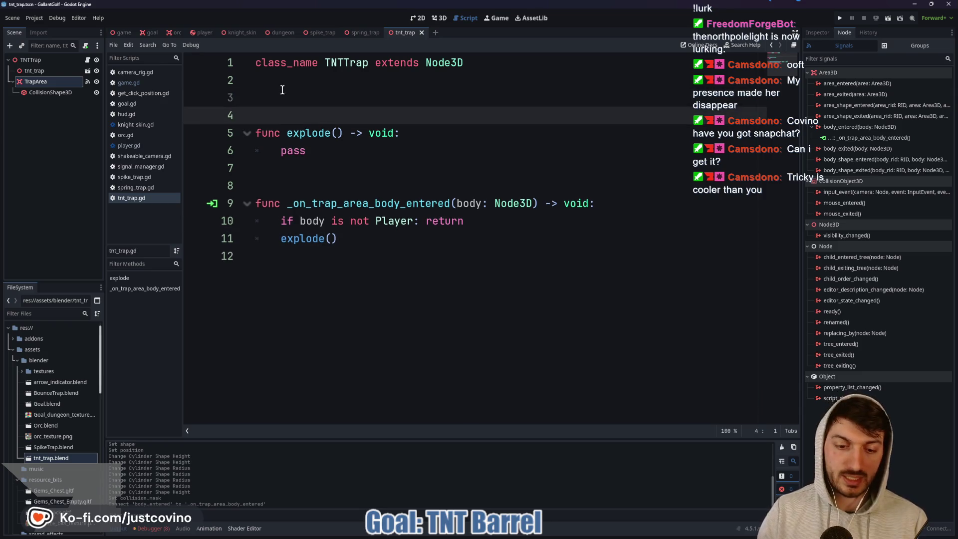
pyautogui.hotkey('ctrl', 's')
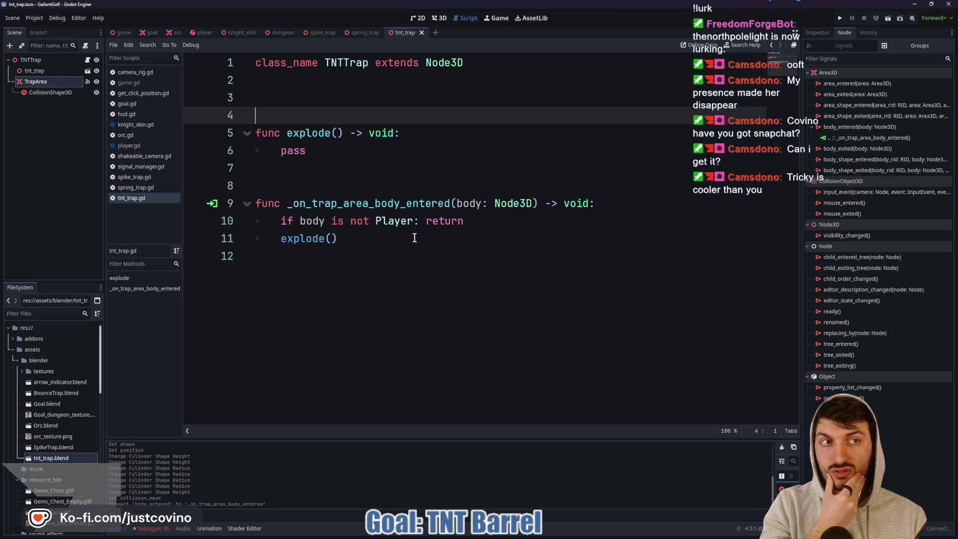
pyautogui.click(819, 33)
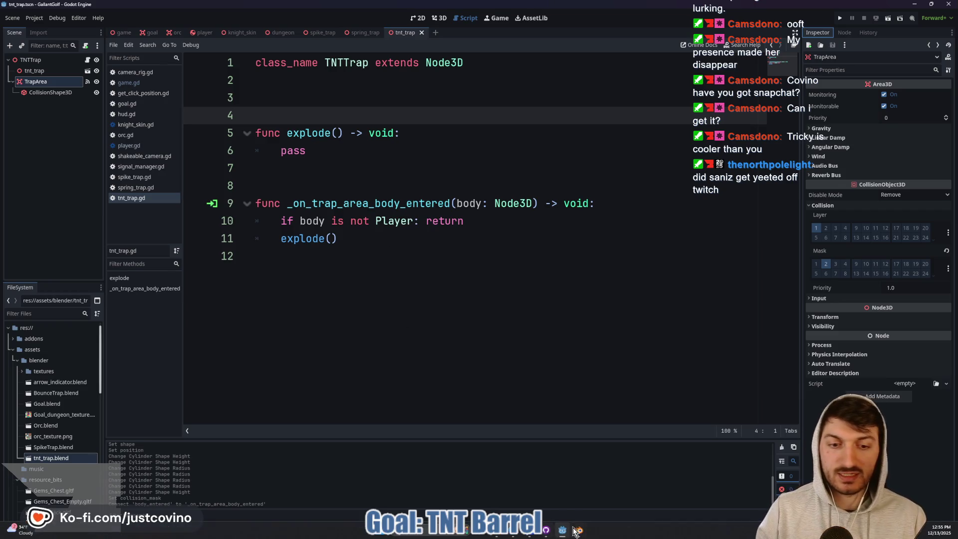
# - Close DynamiteStick.blend with Don't Save, then close the tnt_trap Blender window
pyautogui.moveTo(581, 533)
pyautogui.click(619, 503)
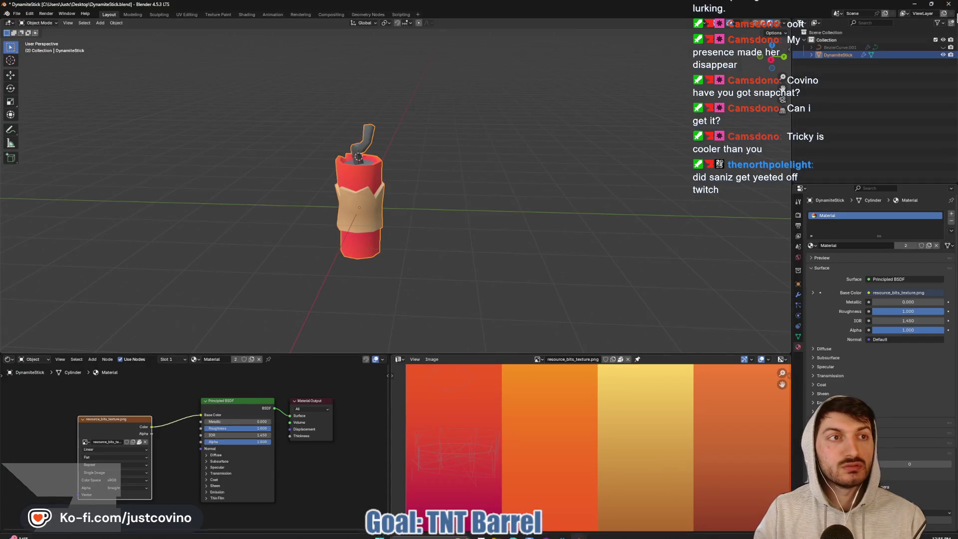
pyautogui.click(948, 4)
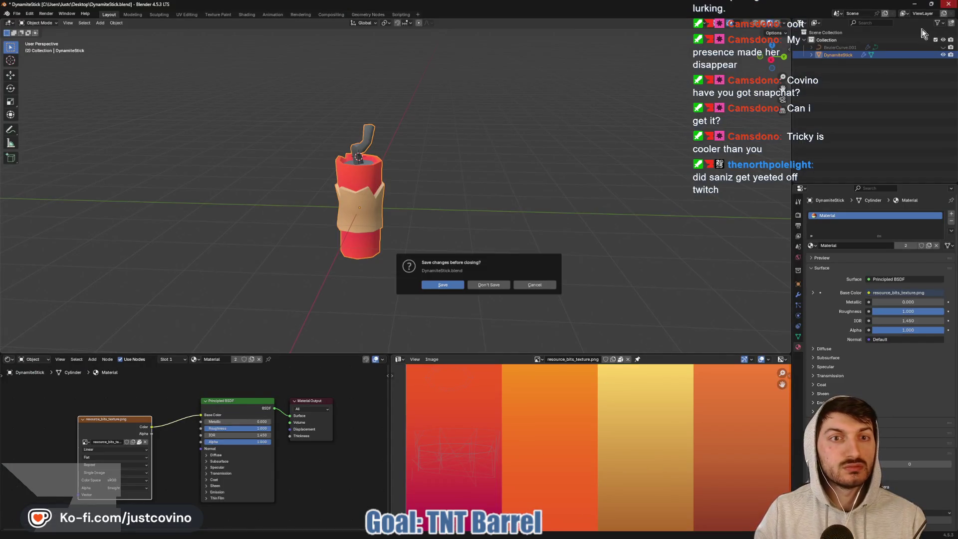
pyautogui.click(501, 286)
pyautogui.click(579, 534)
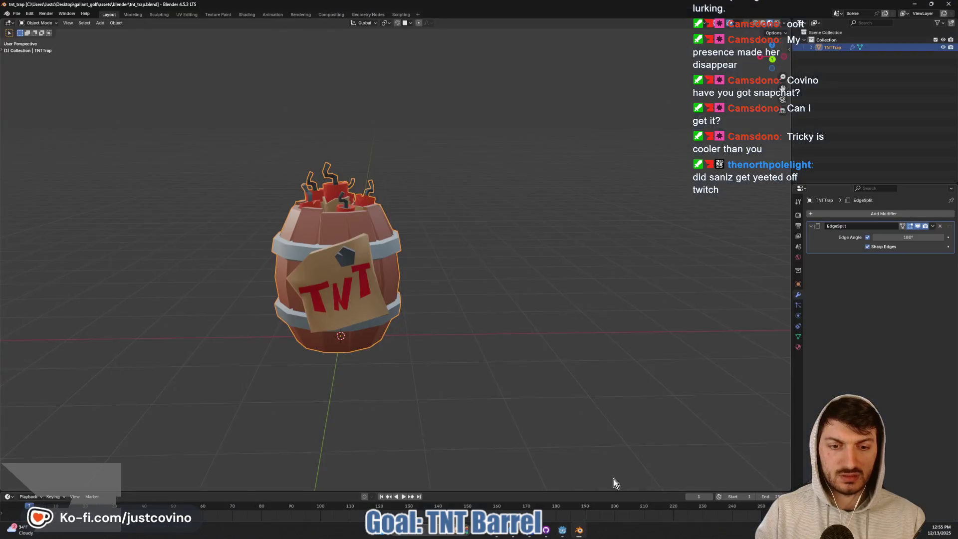
pyautogui.click(948, 4)
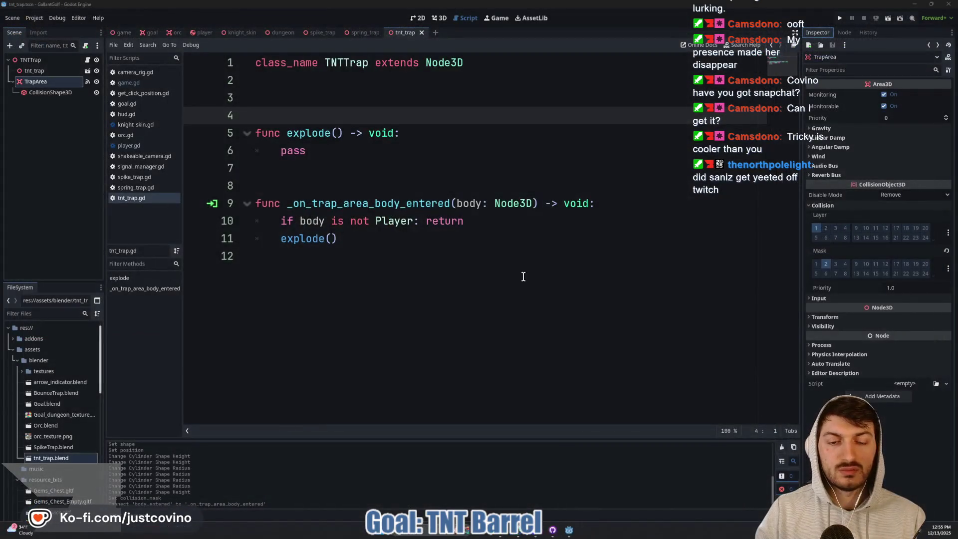
pyautogui.click(414, 270)
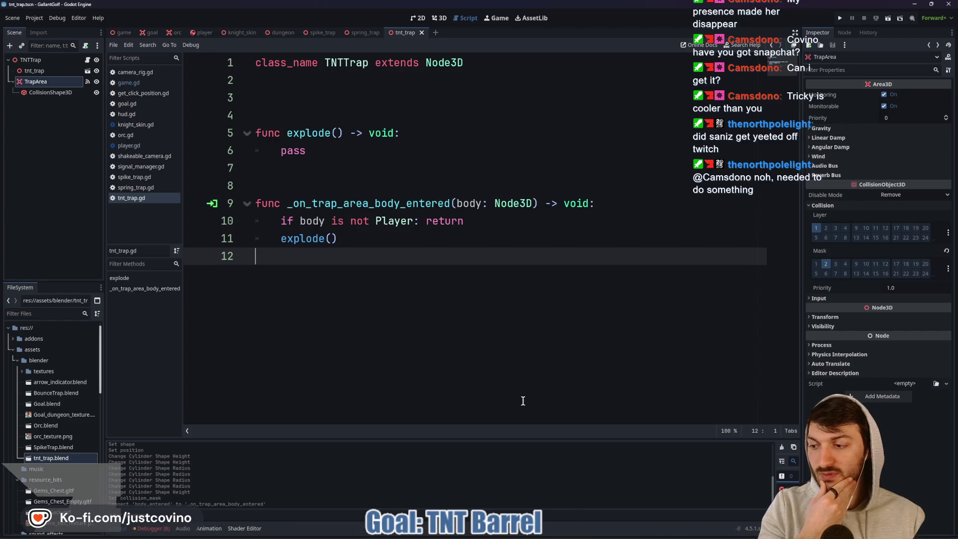
# - Open File Explorer on the Desktop and scan its contents
pyautogui.click(438, 532)
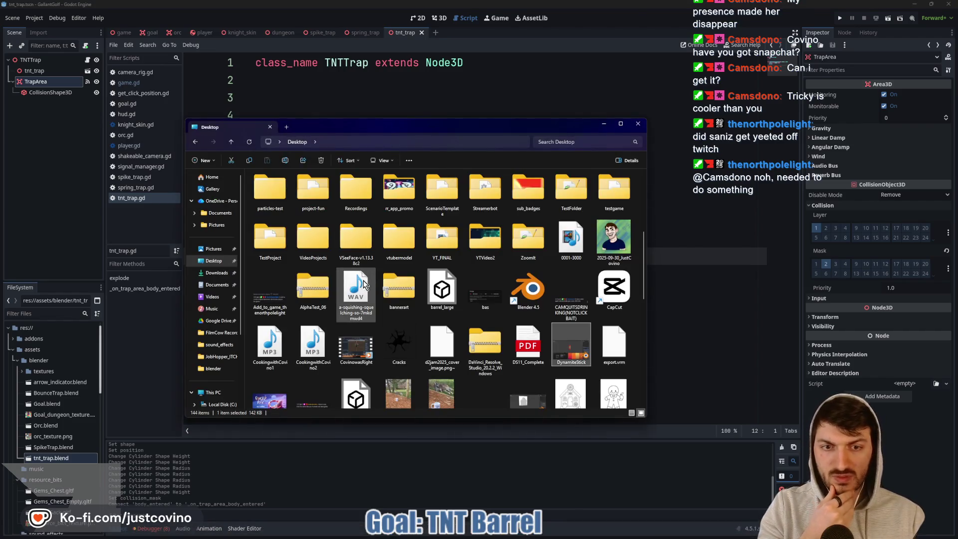
pyautogui.scroll(-5, 559, 332)
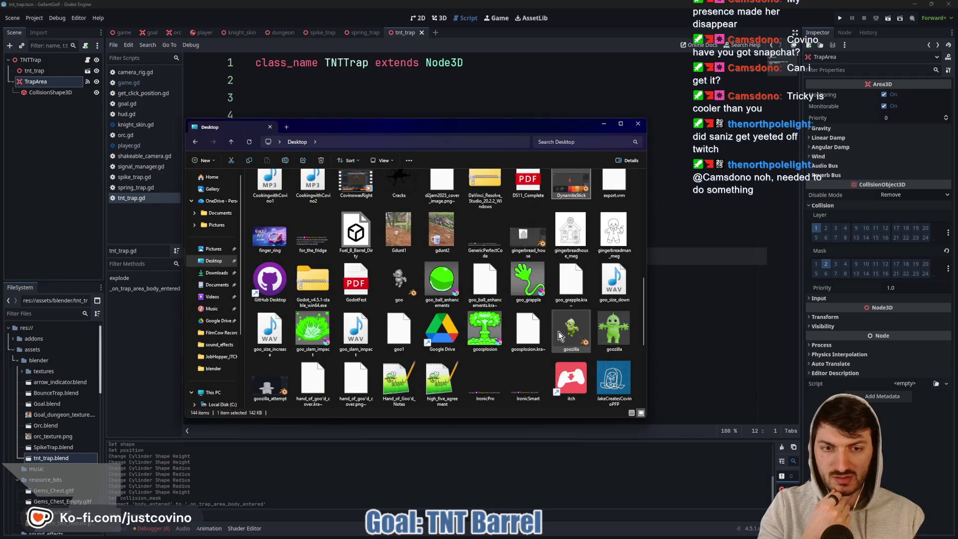
pyautogui.scroll(8, 431, 318)
pyautogui.scroll(3, 431, 318)
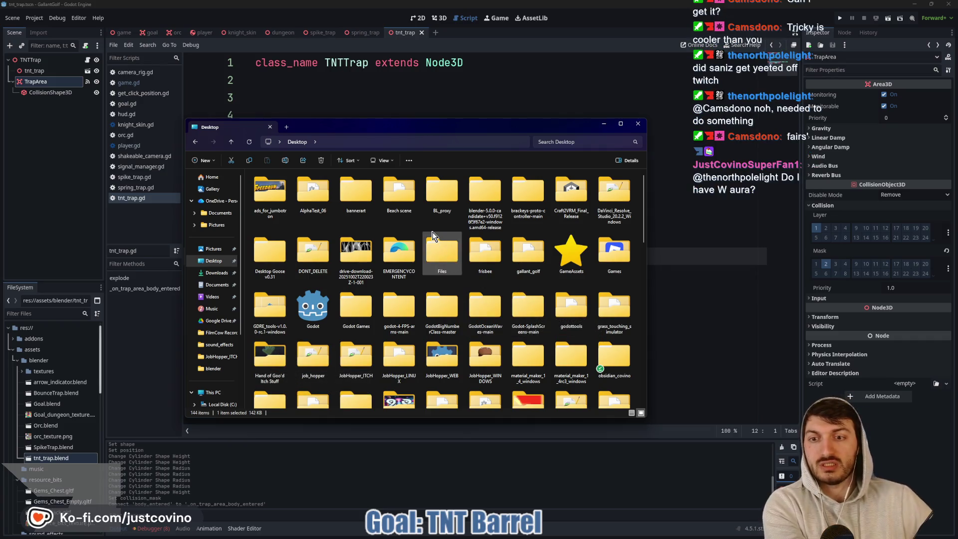
pyautogui.scroll(-5, 468, 277)
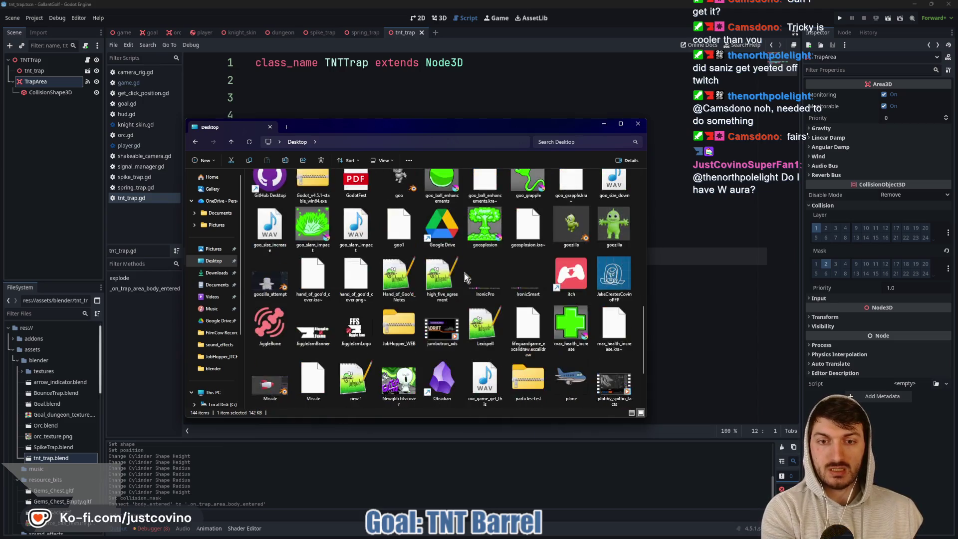
pyautogui.scroll(2, 465, 272)
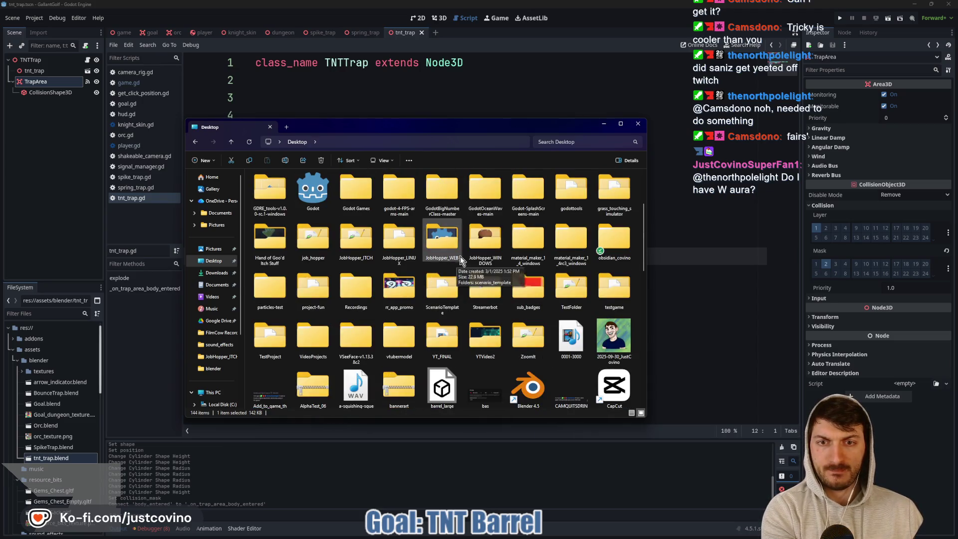
# - Browse project-fun > resources > vfx, then back up into resources/shaders
pyautogui.doubleClick(314, 289)
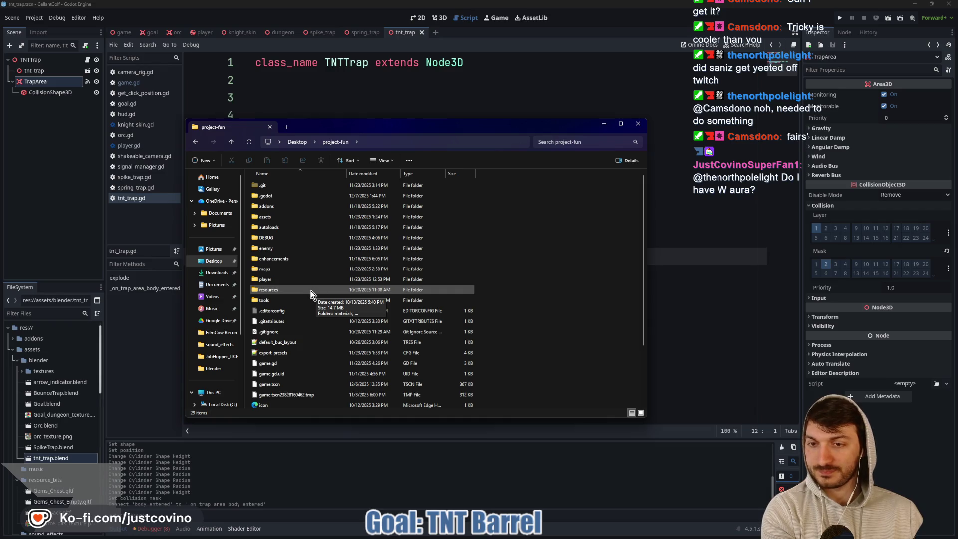
pyautogui.doubleClick(281, 288)
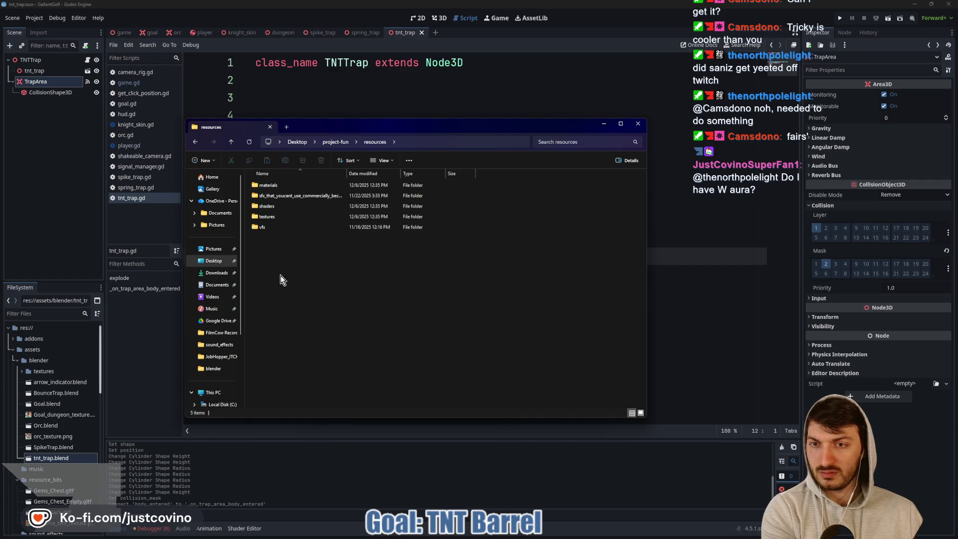
pyautogui.doubleClick(274, 228)
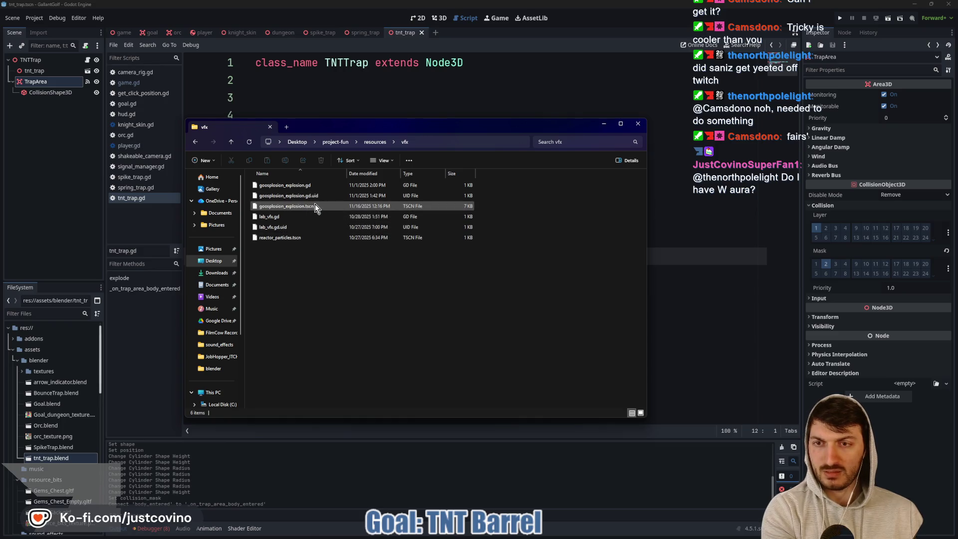
pyautogui.click(233, 142)
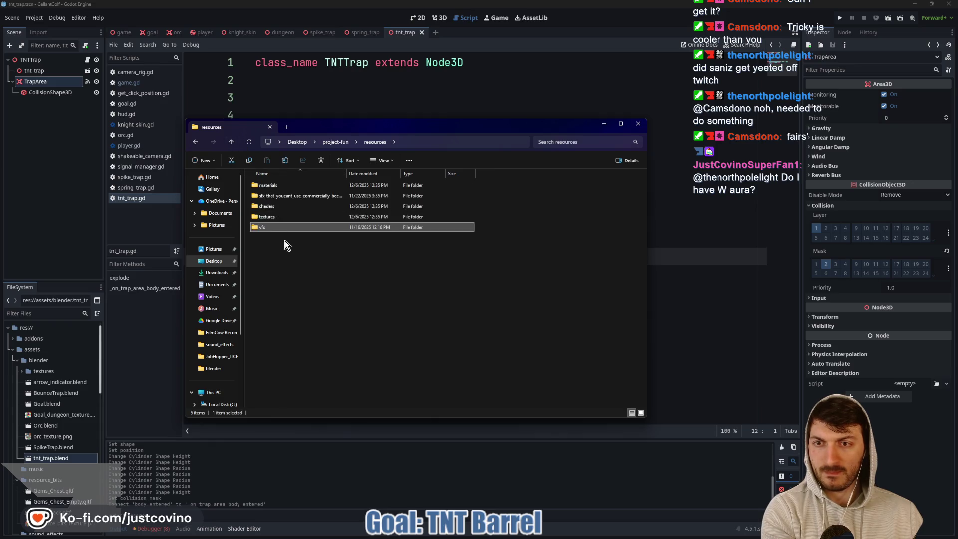
pyautogui.click(270, 208)
pyautogui.doubleClick(269, 208)
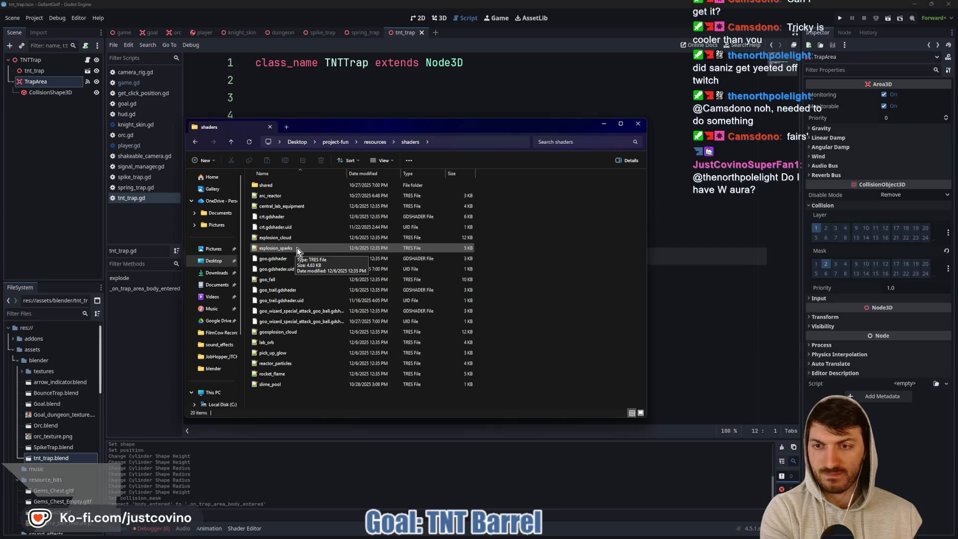
# - Copy the explosion_cloud and explosion_sparks shaders and go to resources/materials
pyautogui.click(297, 247)
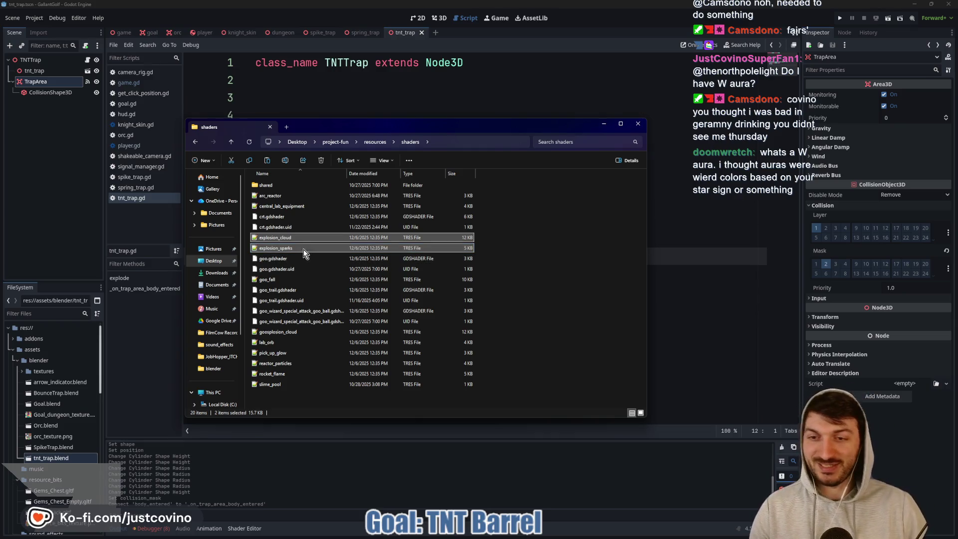
pyautogui.click(236, 146)
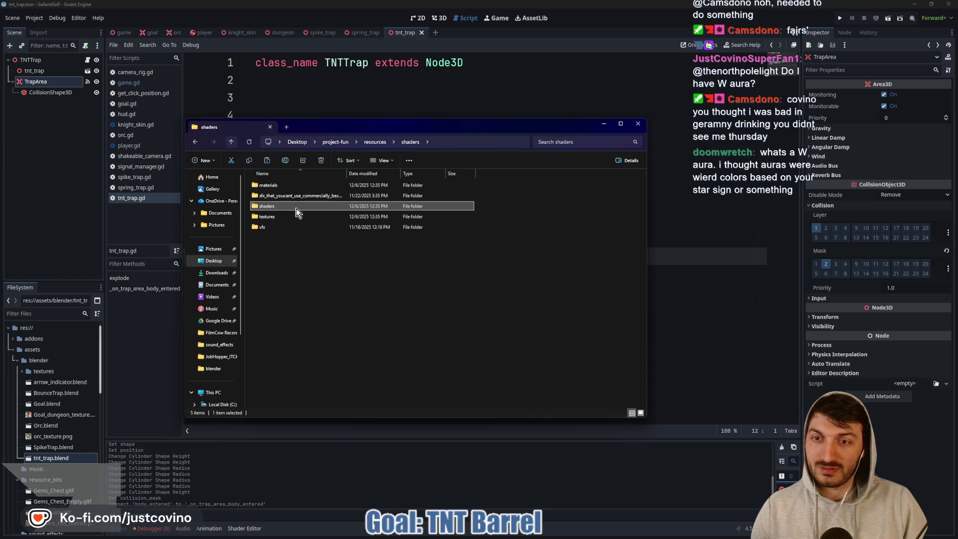
pyautogui.doubleClick(270, 185)
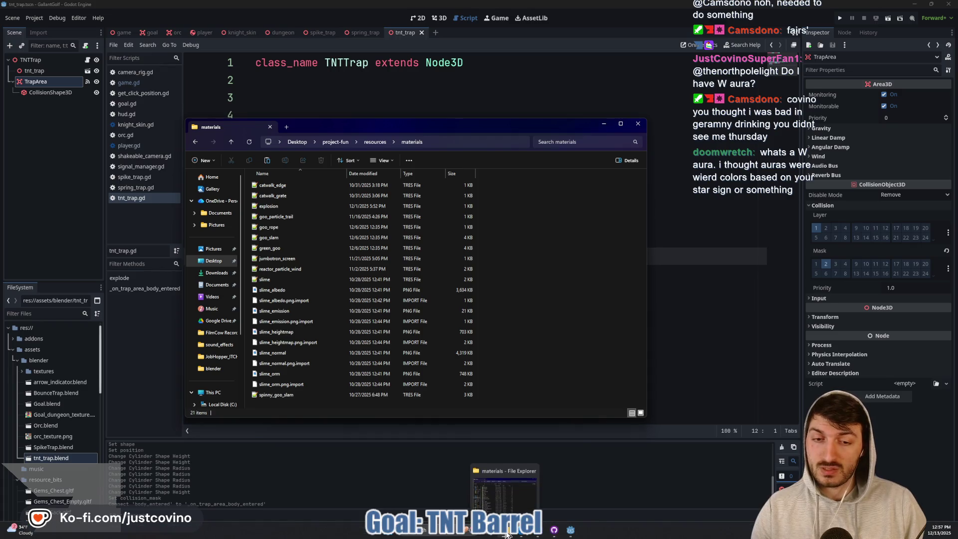
# - Open a second File Explorer window showing the Desktop's 144 items
pyautogui.rightClick(506, 534)
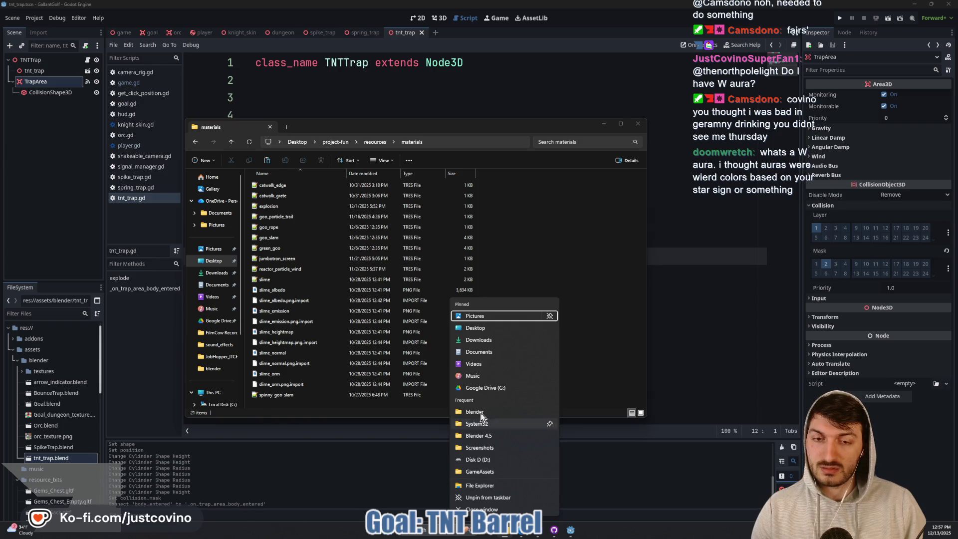
pyautogui.click(490, 343)
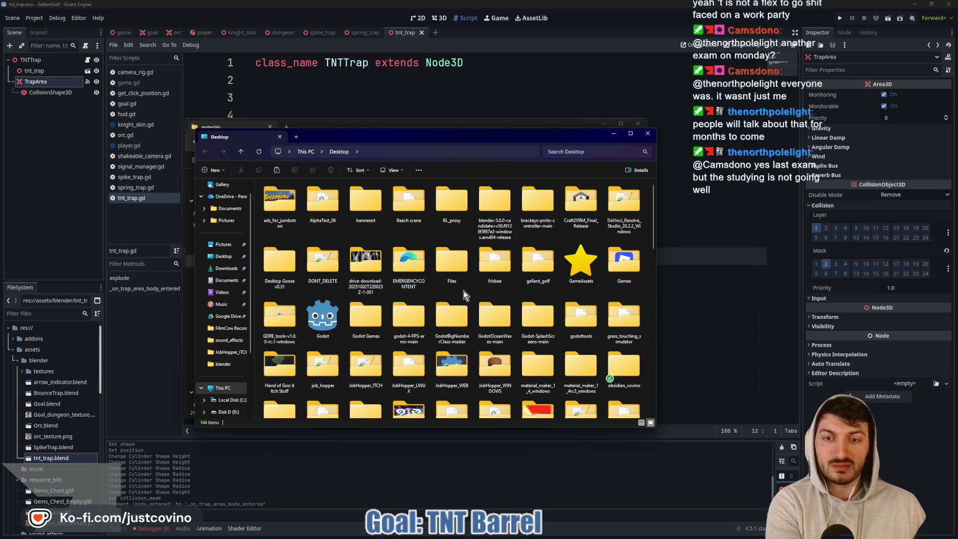
pyautogui.scroll(-1, 479, 295)
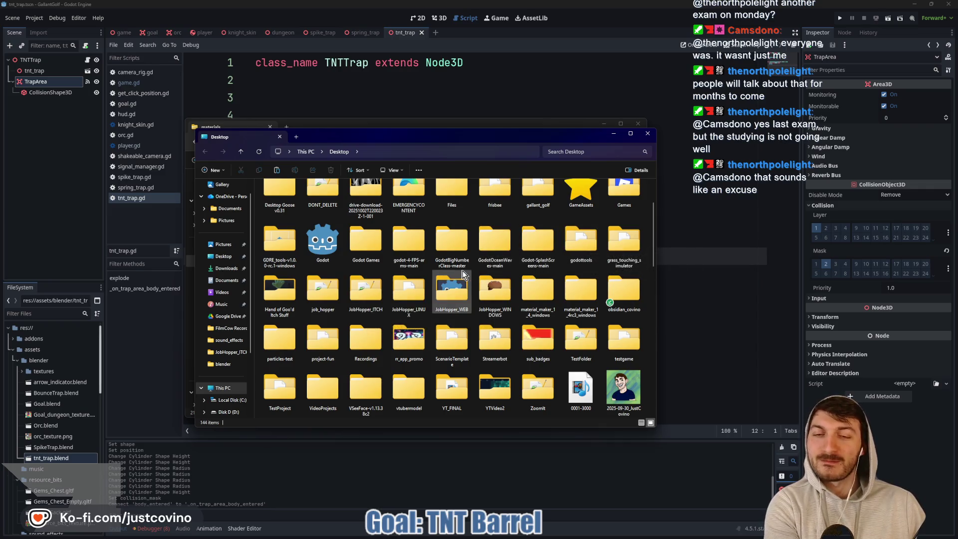
pyautogui.scroll(1, 426, 271)
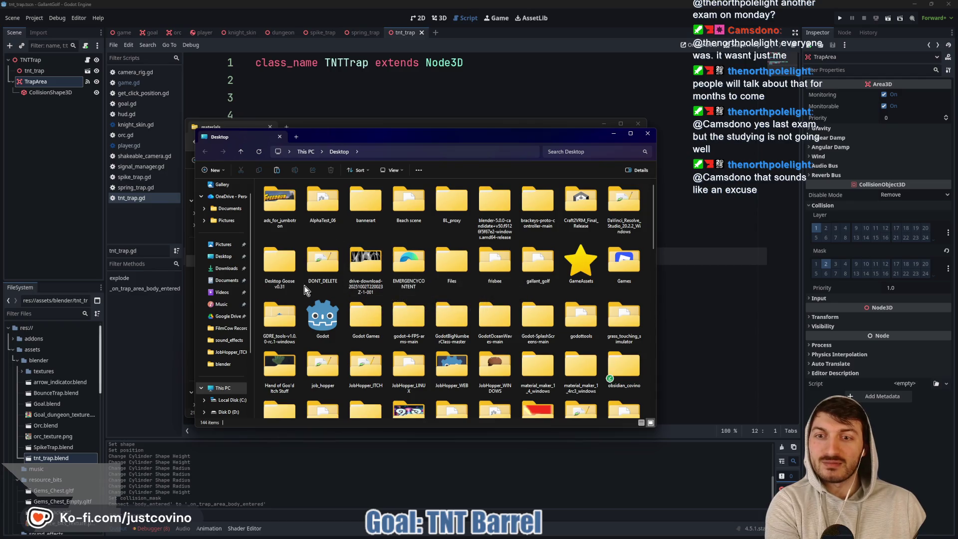
# - Paste explosion_cloud and explosion_sparks into gallant_golf's vfx folder
pyautogui.doubleClick(537, 265)
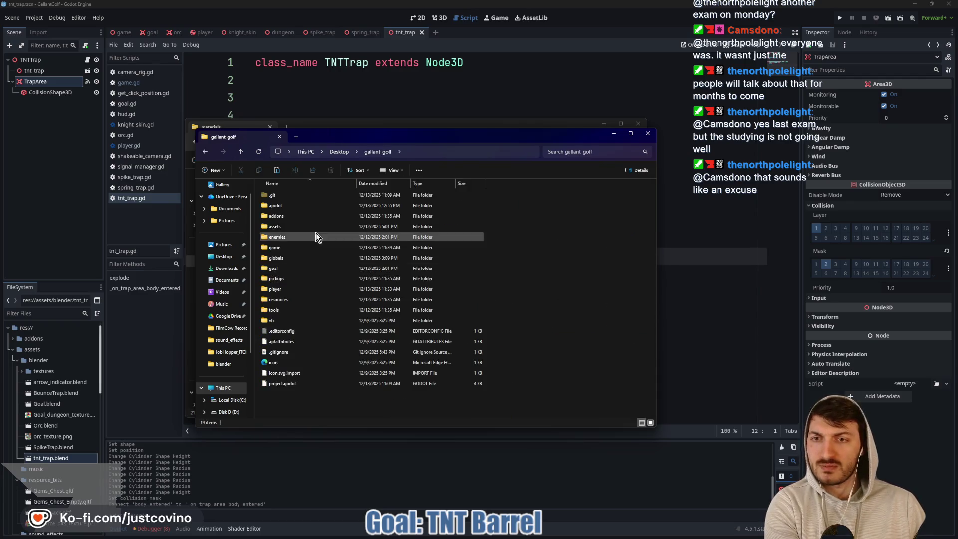
pyautogui.doubleClick(276, 320)
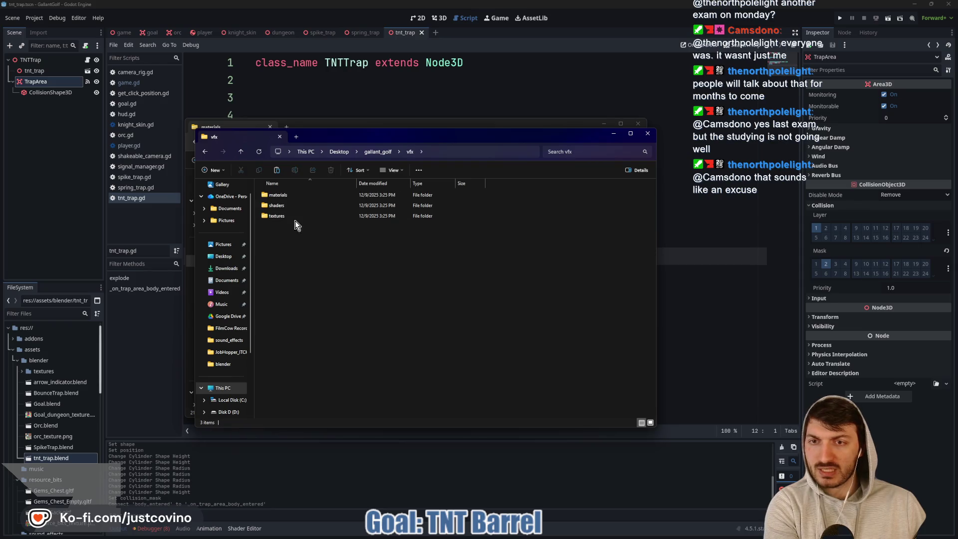
pyautogui.click(277, 170)
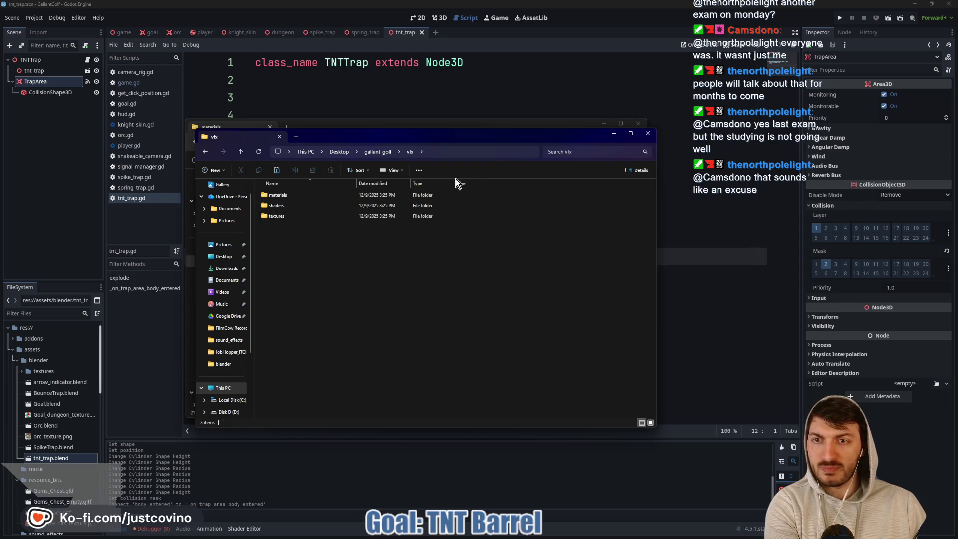
pyautogui.click(342, 281)
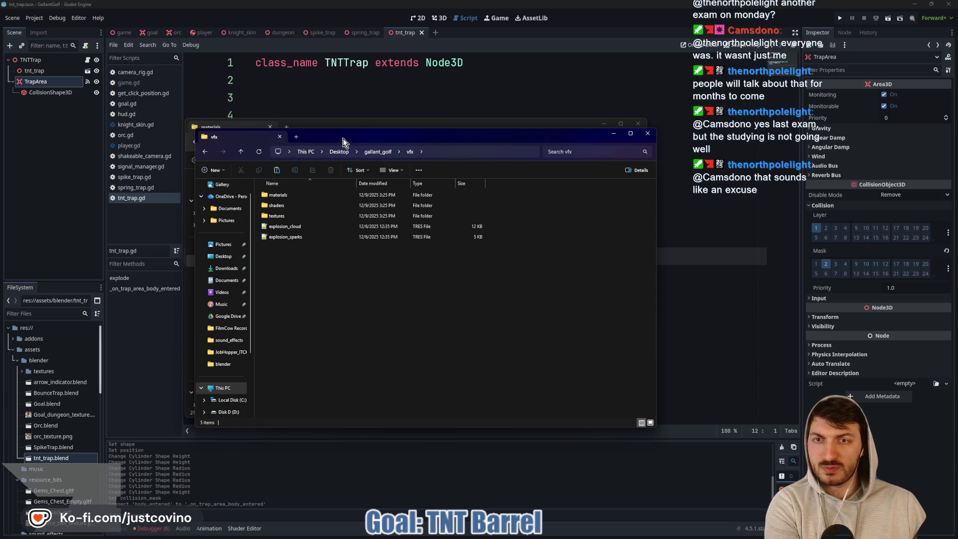
# - Copy the explosion material from project-fun materials into gallant_golf's vfx folder
pyautogui.moveTo(343, 138); pyautogui.dragTo(526, 152)
pyautogui.click(337, 129)
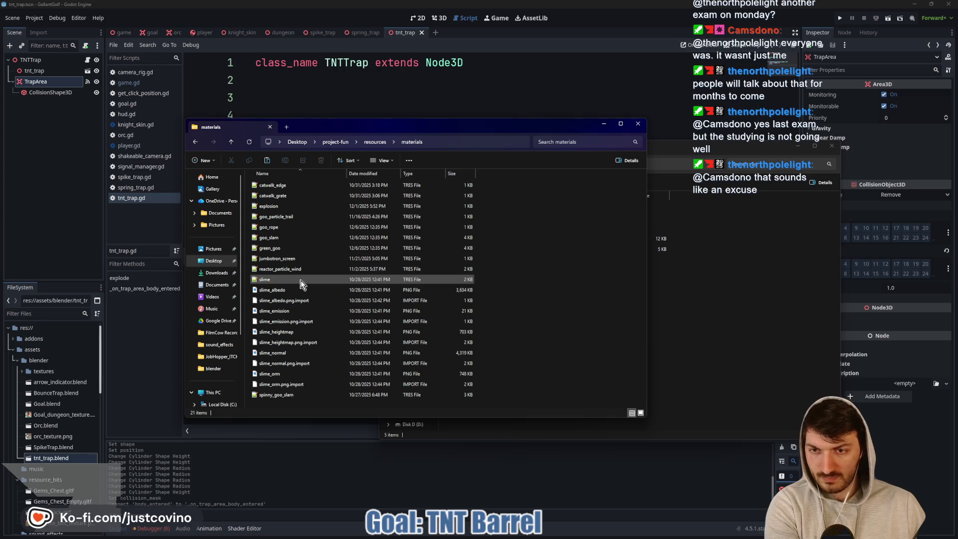
pyautogui.click(293, 208)
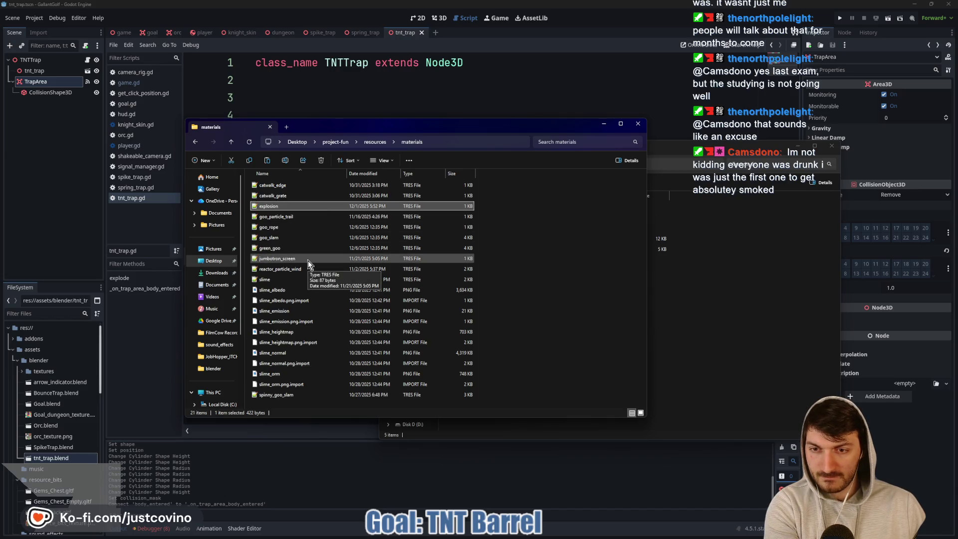
pyautogui.click(250, 161)
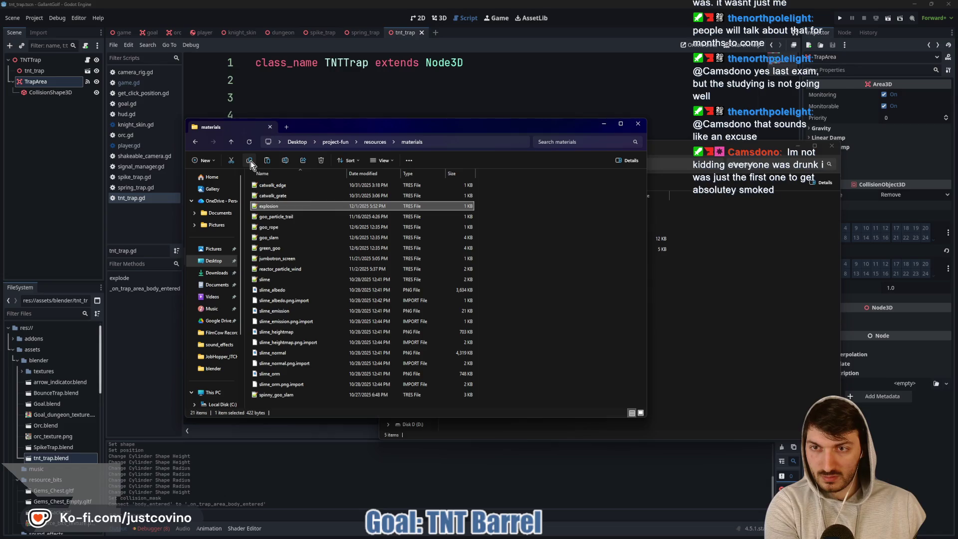
pyautogui.click(689, 320)
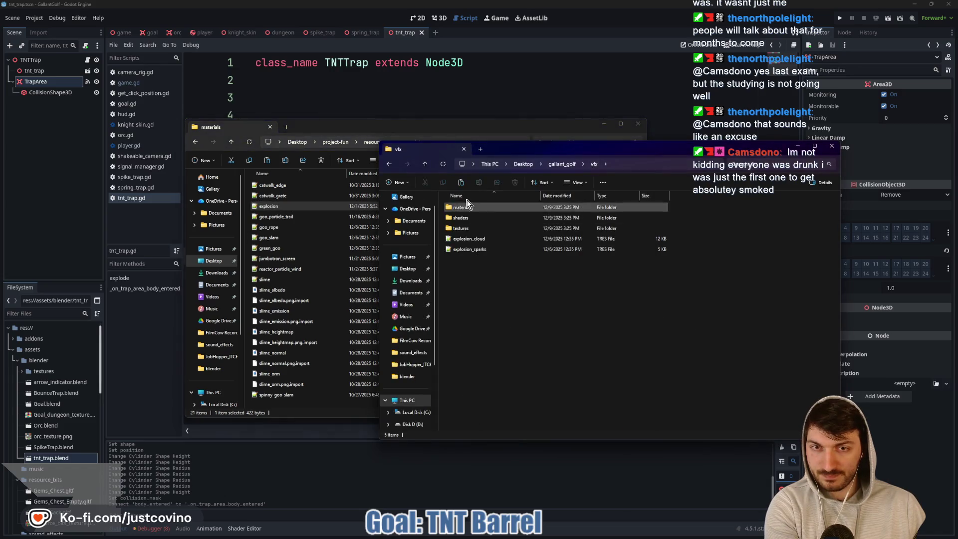
pyautogui.click(462, 184)
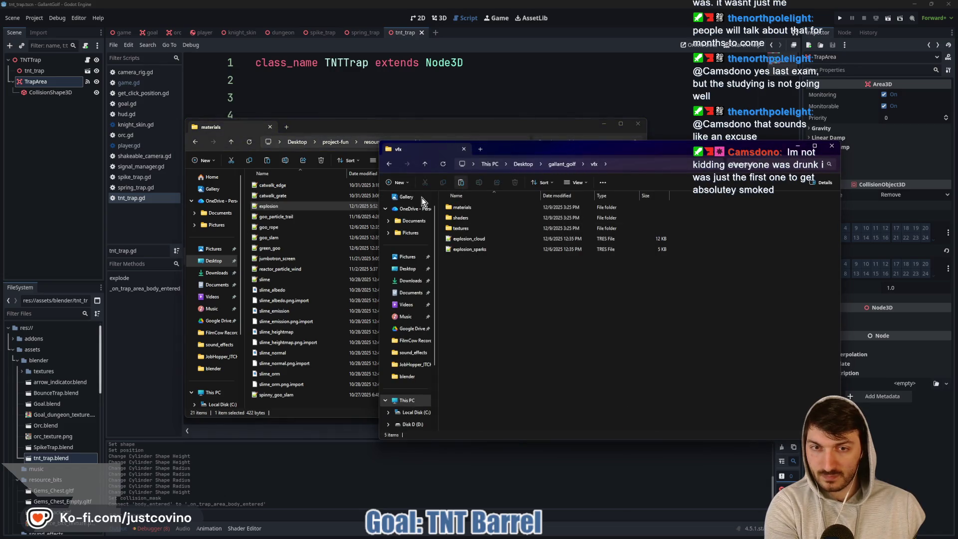
# - Go from materials up to resources and into project-fun's textures folder
pyautogui.click(305, 131)
pyautogui.click(231, 143)
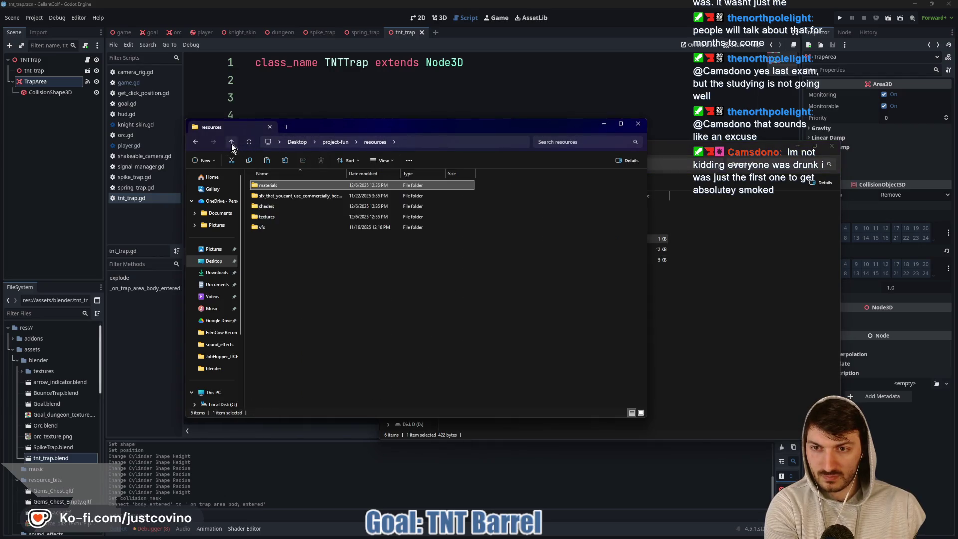
pyautogui.doubleClick(286, 213)
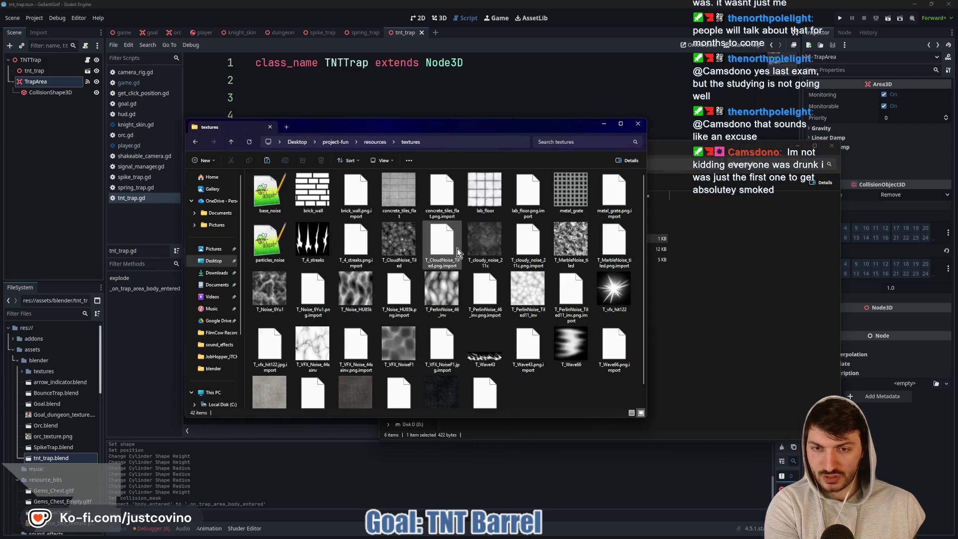
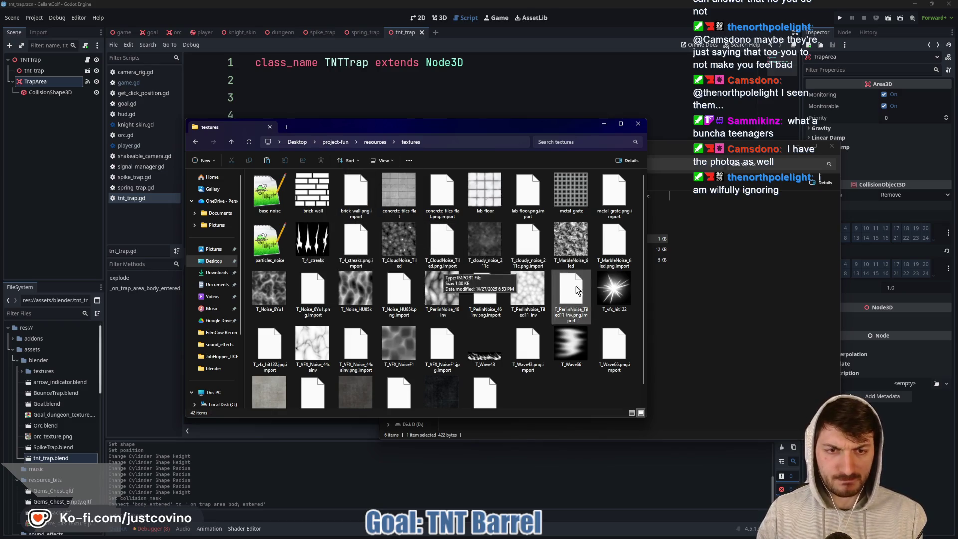
# - Back in the game project, open the explosion.tres material from the vfx folder in FileSystem
pyautogui.click(496, 491)
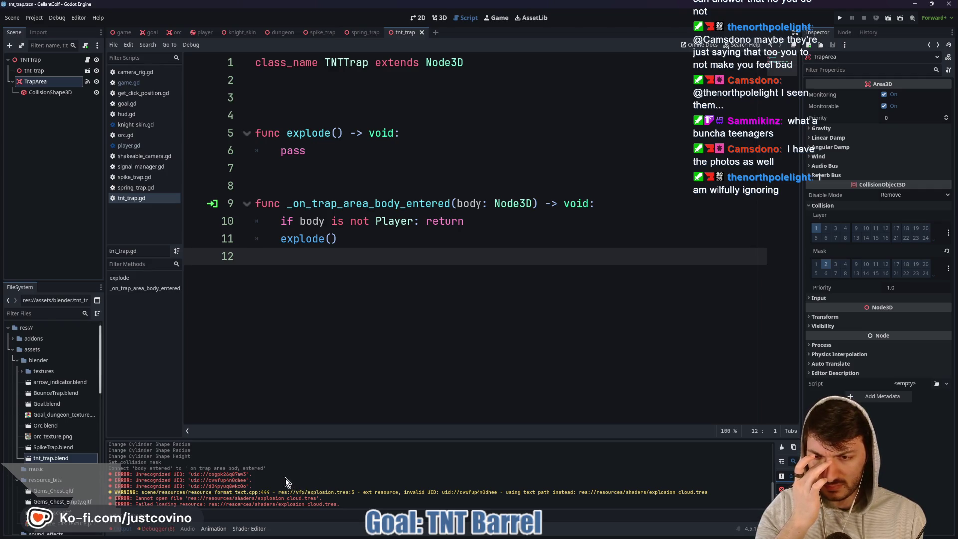
pyautogui.scroll(-10, 50, 450)
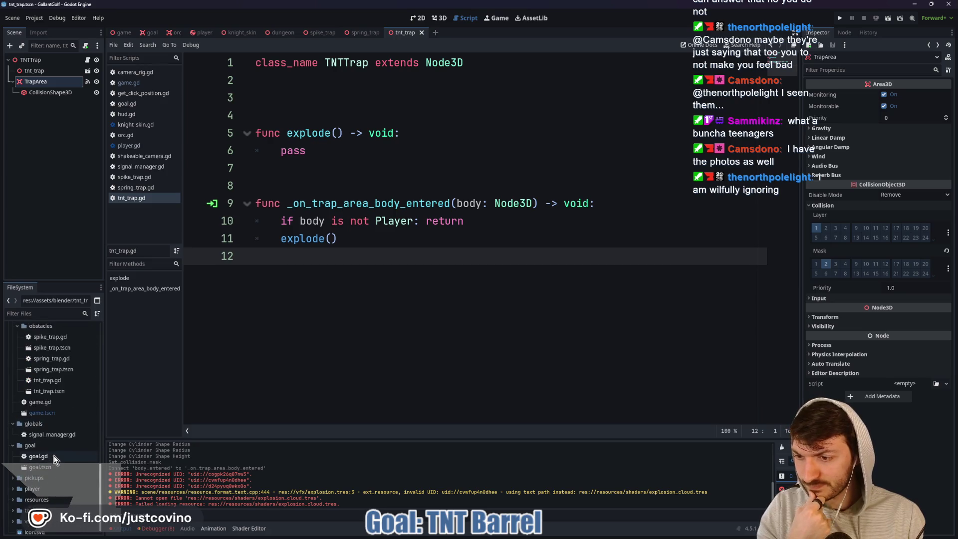
pyautogui.click(12, 516)
pyautogui.scroll(-3, 30, 499)
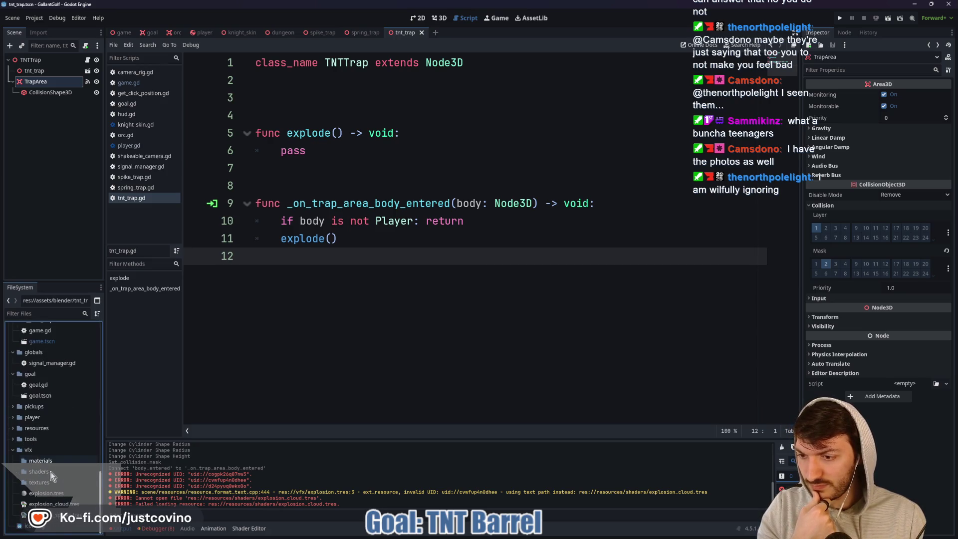
pyautogui.doubleClick(61, 492)
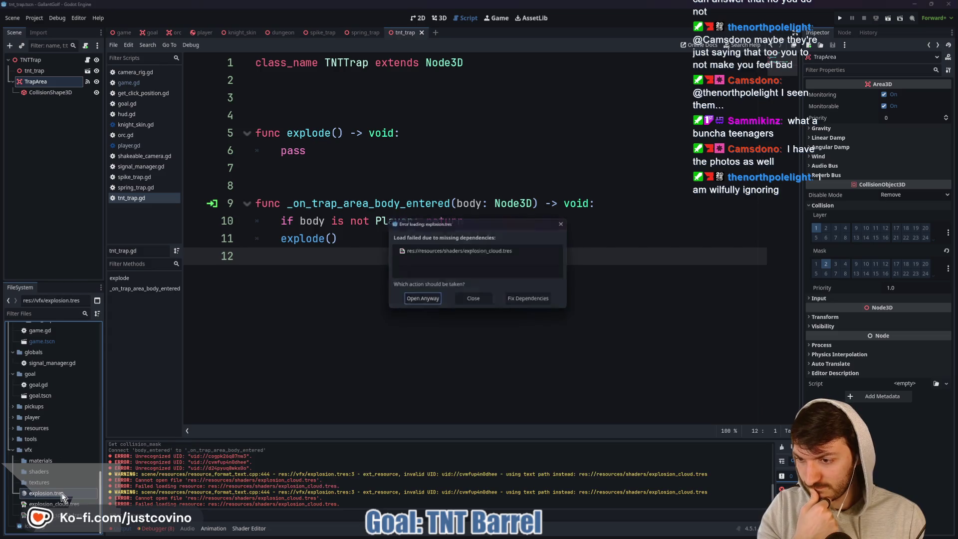
# - Remap the missing cloud shader dependency to vfx/explosion_cloud.tres and load the material
pyautogui.click(543, 300)
pyautogui.click(662, 195)
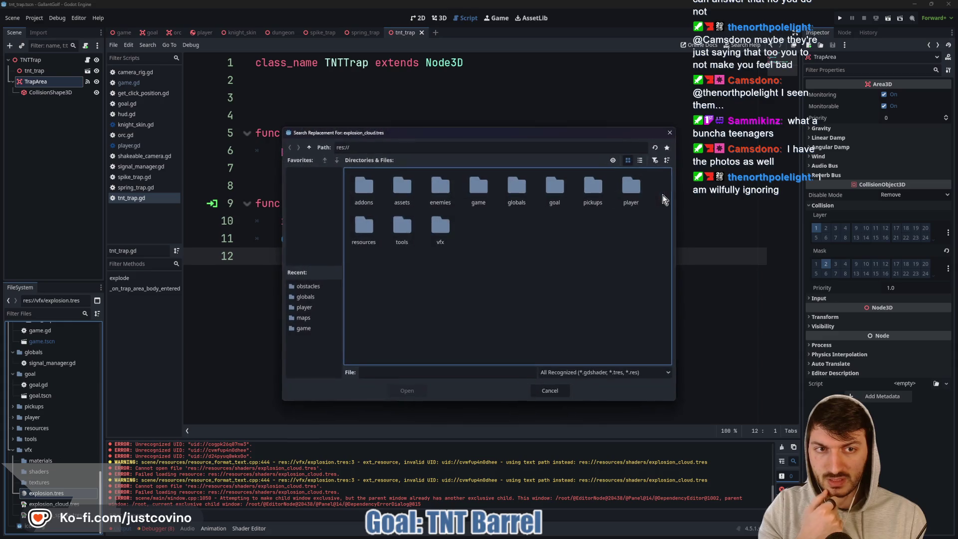
pyautogui.doubleClick(441, 232)
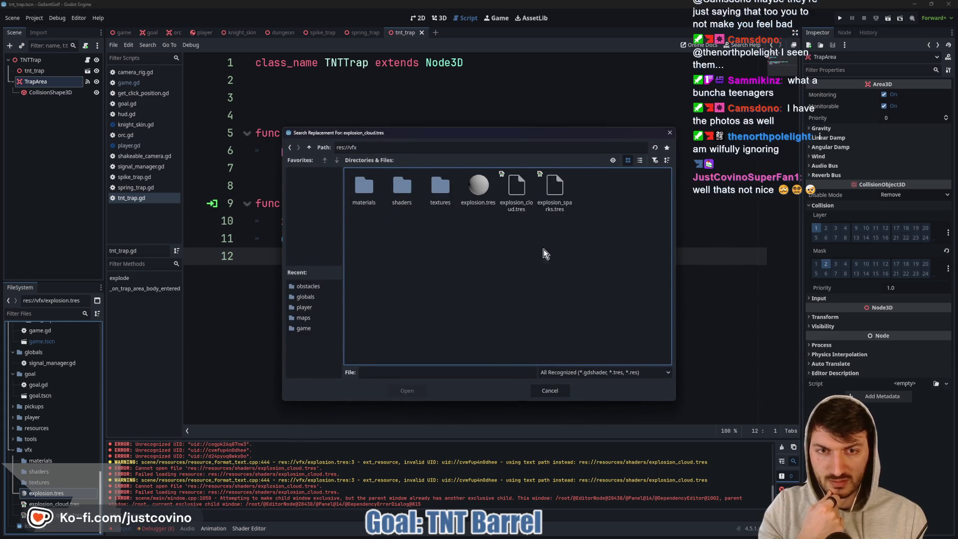
pyautogui.click(517, 190)
pyautogui.click(425, 390)
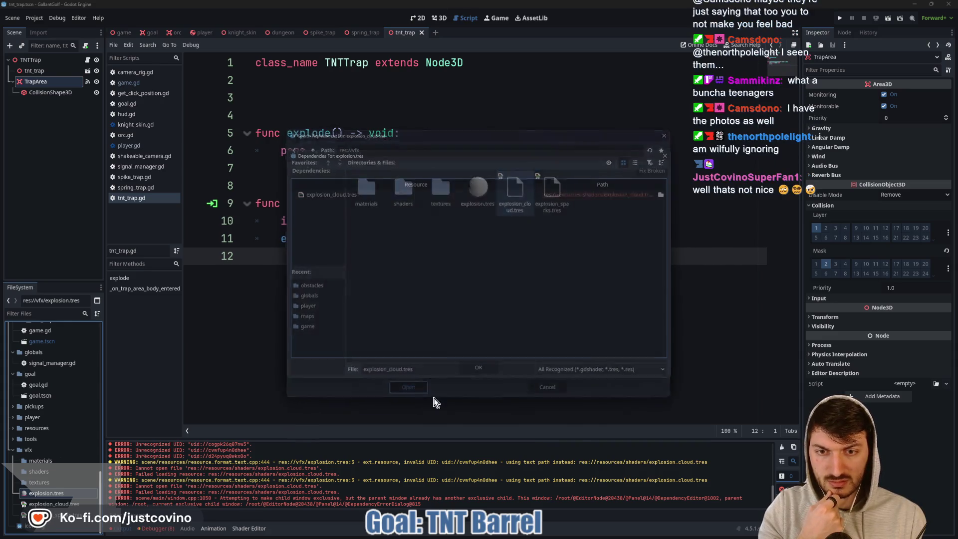
pyautogui.click(479, 368)
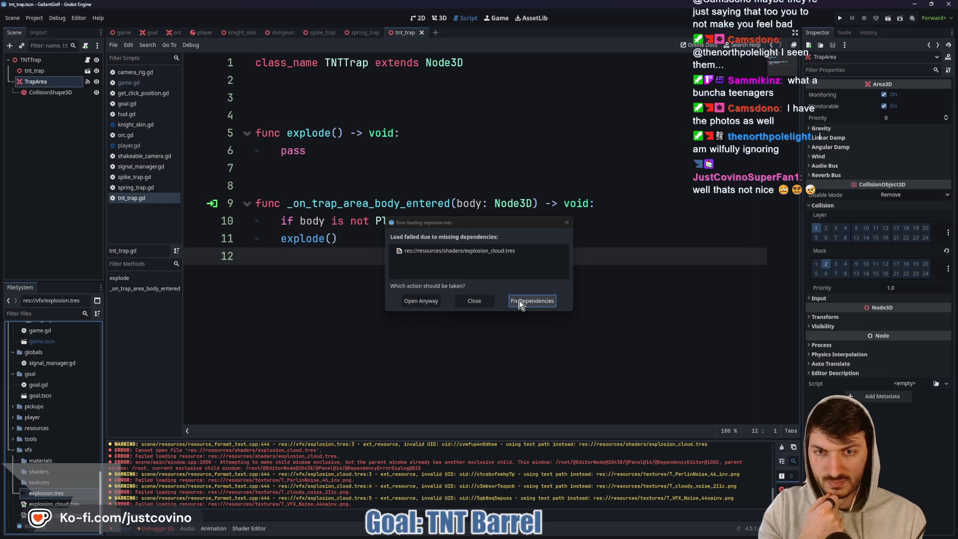
pyautogui.click(474, 301)
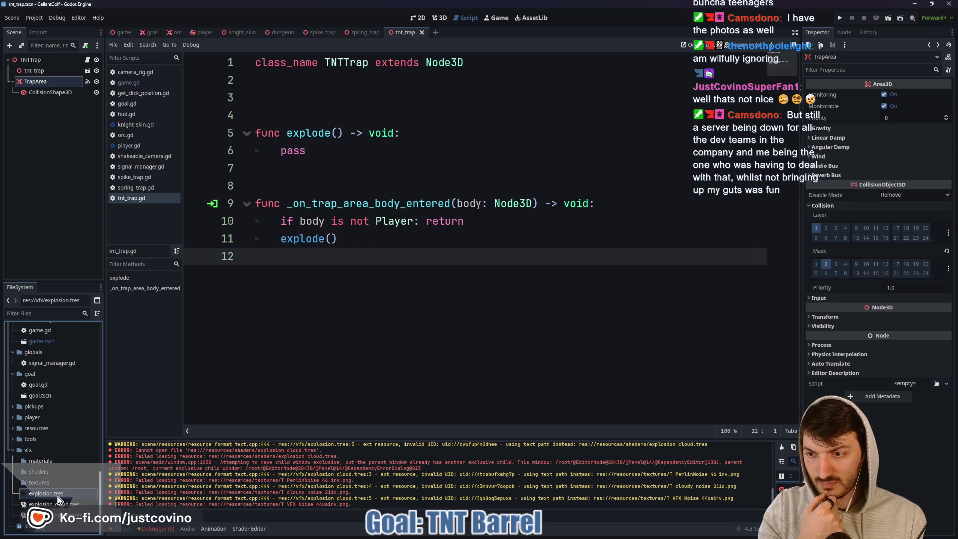
pyautogui.click(916, 150)
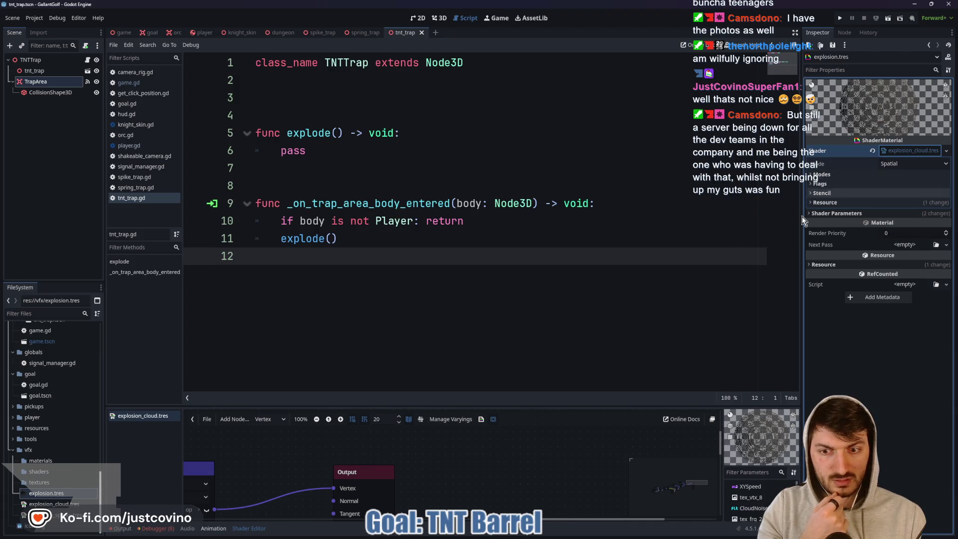
# - Enlarge the shader editor panel and pan around the explosion_cloud Vertex graph
pyautogui.scroll(-2, 493, 455)
pyautogui.moveTo(493, 456)
pyautogui.mouseDown(button='middle')
pyautogui.moveTo(493, 482)
pyautogui.moveTo(606, 420)
pyautogui.mouseUp(button='middle')
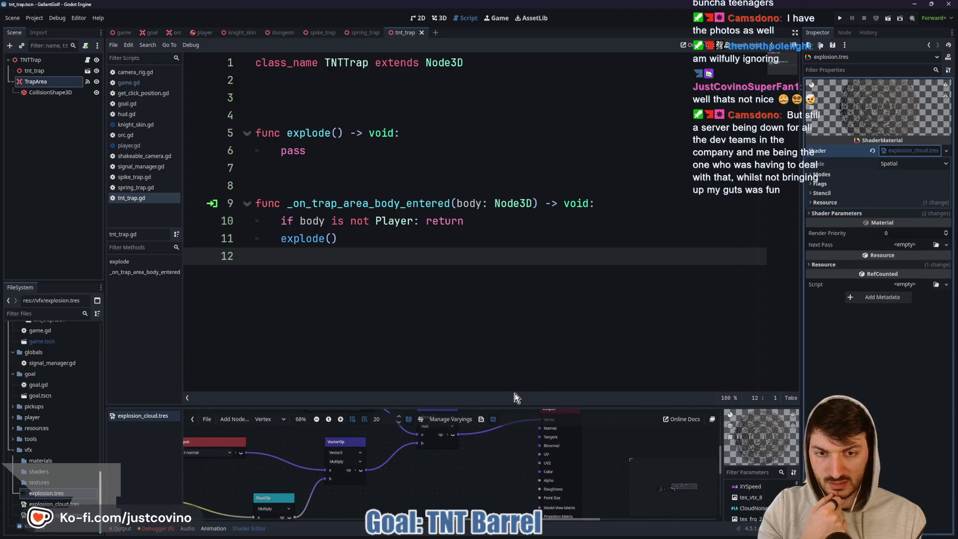
pyautogui.moveTo(511, 405); pyautogui.dragTo(522, 156)
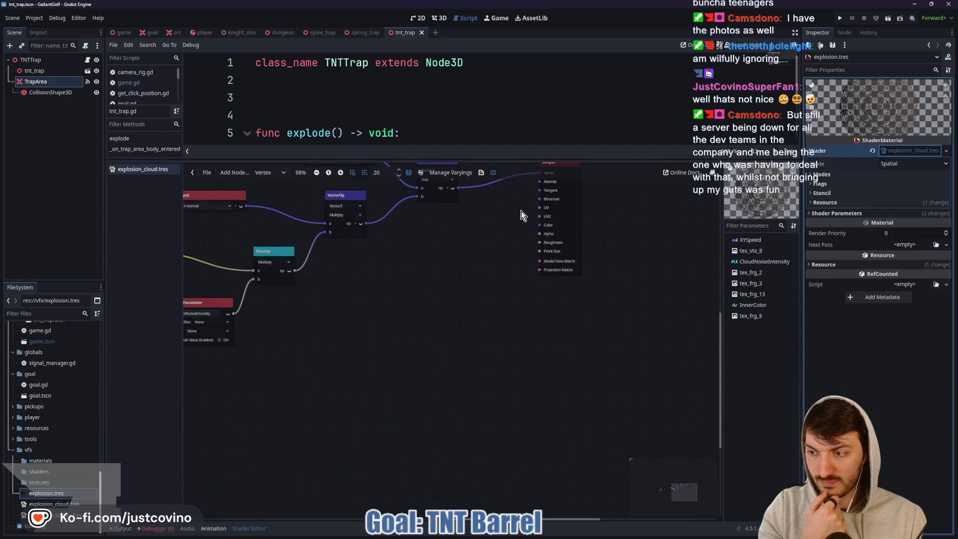
pyautogui.moveTo(466, 340); pyautogui.dragTo(589, 421, button='middle')
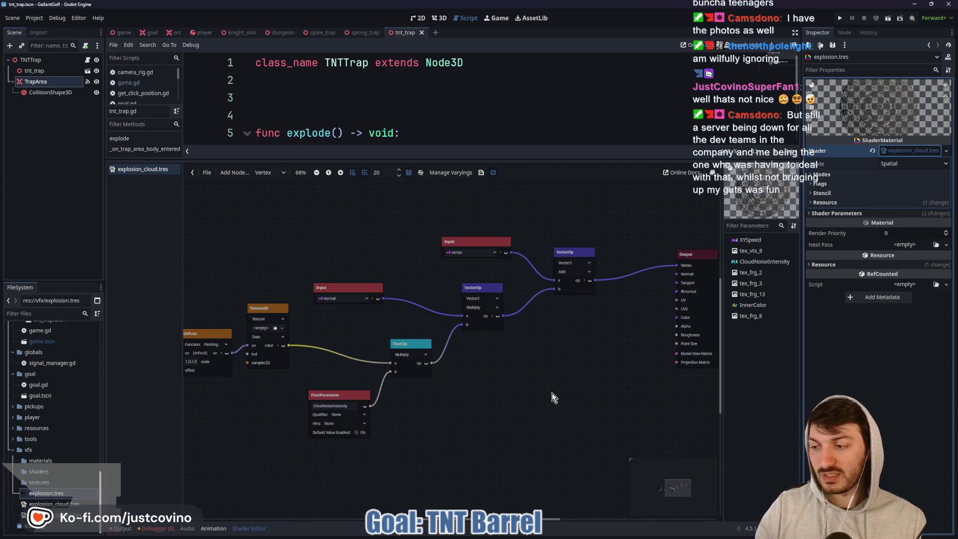
pyautogui.moveTo(496, 380)
pyautogui.mouseDown(button='middle')
pyautogui.moveTo(660, 364)
pyautogui.moveTo(475, 406)
pyautogui.moveTo(561, 388)
pyautogui.moveTo(261, 380)
pyautogui.mouseUp(button='middle')
pyautogui.moveTo(443, 370); pyautogui.dragTo(524, 390, button='middle')
# - Switch to the Fragment stage and inspect the Dark Base Color and Emissive Bright Color groups
pyautogui.click(279, 172)
pyautogui.click(298, 209)
pyautogui.press('Down')
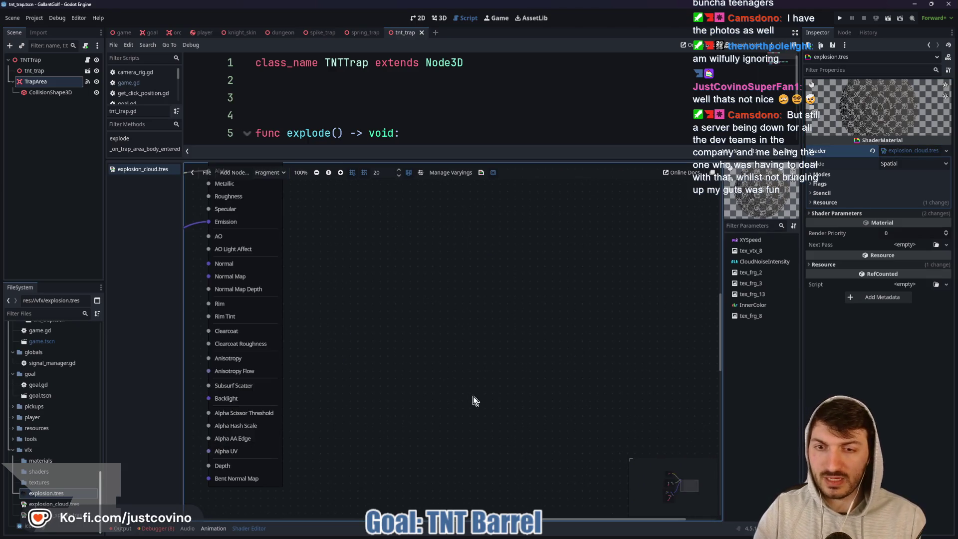
pyautogui.scroll(-5, 473, 396)
pyautogui.moveTo(502, 407); pyautogui.dragTo(612, 409, button='middle')
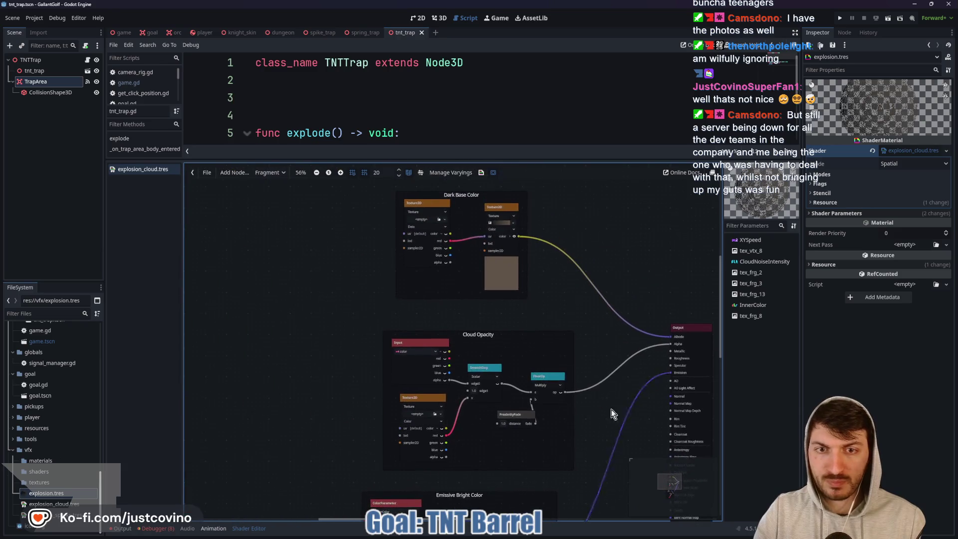
pyautogui.scroll(2, 549, 289)
pyautogui.scroll(-1, 548, 288)
pyautogui.moveTo(463, 222); pyautogui.dragTo(488, 252, button='middle')
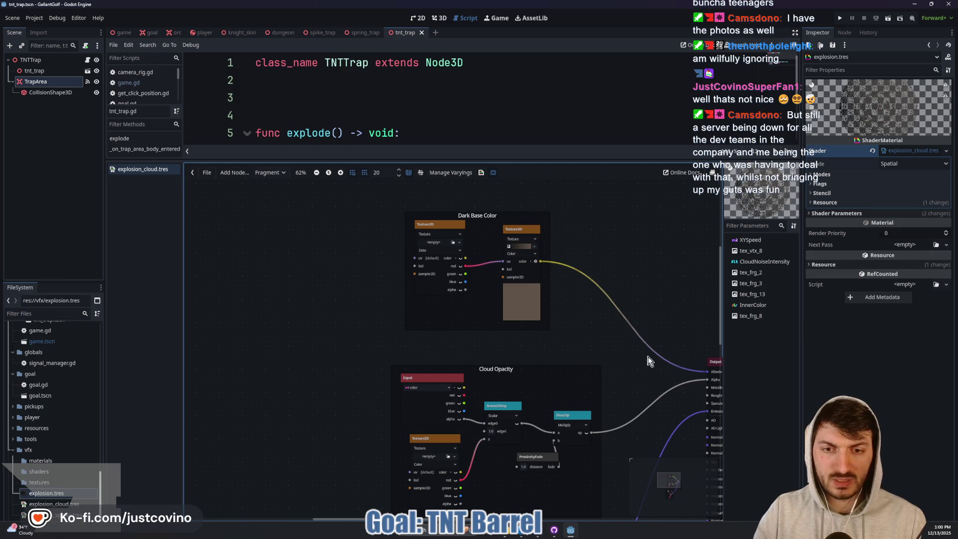
pyautogui.moveTo(647, 360); pyautogui.dragTo(566, 177, button='middle')
pyautogui.scroll(1, 287, 295)
pyautogui.scroll(-3, 279, 349)
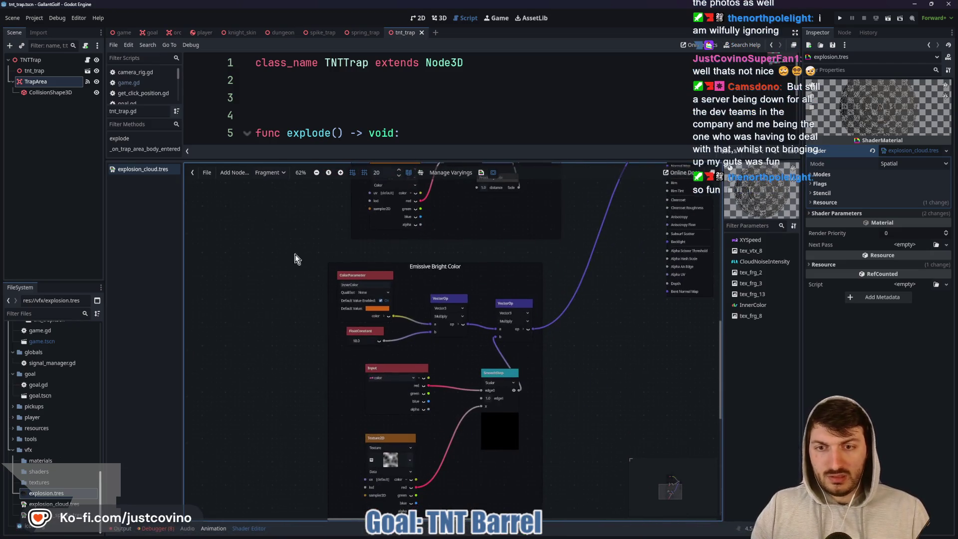
pyautogui.scroll(-2, 276, 382)
pyautogui.scroll(-2, 276, 382)
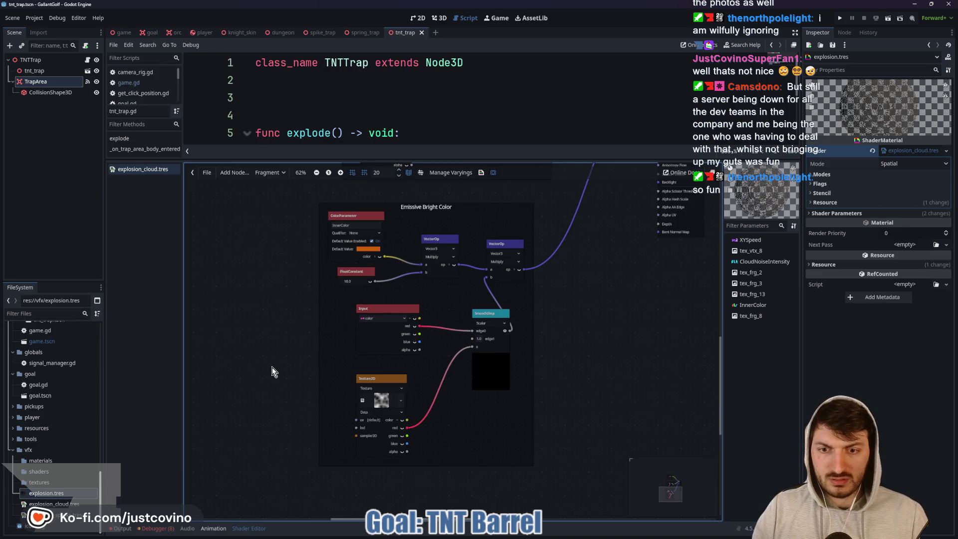
pyautogui.scroll(-1, 267, 356)
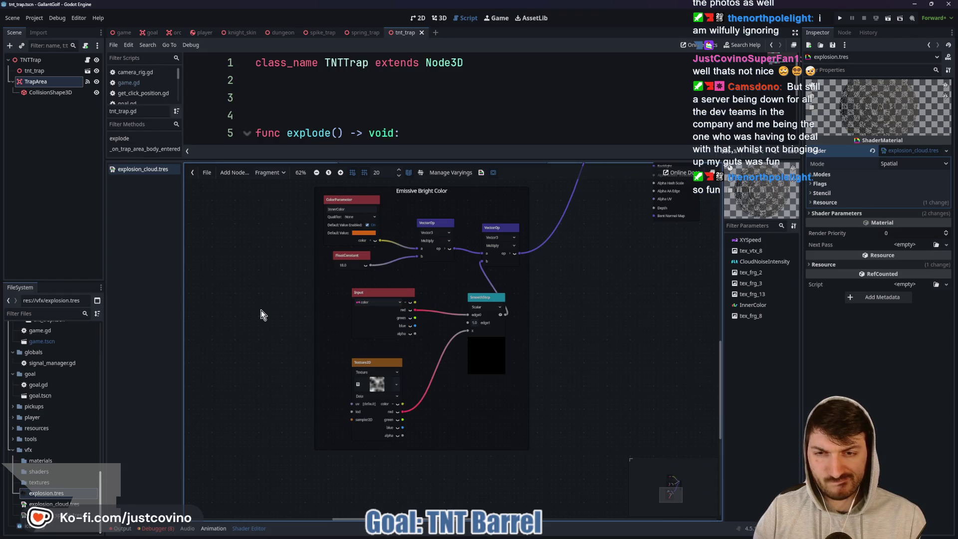
pyautogui.scroll(15, 261, 310)
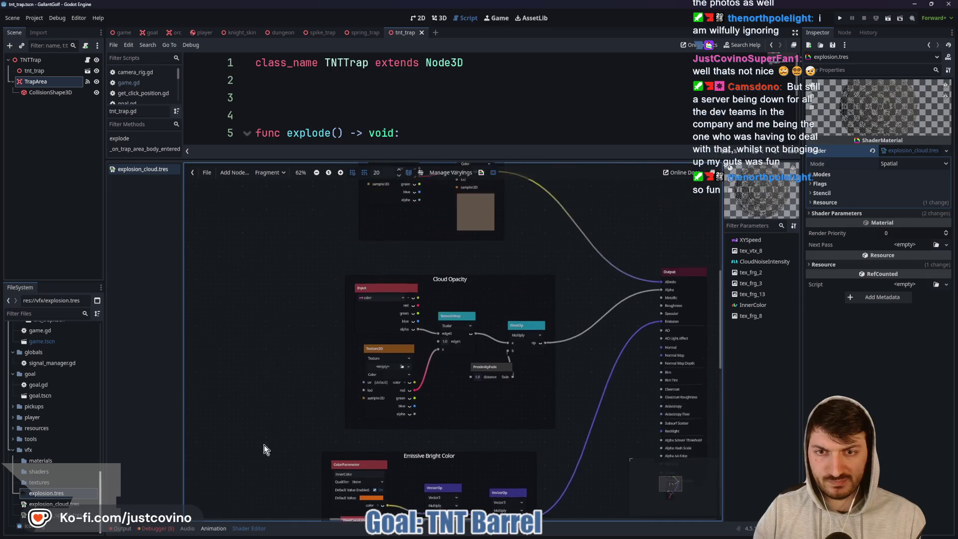
pyautogui.scroll(7, 265, 445)
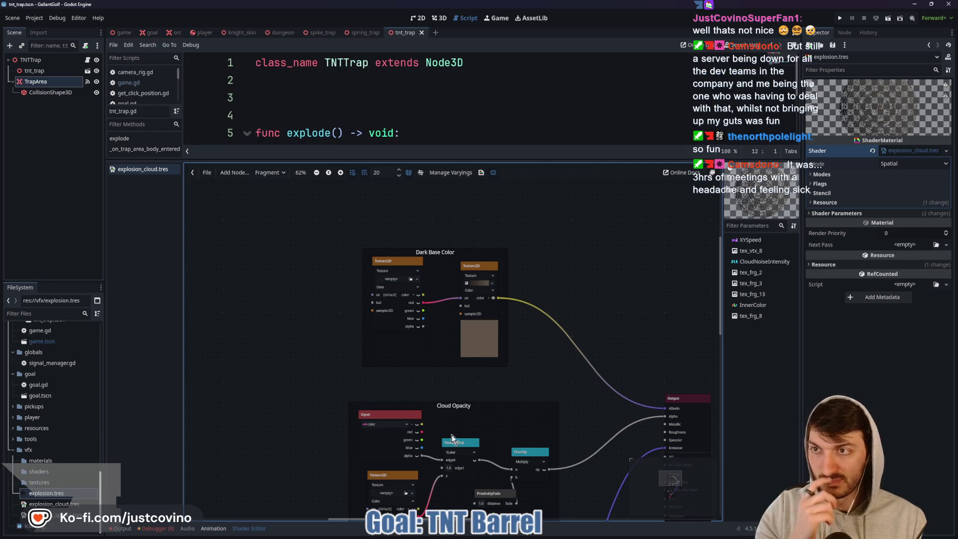
# - Bring the vfx and textures File Explorer windows to the front
pyautogui.moveTo(506, 530)
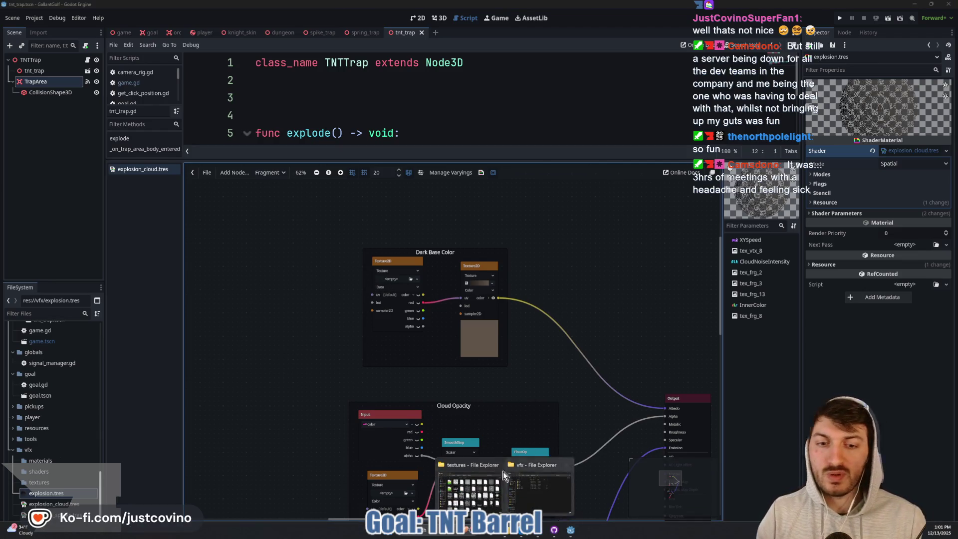
pyautogui.click(538, 490)
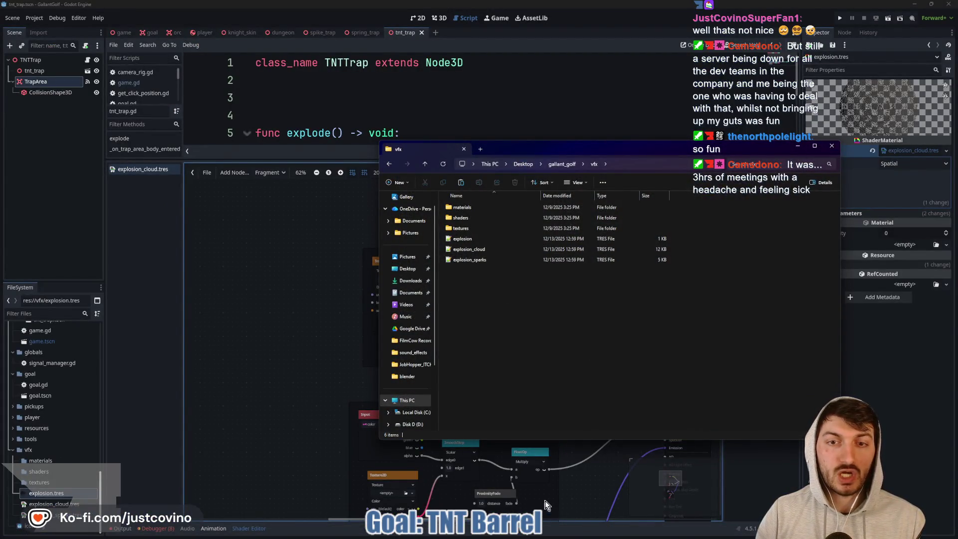
pyautogui.moveTo(549, 537)
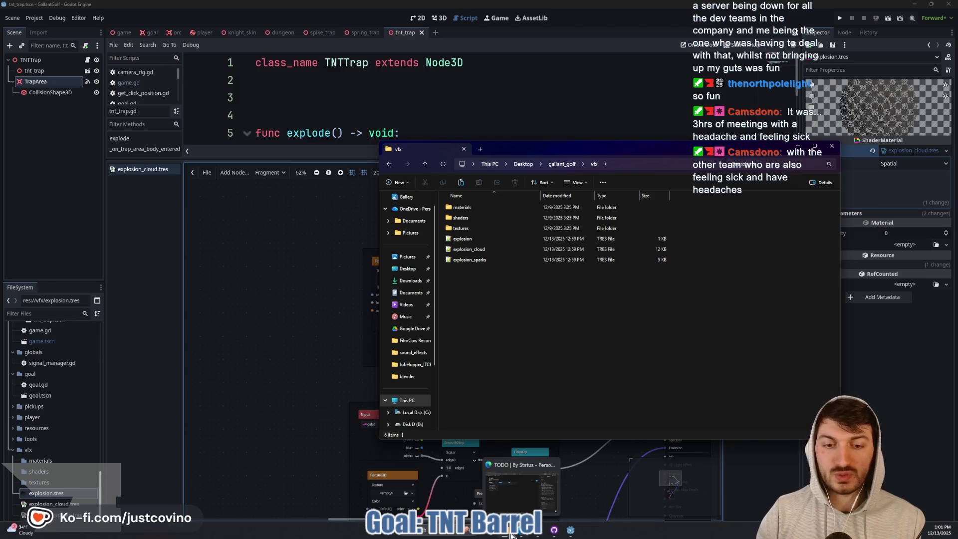
pyautogui.click(511, 535)
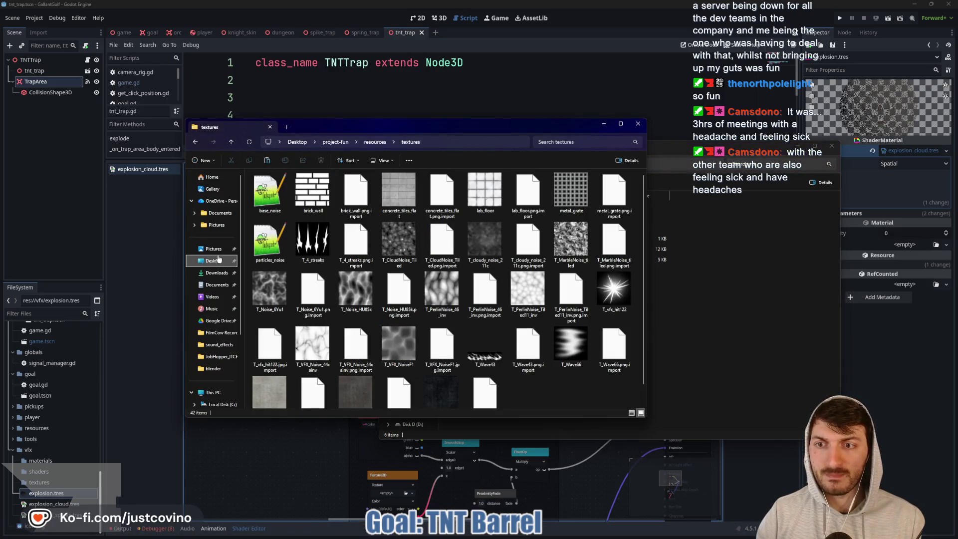
# - Launch Godot_v4.5.1-stable_win64 from the Desktop's Godot folder
pyautogui.click(213, 261)
pyautogui.doubleClick(315, 273)
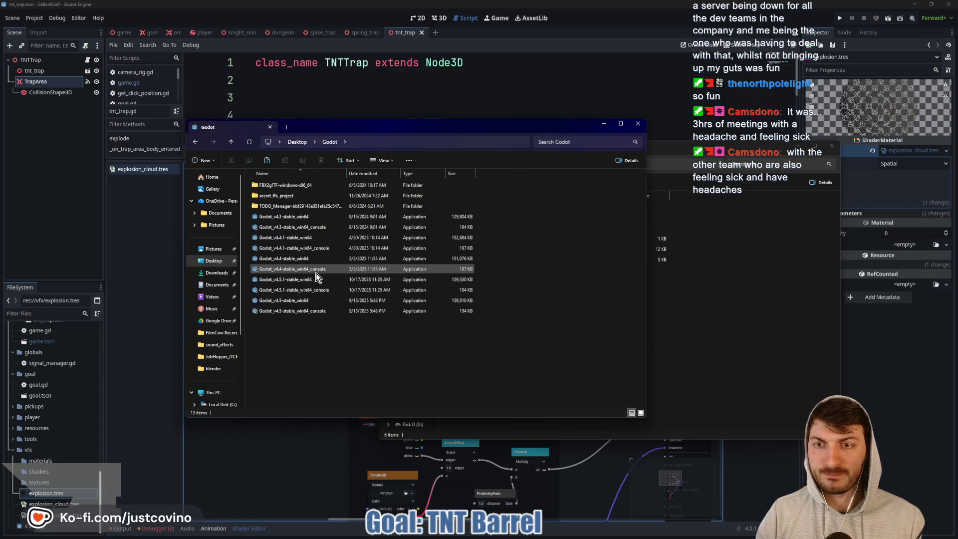
pyautogui.click(307, 282)
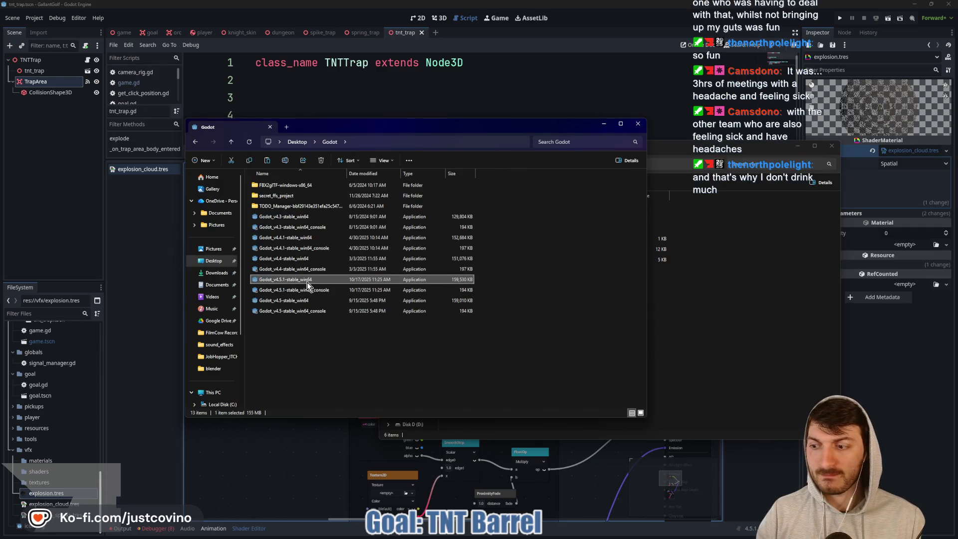
pyautogui.doubleClick(307, 282)
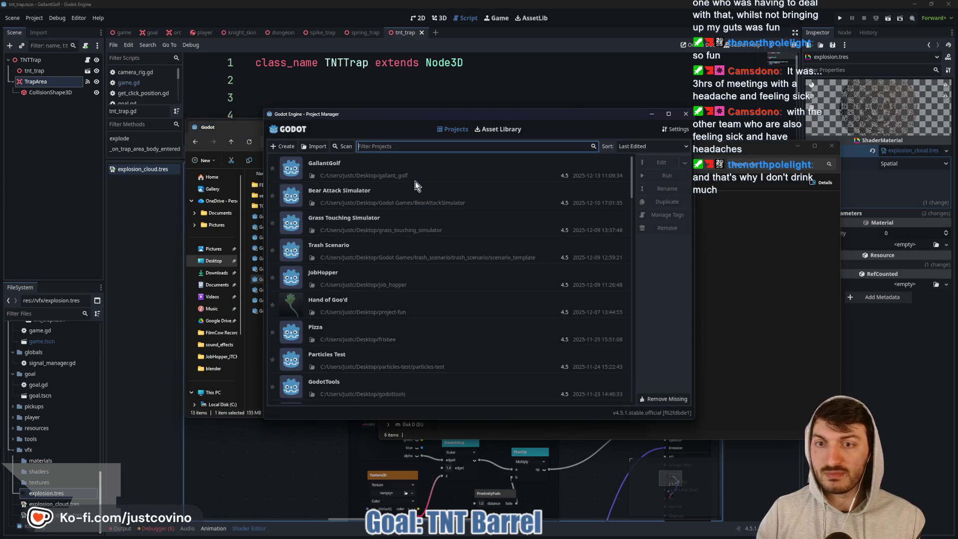
# - Open the Hand of Goo'd project from the Projects list
pyautogui.doubleClick(364, 304)
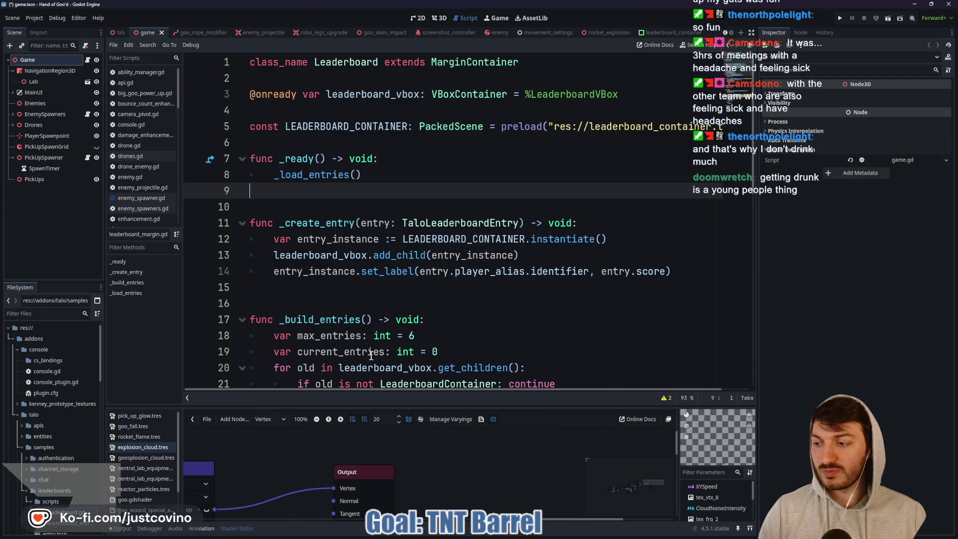
# - Enlarge and pan the explosion_cloud shader graph, then show rocket_explosion.tscn in the 3D view
pyautogui.scroll(-3, 366, 322)
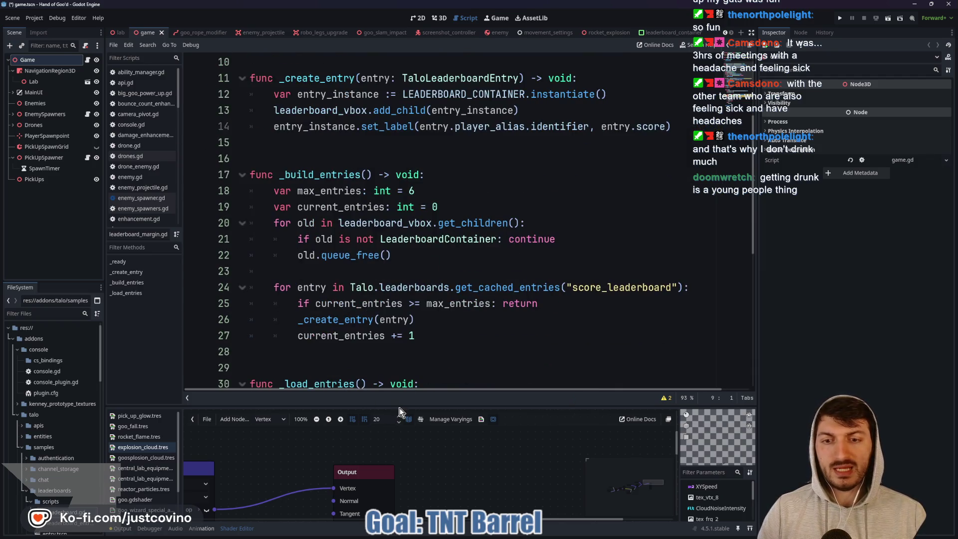
pyautogui.scroll(-4, 343, 462)
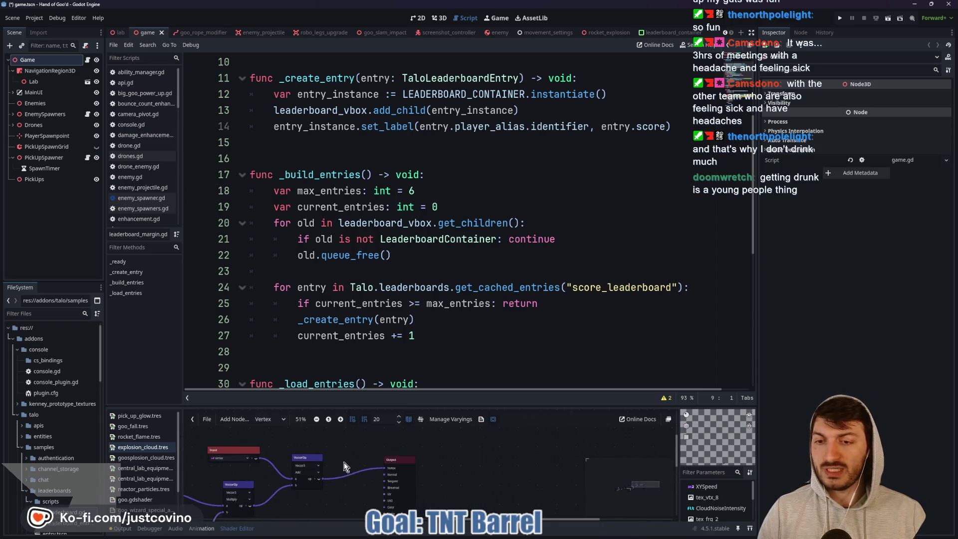
pyautogui.moveTo(343, 462); pyautogui.dragTo(478, 444, button='middle')
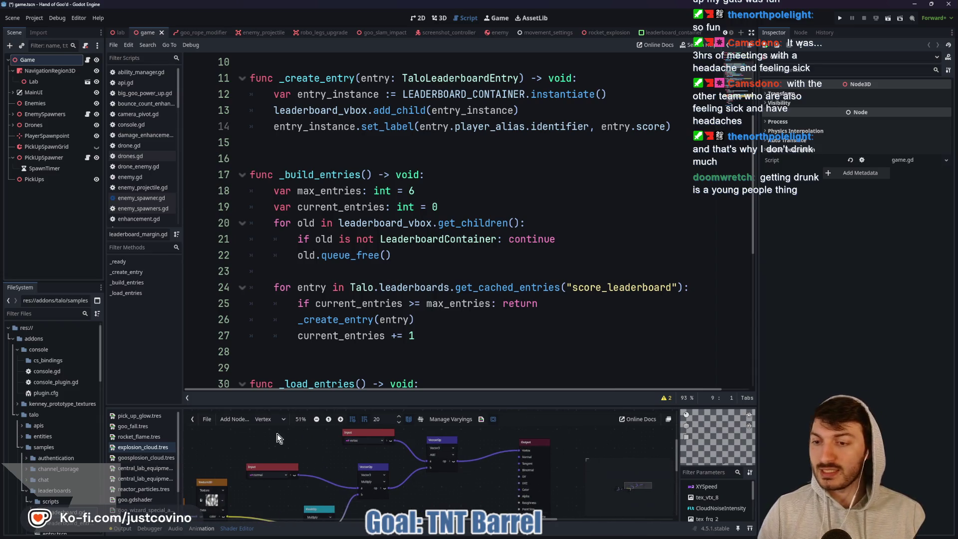
pyautogui.scroll(-5, 60, 482)
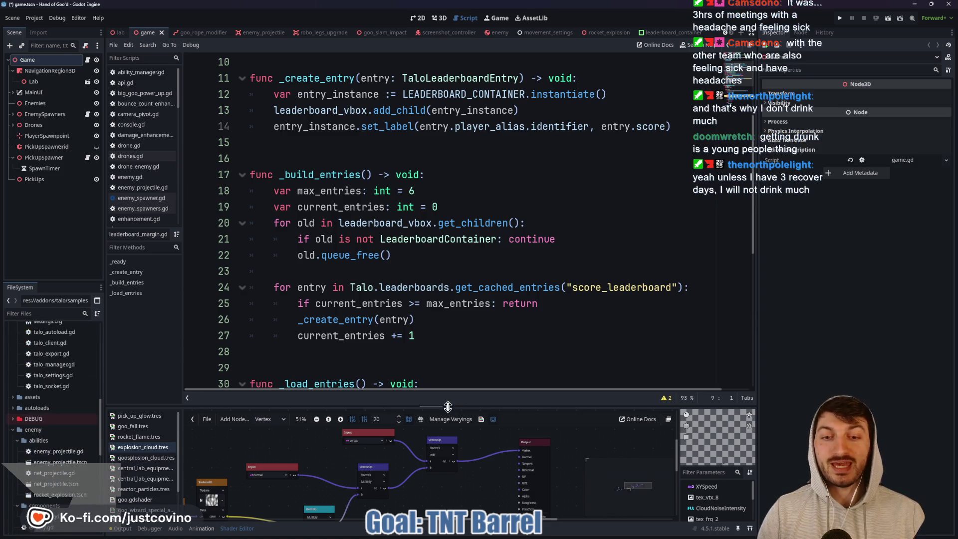
pyautogui.moveTo(446, 402); pyautogui.dragTo(446, 274)
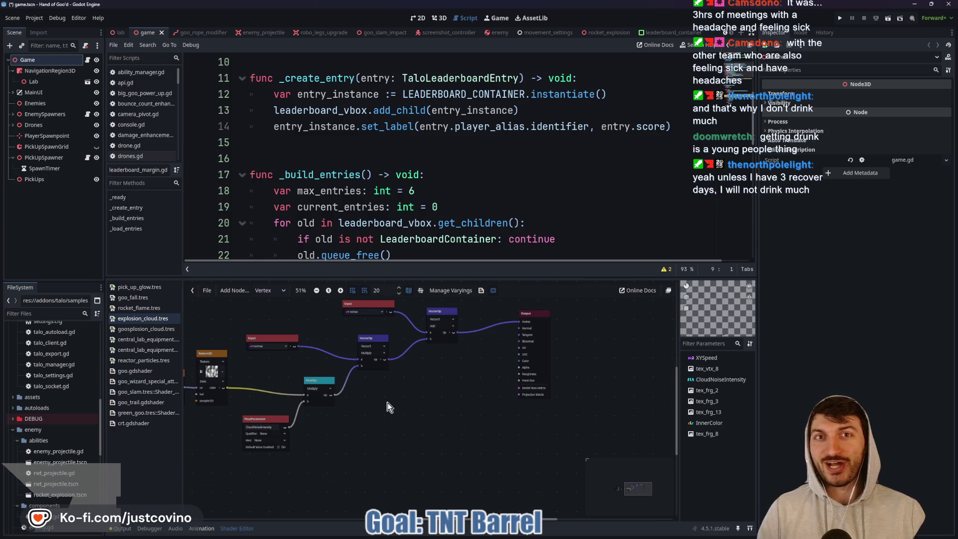
pyautogui.moveTo(389, 406)
pyautogui.mouseDown(button='middle')
pyautogui.moveTo(511, 421)
pyautogui.moveTo(543, 414)
pyautogui.mouseUp(button='middle')
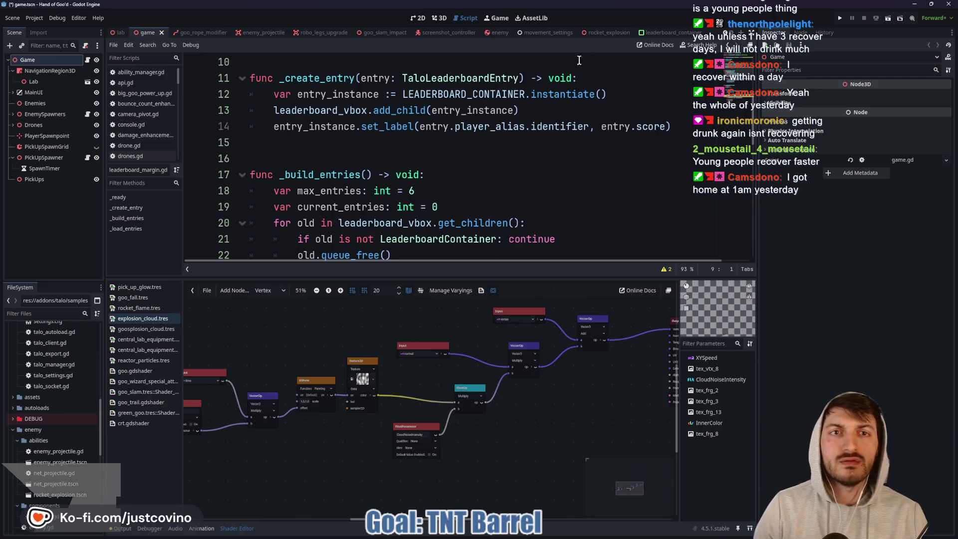
pyautogui.click(606, 33)
pyautogui.click(440, 18)
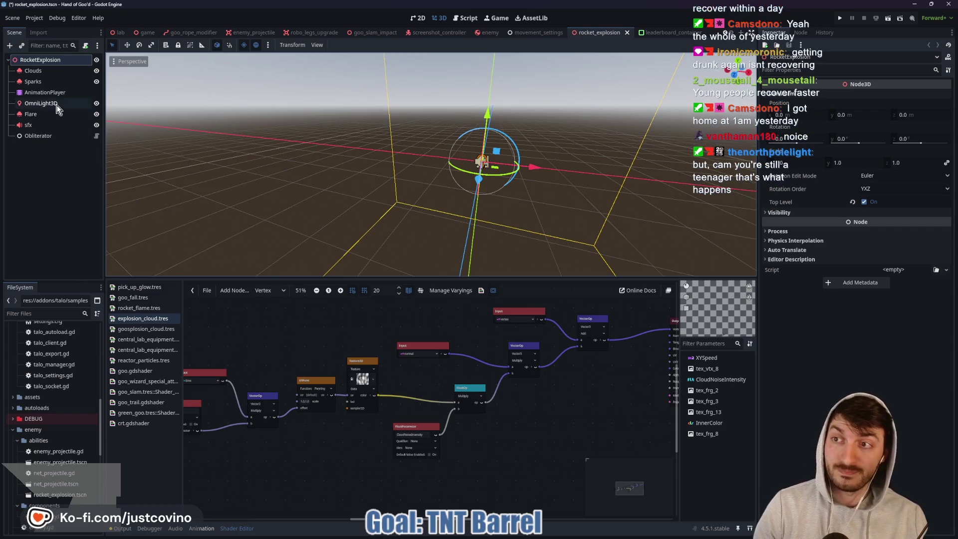
# - Load the 'explosion' animation on the AnimationPlayer and play it three times
pyautogui.click(50, 94)
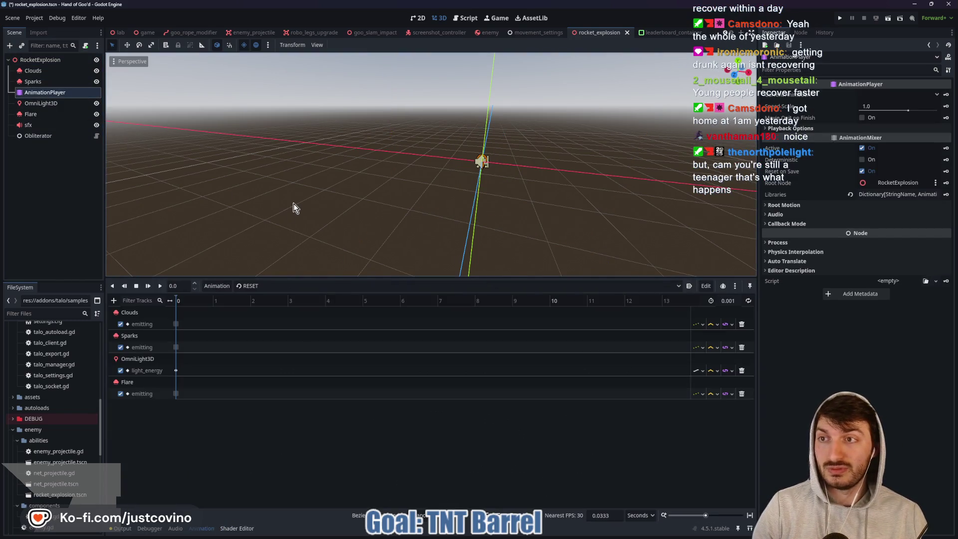
pyautogui.click(261, 287)
pyautogui.click(259, 307)
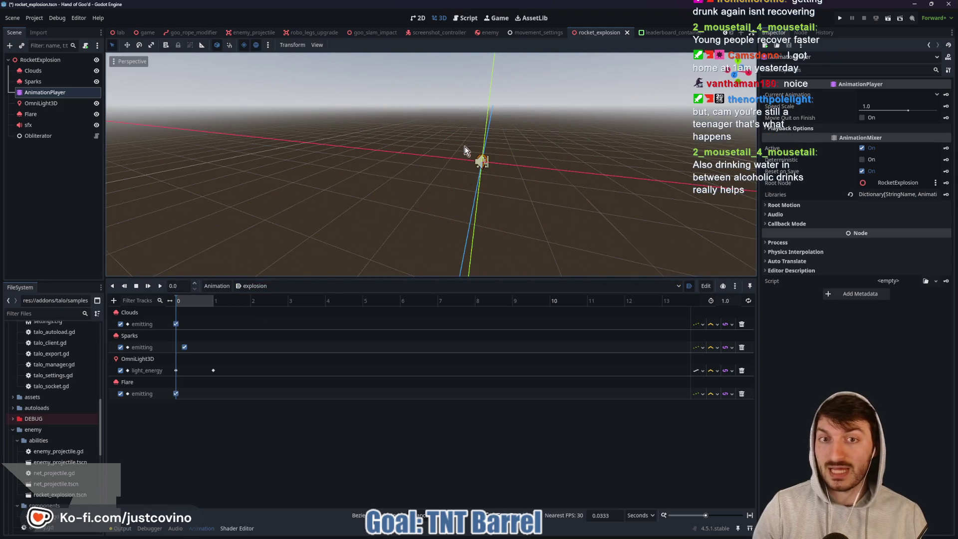
pyautogui.click(160, 286)
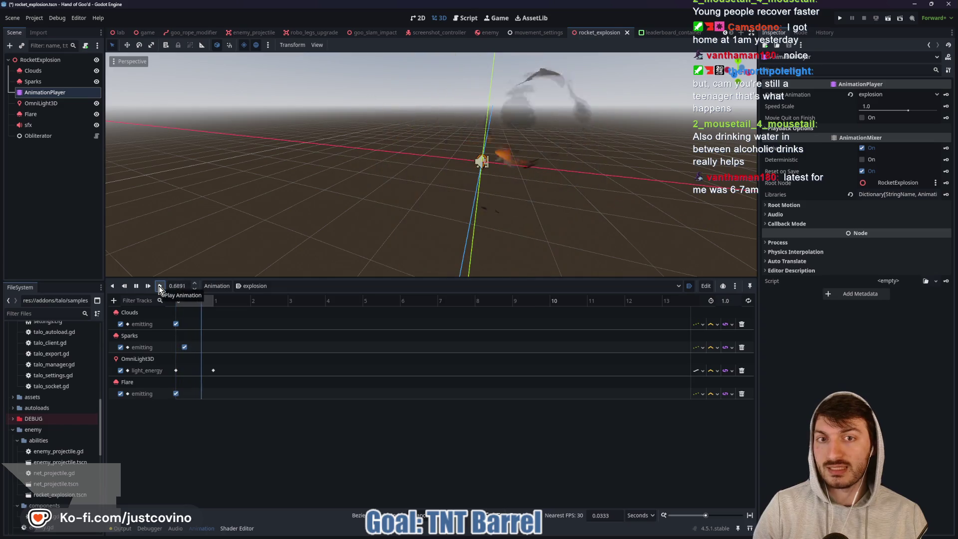
pyautogui.click(160, 286)
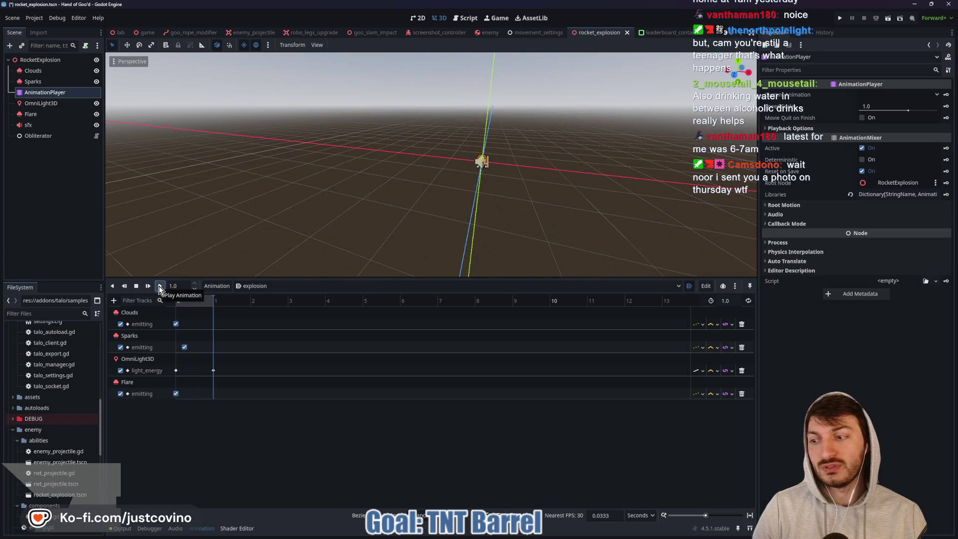
pyautogui.click(159, 288)
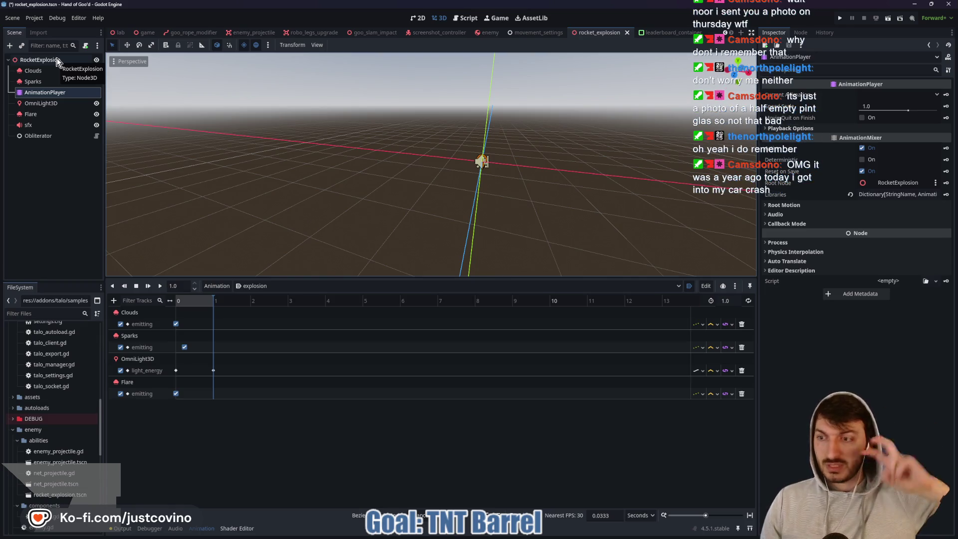
# - In a new Explorer window, navigate to project-fun's resources/shaders folder
pyautogui.press('super+e')
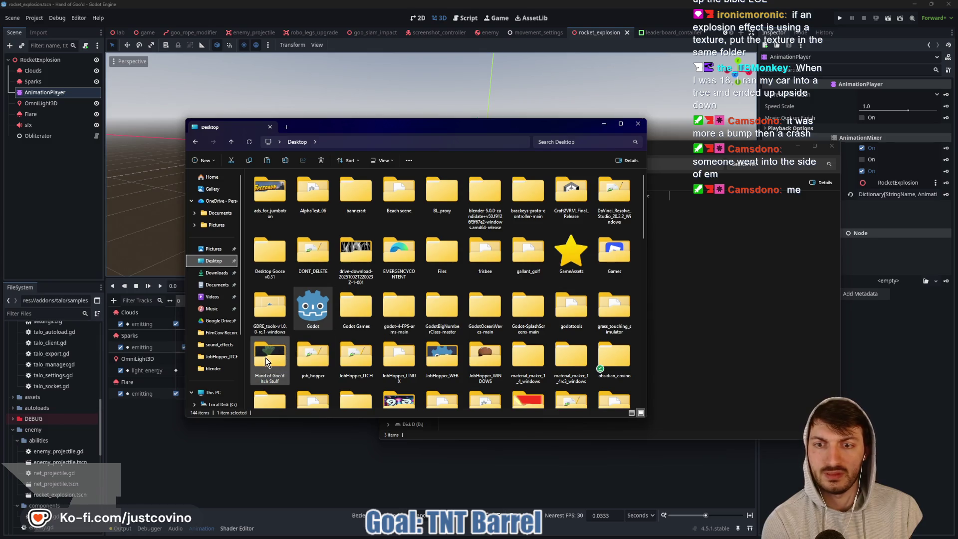
pyautogui.scroll(-5, 444, 321)
pyautogui.scroll(5, 445, 321)
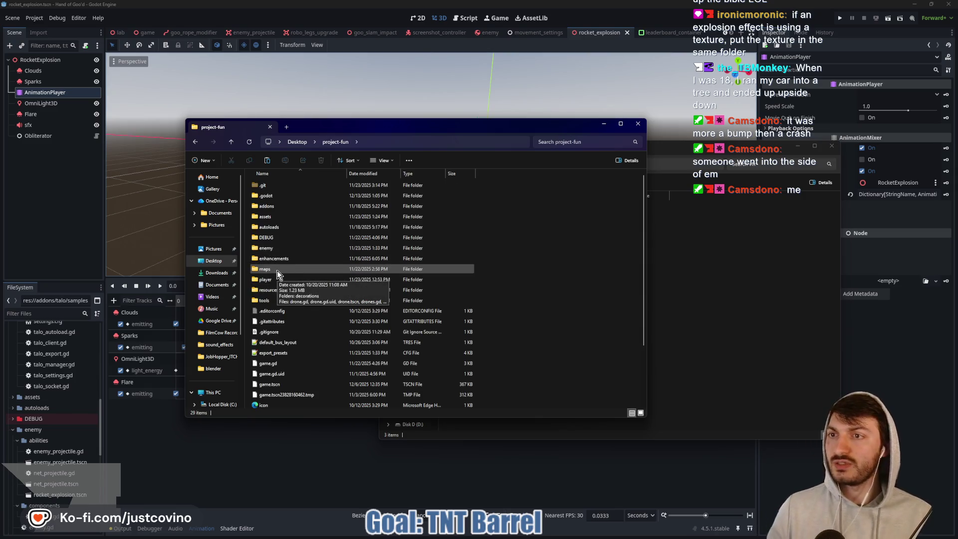
pyautogui.doubleClick(288, 289)
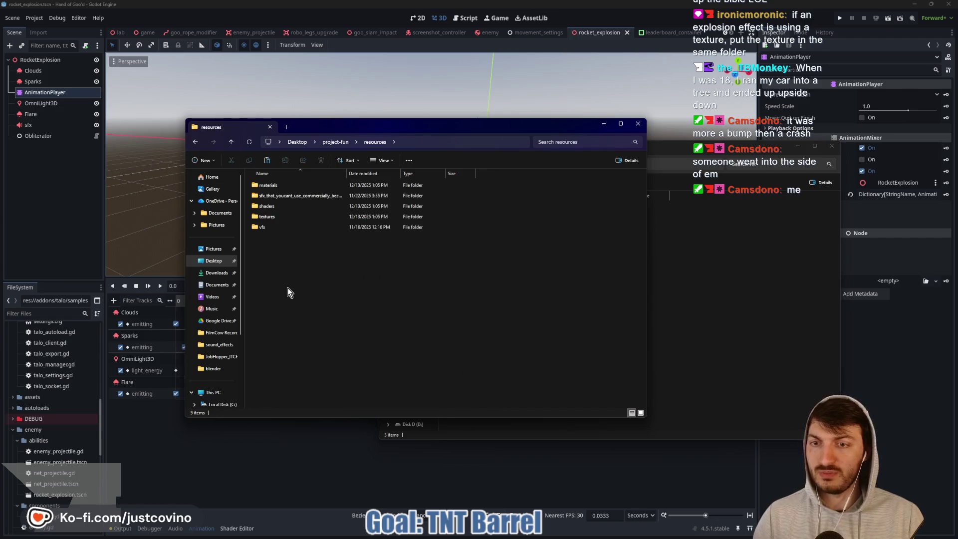
pyautogui.doubleClick(279, 205)
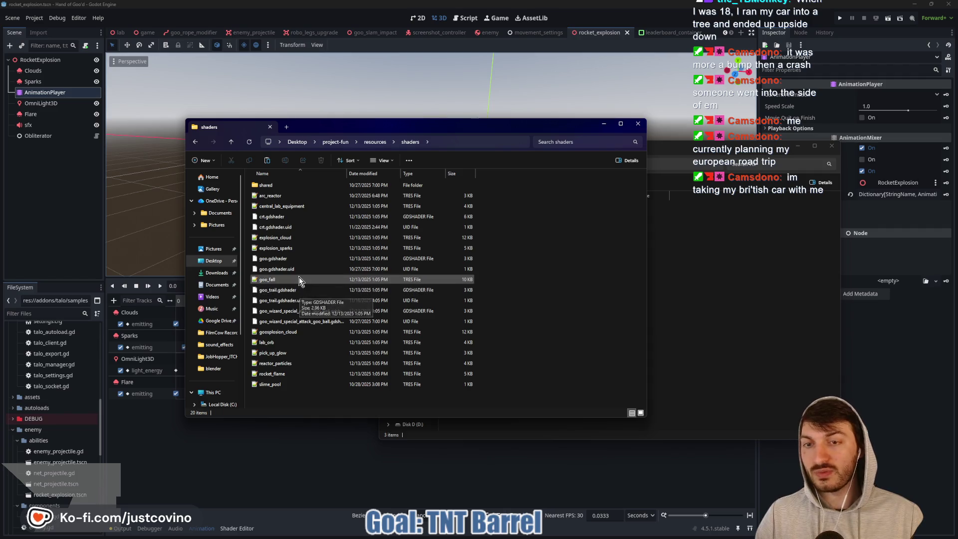
# - Paste the explosion_cloud and explosion_sparks shaders into the gallant_golf vfx folder
pyautogui.click(292, 248)
pyautogui.keyDown('shift'); pyautogui.click(292, 238); pyautogui.keyUp('shift')
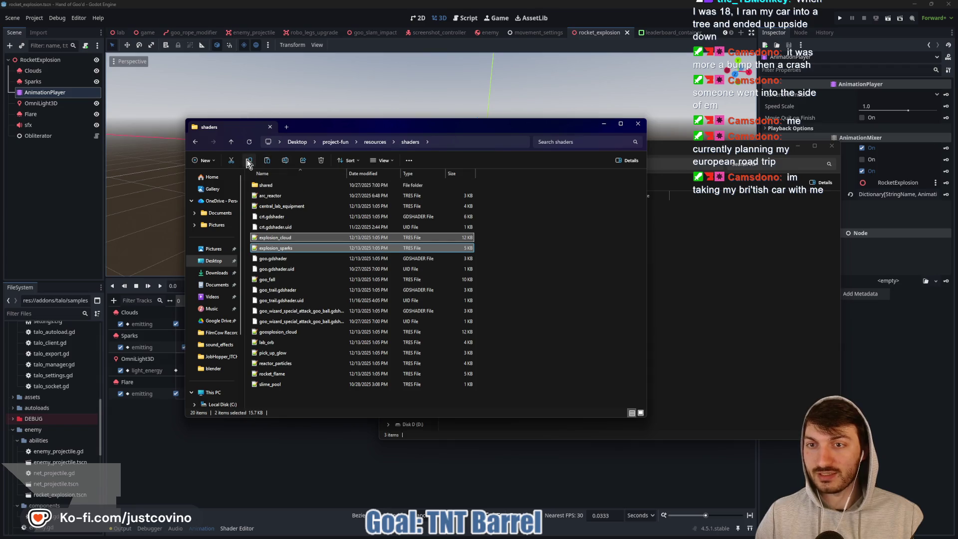
pyautogui.click(750, 315)
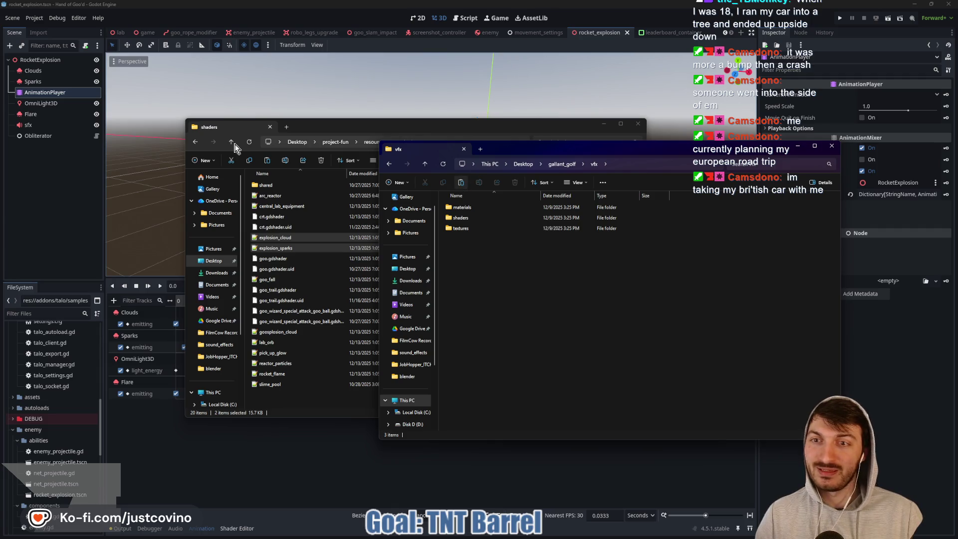
pyautogui.click(460, 185)
pyautogui.click(236, 127)
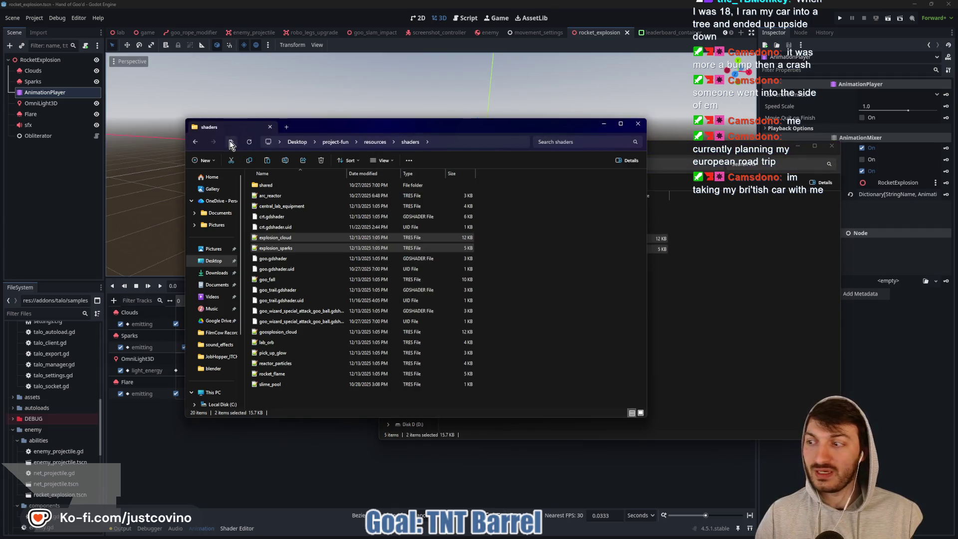
# - Look through project-fun's vfx folder, then return to its resources folder
pyautogui.click(231, 143)
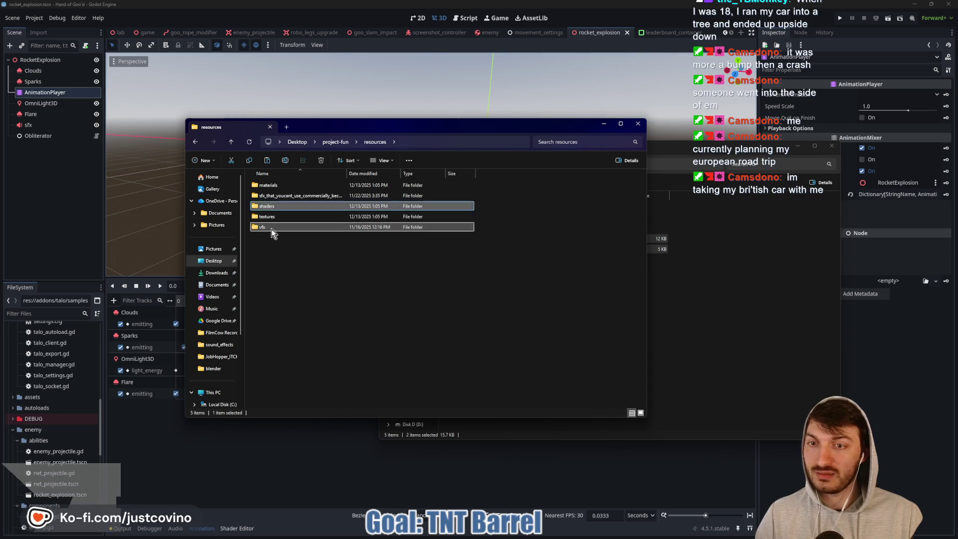
pyautogui.doubleClick(271, 229)
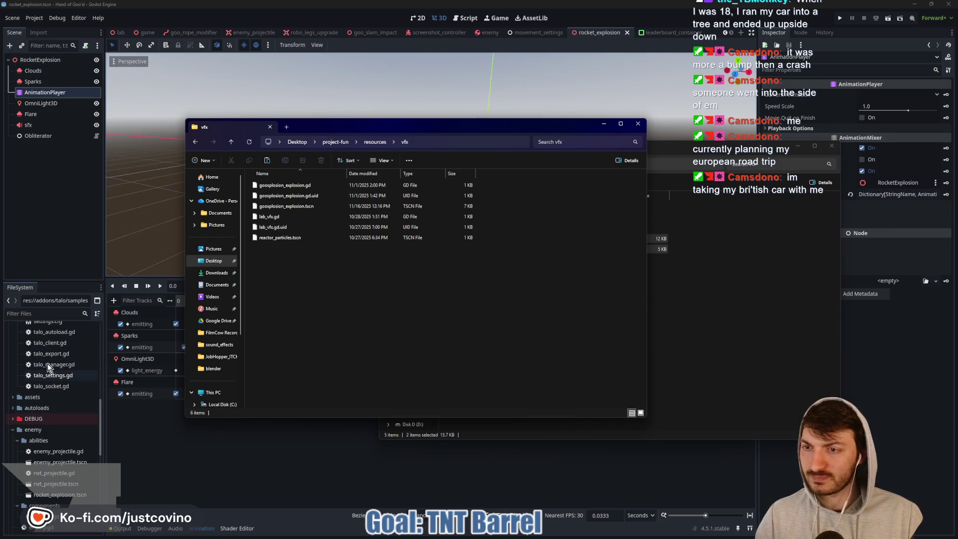
pyautogui.scroll(-3, 54, 454)
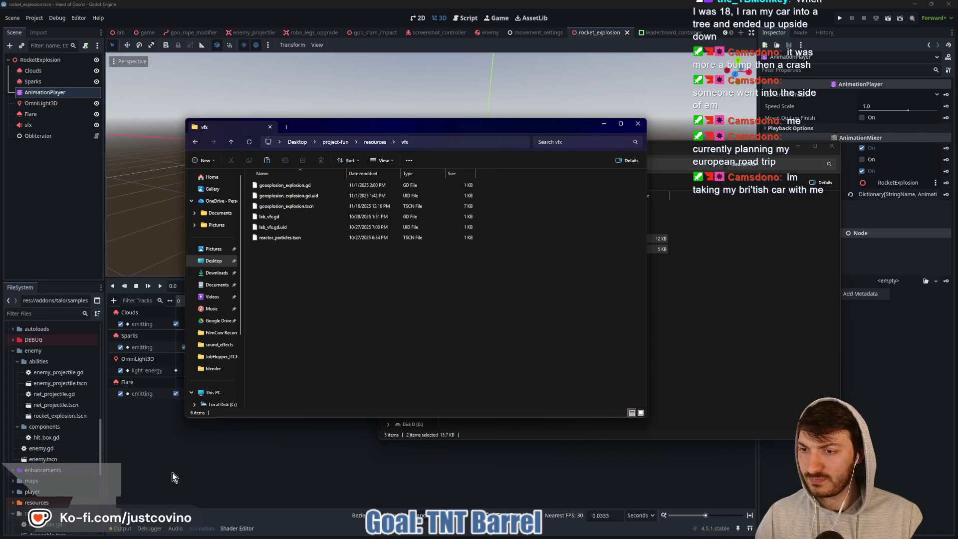
pyautogui.click(231, 141)
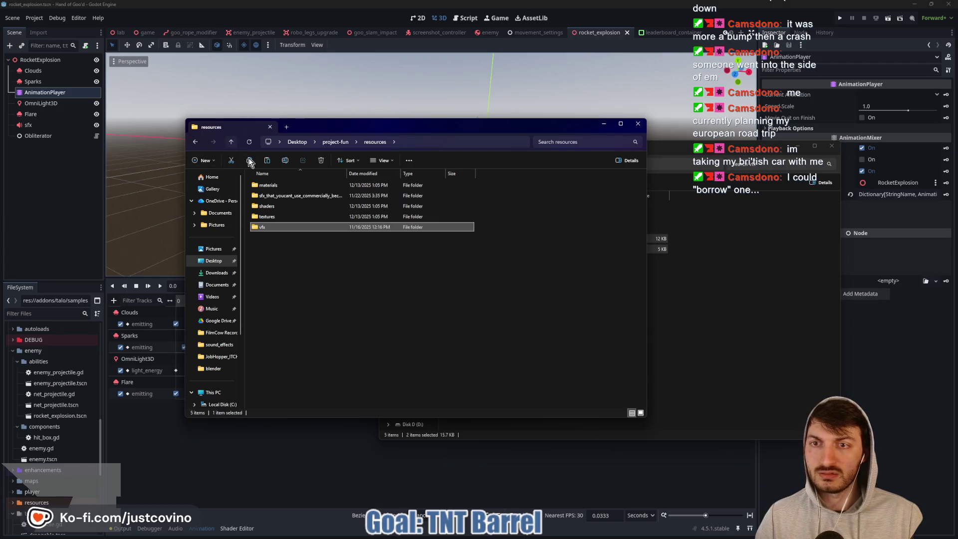
# - Paste the explosion material from resources/materials into gallant_golf vfx, then go up to project-fun
pyautogui.doubleClick(287, 185)
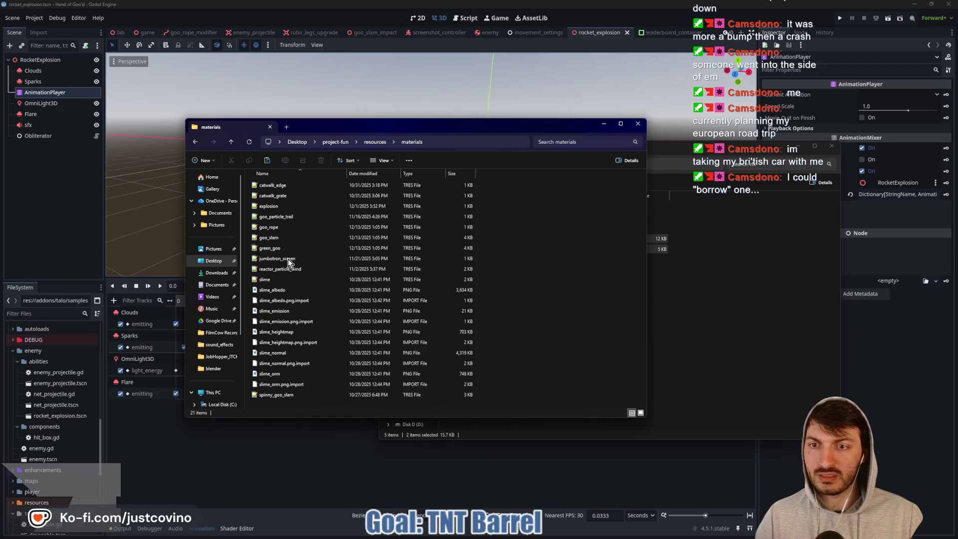
pyautogui.click(291, 208)
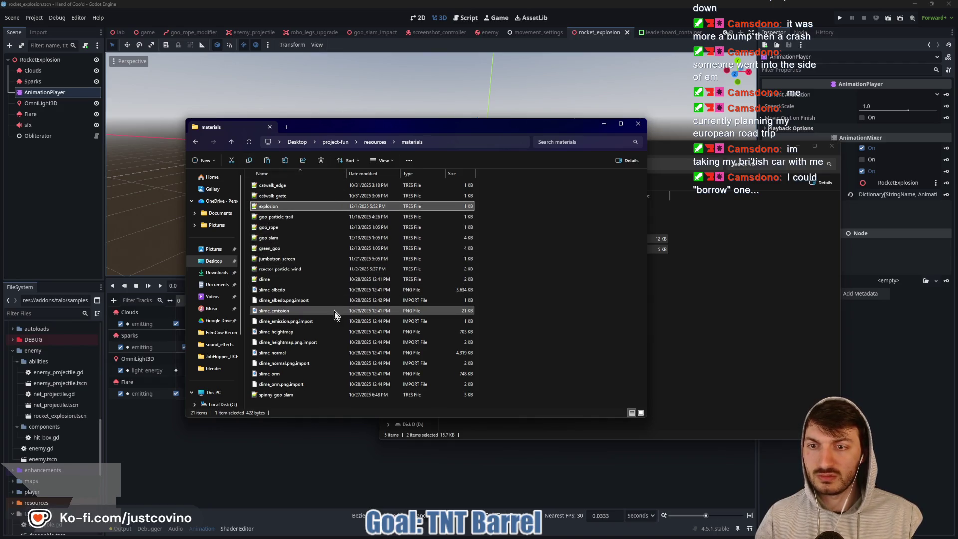
pyautogui.click(623, 298)
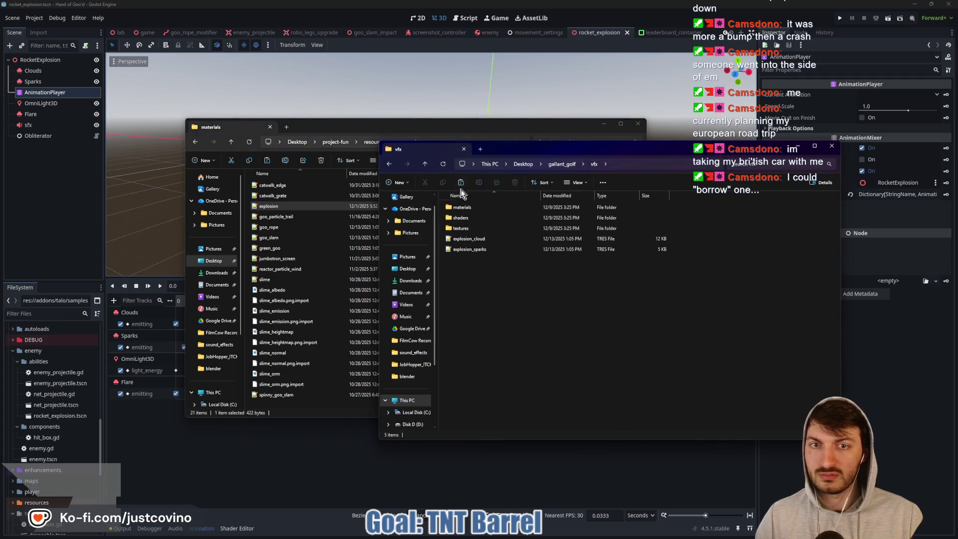
pyautogui.hotkey('ctrl', 'v')
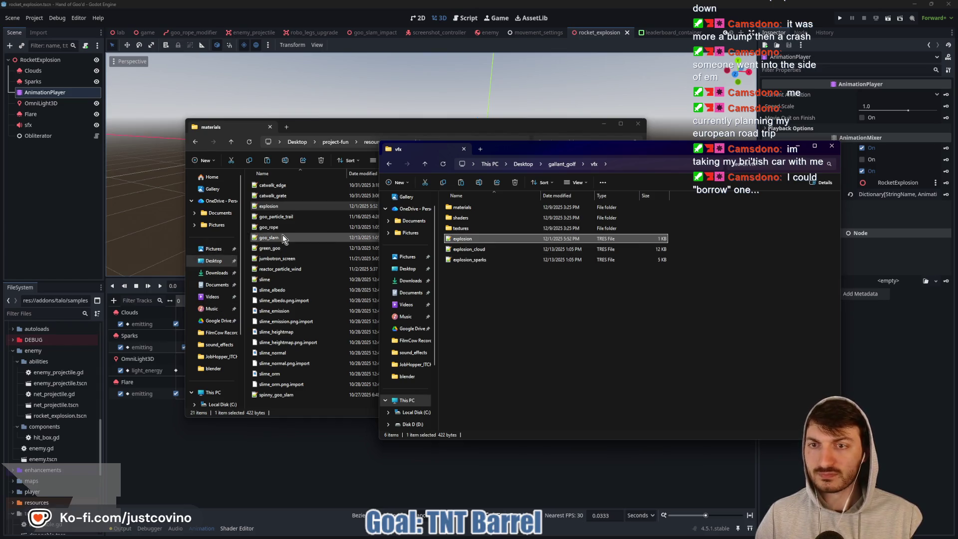
pyautogui.click(231, 141)
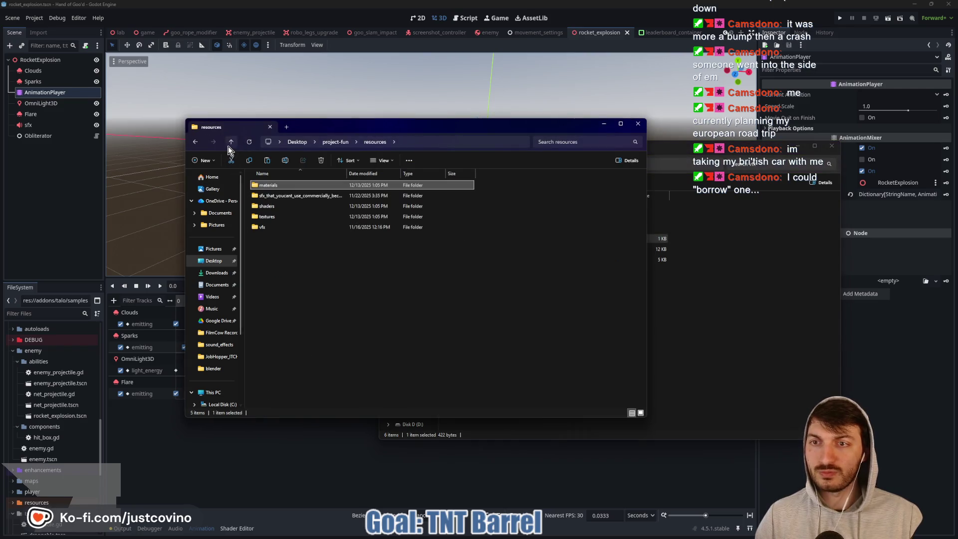
pyautogui.click(231, 143)
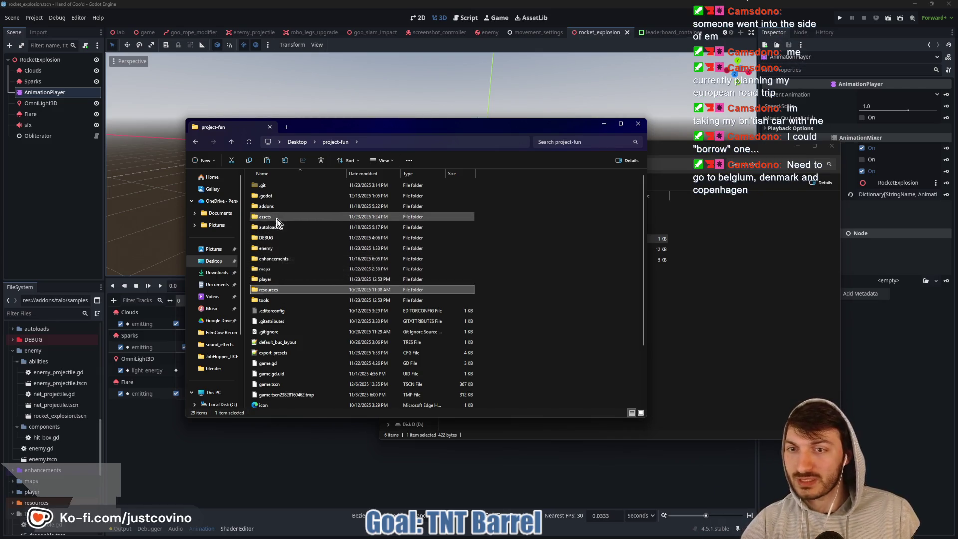
# - Paste rocket_explosion.tscn from enemy/abilities into gallant_golf vfx and minimize the Explorer windows
pyautogui.doubleClick(283, 250)
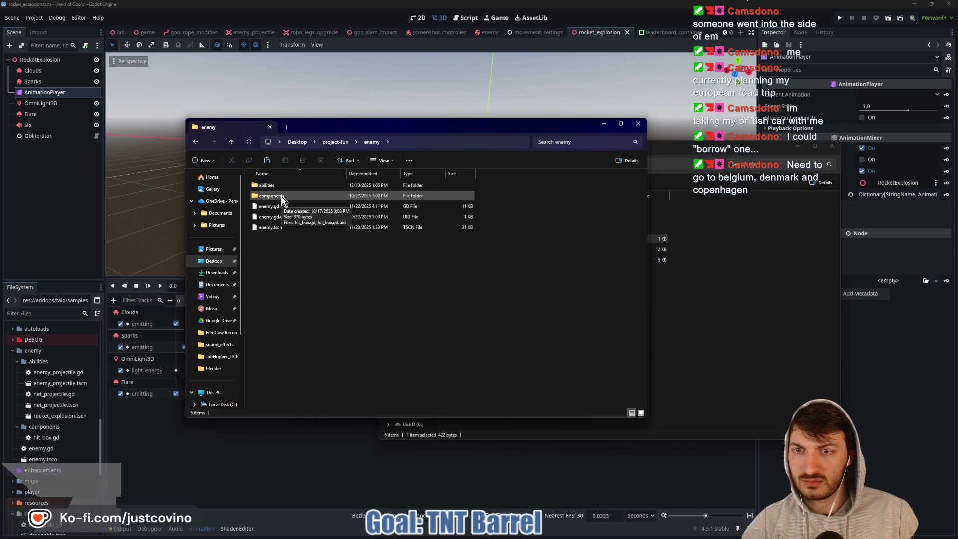
pyautogui.doubleClick(269, 185)
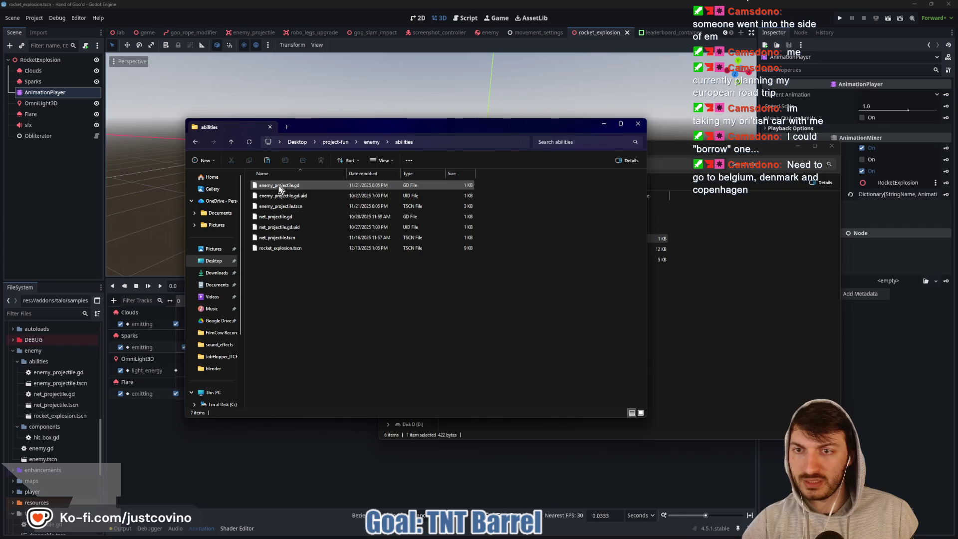
pyautogui.click(290, 252)
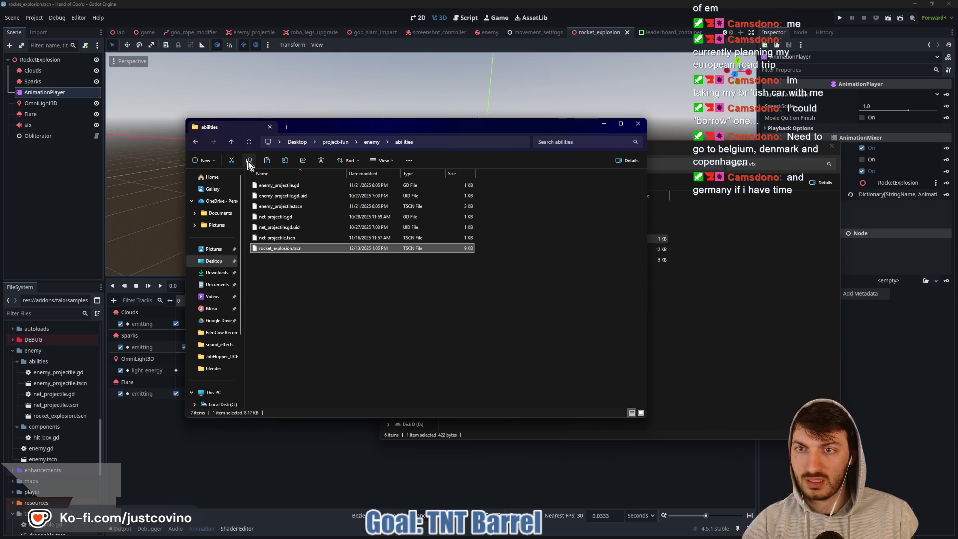
pyautogui.click(727, 348)
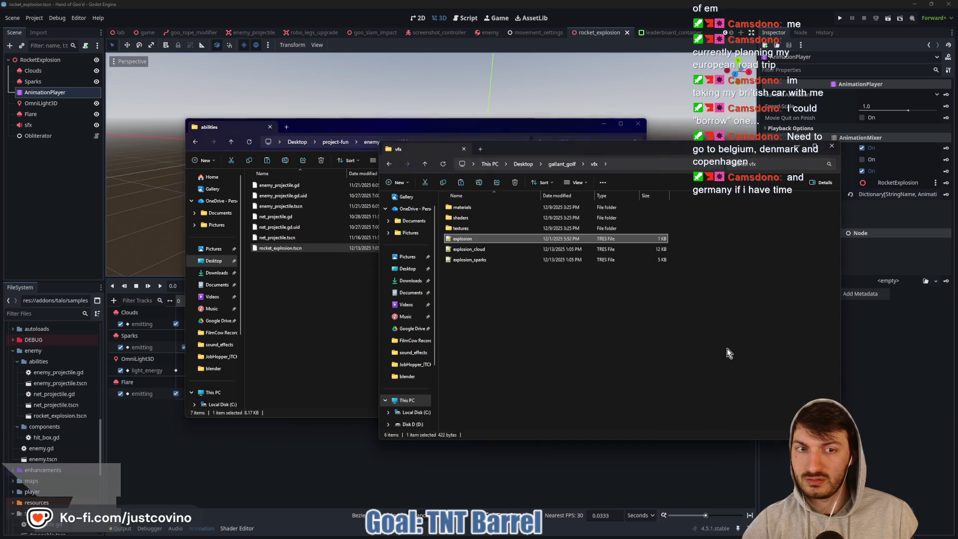
pyautogui.click(462, 184)
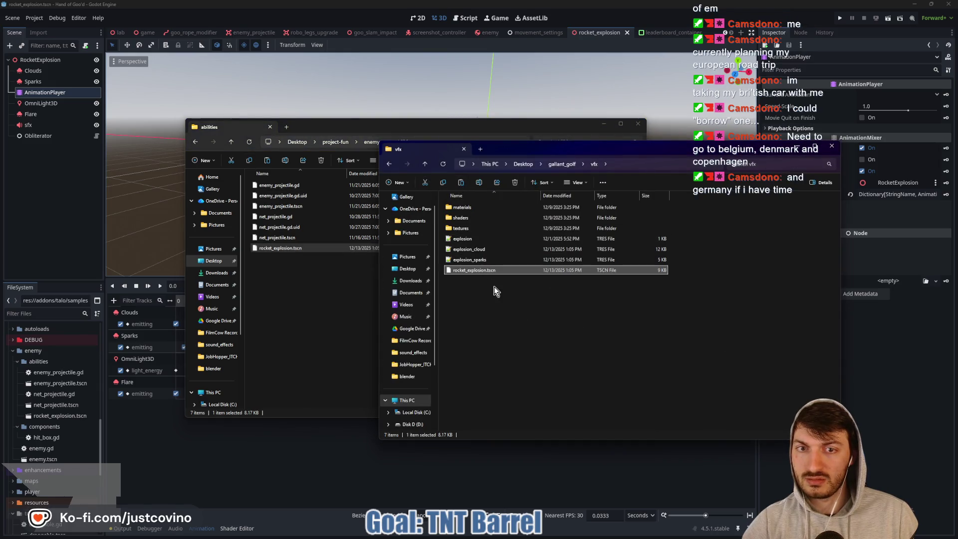
pyautogui.click(329, 466)
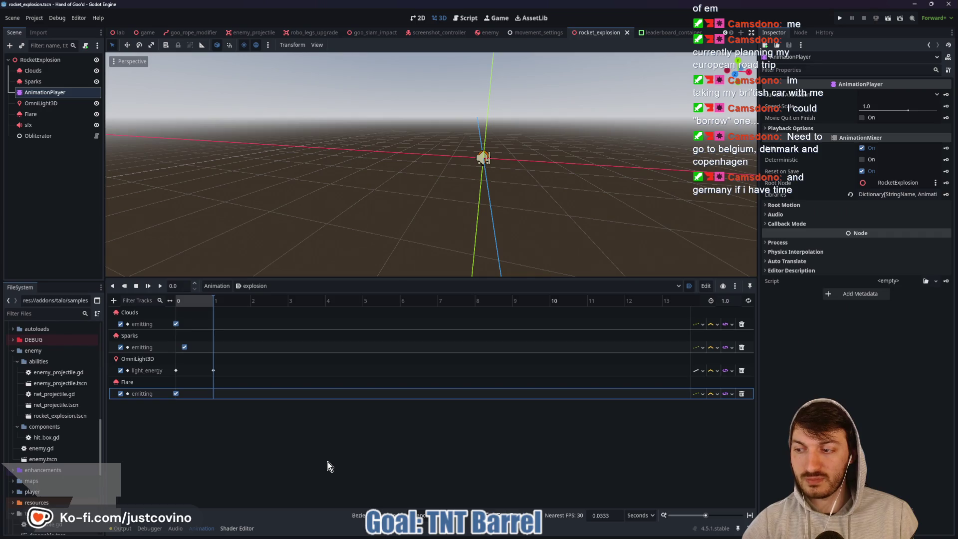
# - Move to the GallantGolf project's editor and enlarge the script area
pyautogui.click(366, 230)
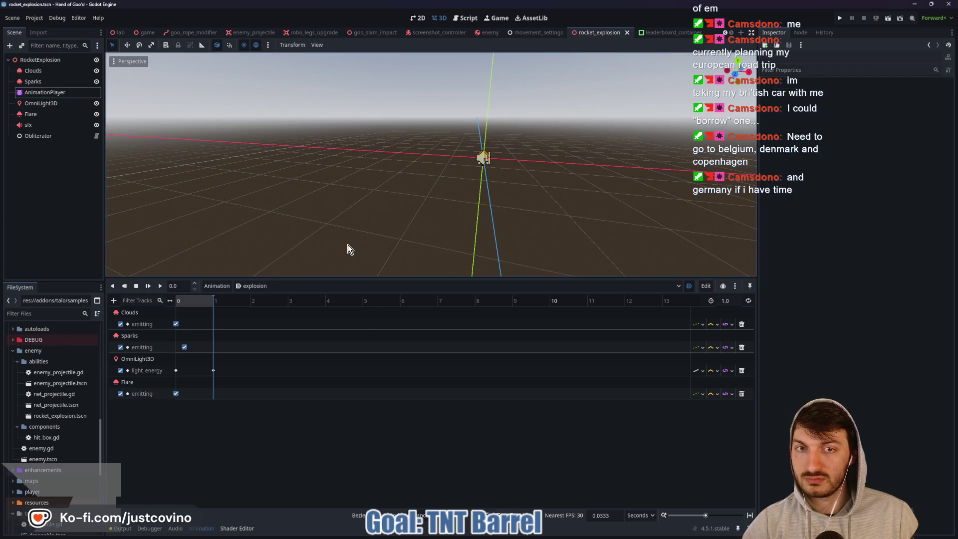
pyautogui.moveTo(540, 535)
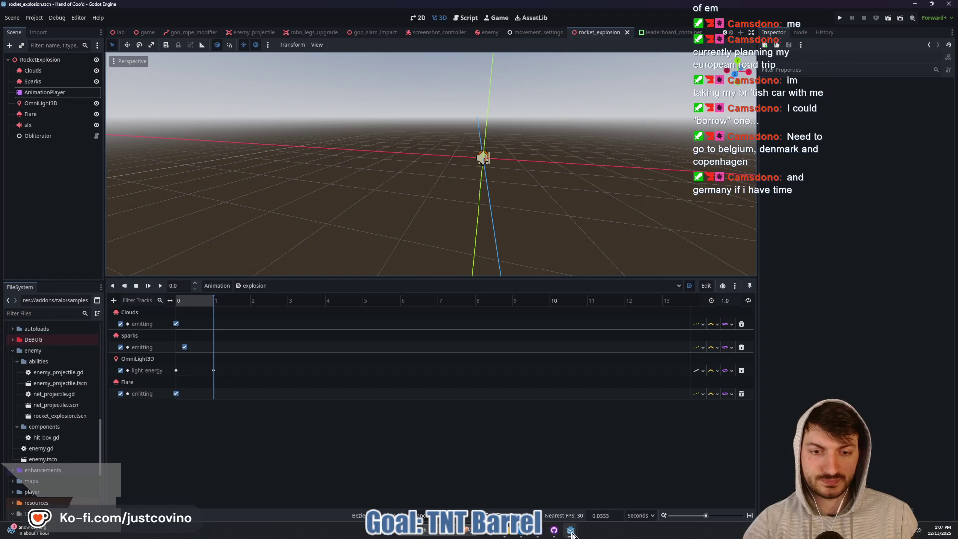
pyautogui.moveTo(573, 535)
pyautogui.click(541, 494)
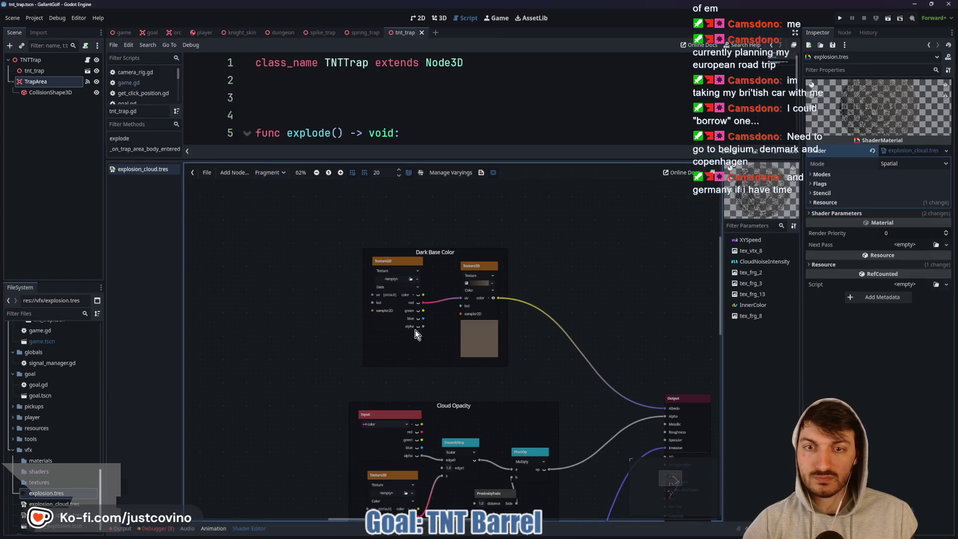
pyautogui.moveTo(513, 160); pyautogui.dragTo(514, 326)
# - Clear the Errors list, then open rocket_explosion.tscn and bring up its Fix Dependencies list
pyautogui.click(170, 532)
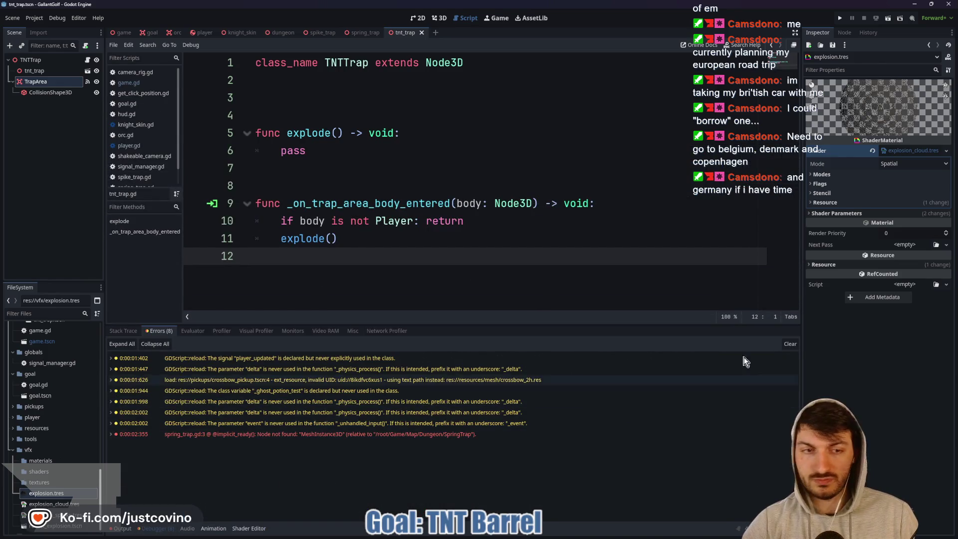
pyautogui.click(790, 344)
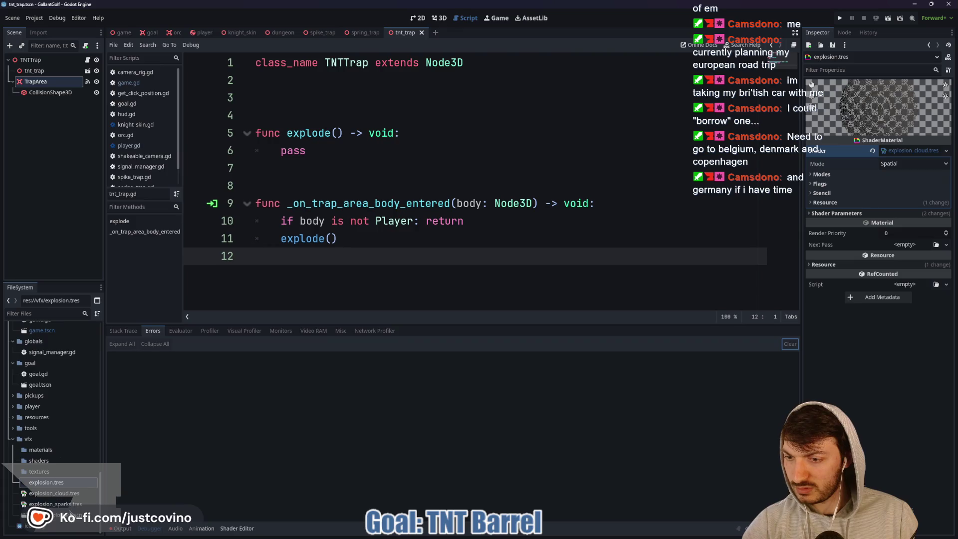
pyautogui.doubleClick(55, 526)
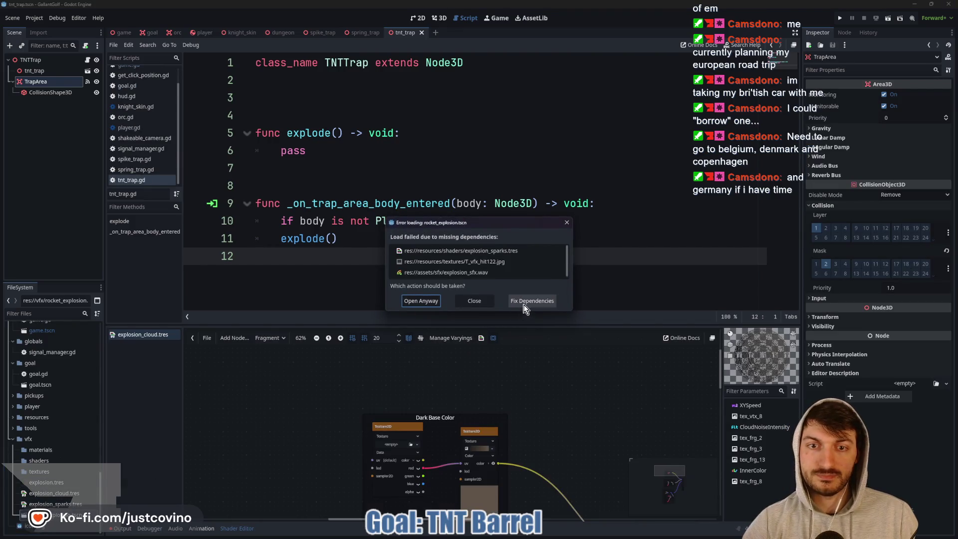
pyautogui.click(528, 302)
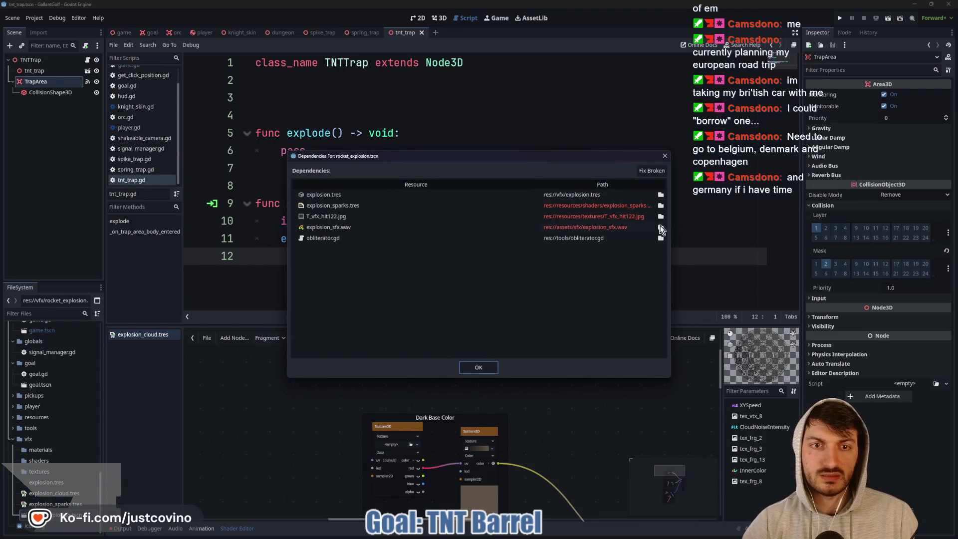